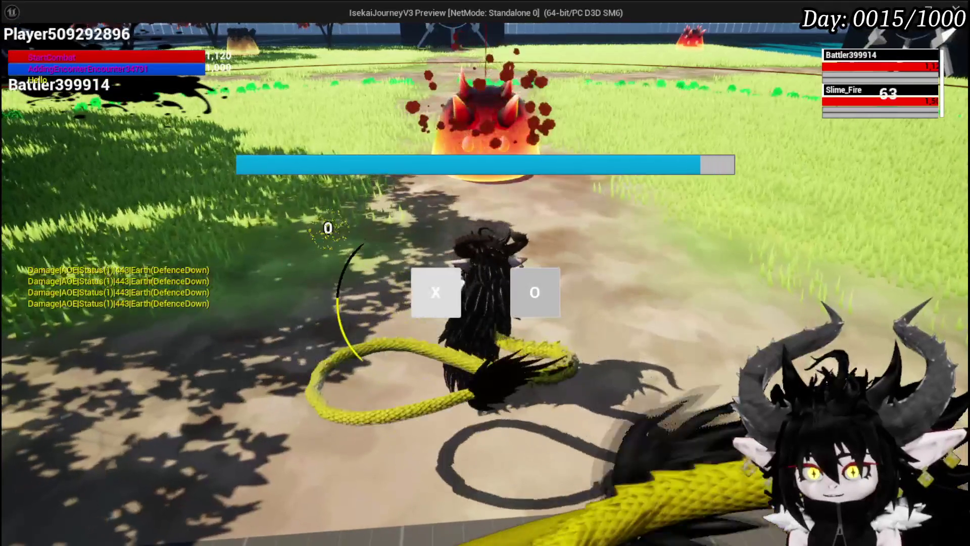
Pass the turn so the slime attacks, then stop the play-test and return to L_DungeonCreationTest
click(436, 292)
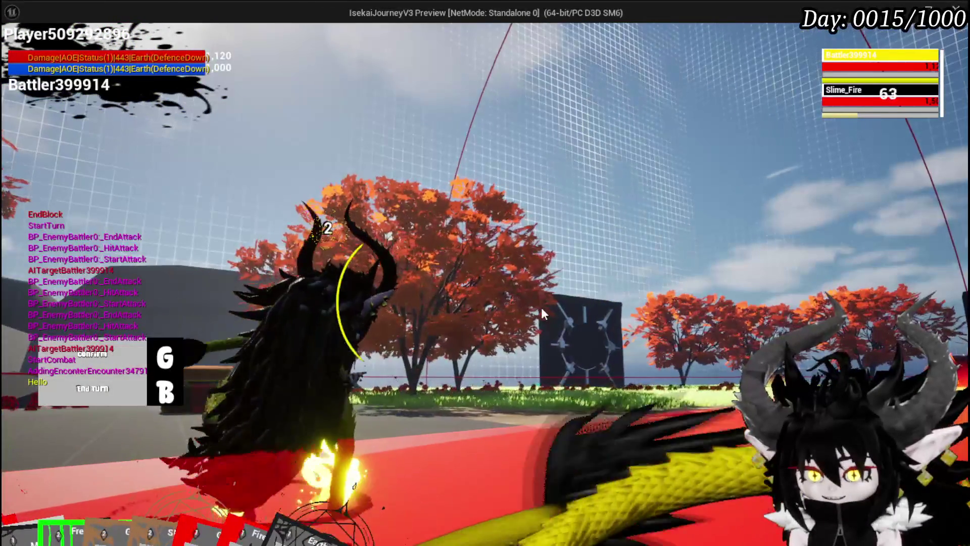
key(Escape)
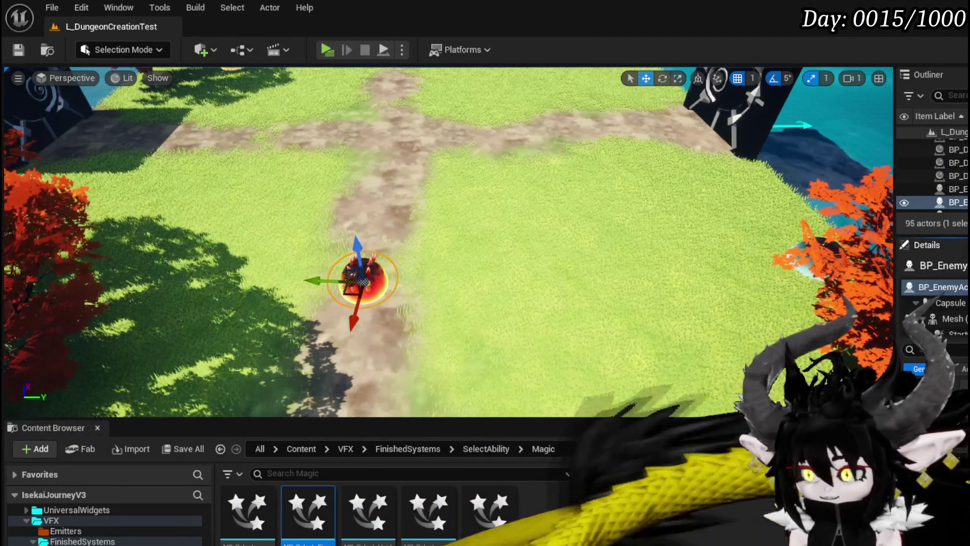
Move from the BP_EnemyBattler blueprint to BPC_AbilityVFX's SpawnSelectVFX_Magic graph
key(alt+Tab)
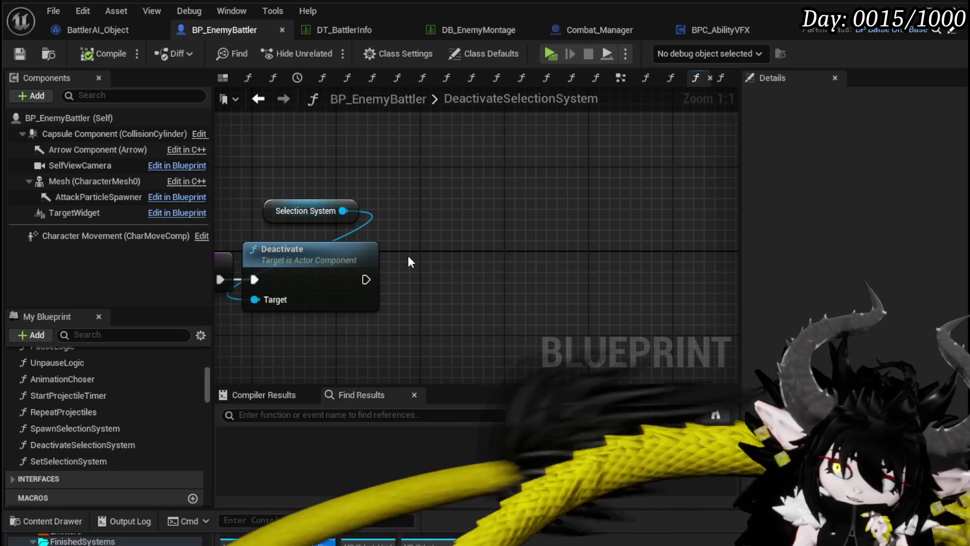
click(709, 29)
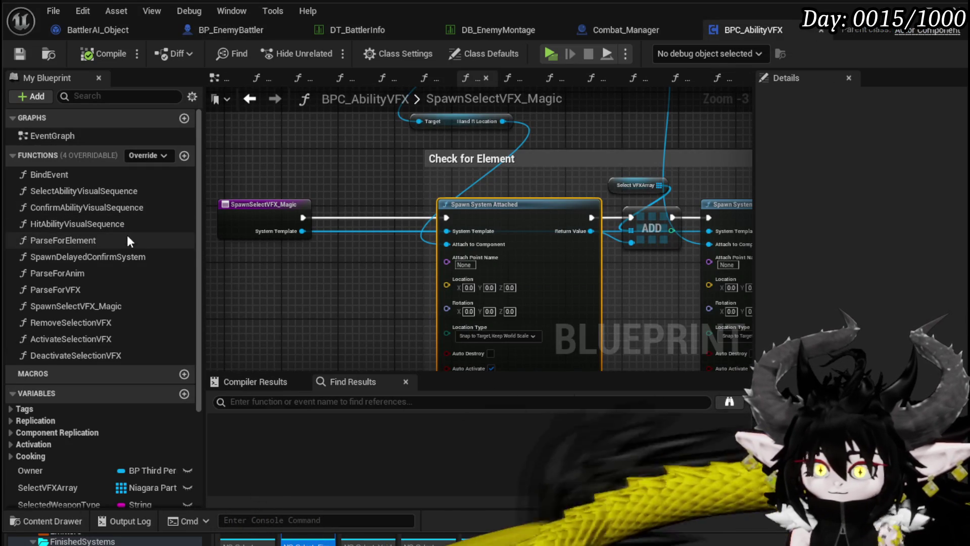
Open ConfirmAbilityVisualSequence and inspect its Set Timer, montage lookup and SET nodes
double_click(113, 208)
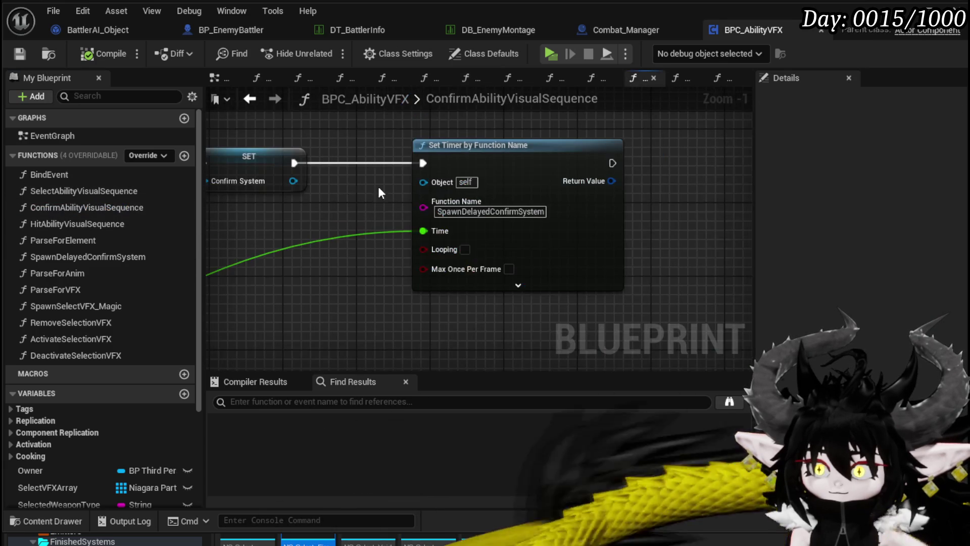
scroll(475, 222, down, 2)
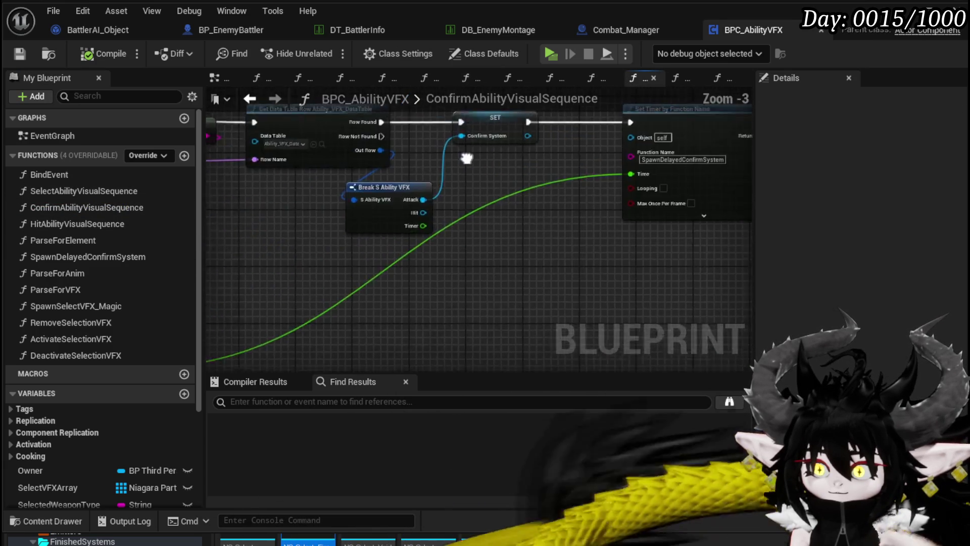
mouse_move(475, 222)
mouse_down()
mouse_move(355, 232)
mouse_move(736, 142)
mouse_up()
drag(372, 237, 435, 239)
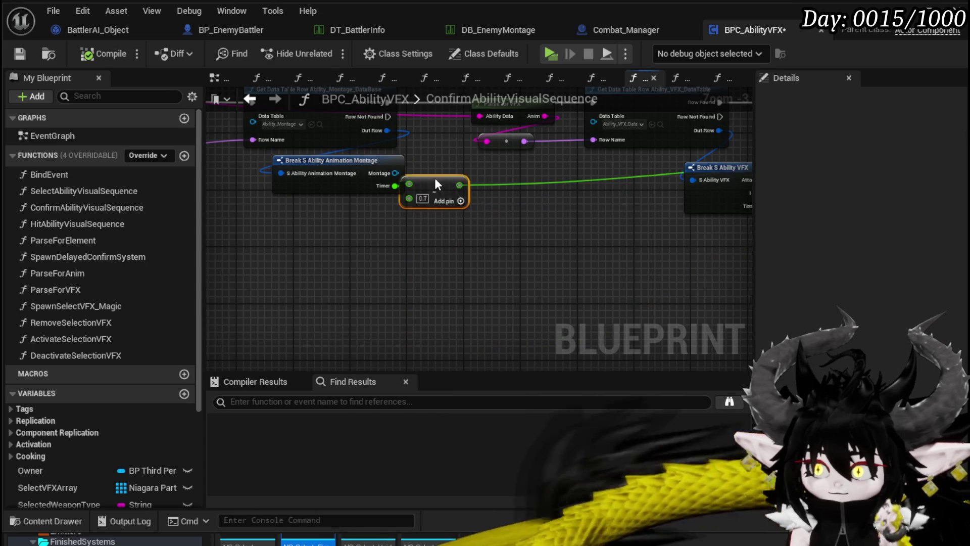
mouse_move(507, 177)
mouse_down()
mouse_move(372, 233)
mouse_move(579, 248)
mouse_move(144, 243)
mouse_move(486, 233)
mouse_up()
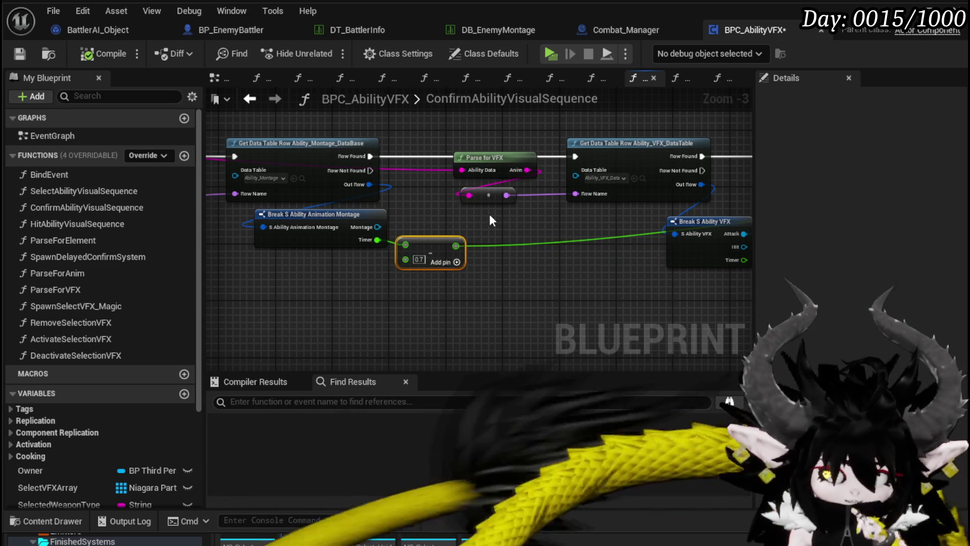
drag(489, 214, 348, 211)
mouse_move(402, 286)
mouse_down()
mouse_move(479, 266)
mouse_move(392, 264)
mouse_up()
mouse_move(490, 271)
mouse_down()
mouse_move(353, 271)
mouse_move(521, 278)
mouse_move(677, 159)
mouse_up()
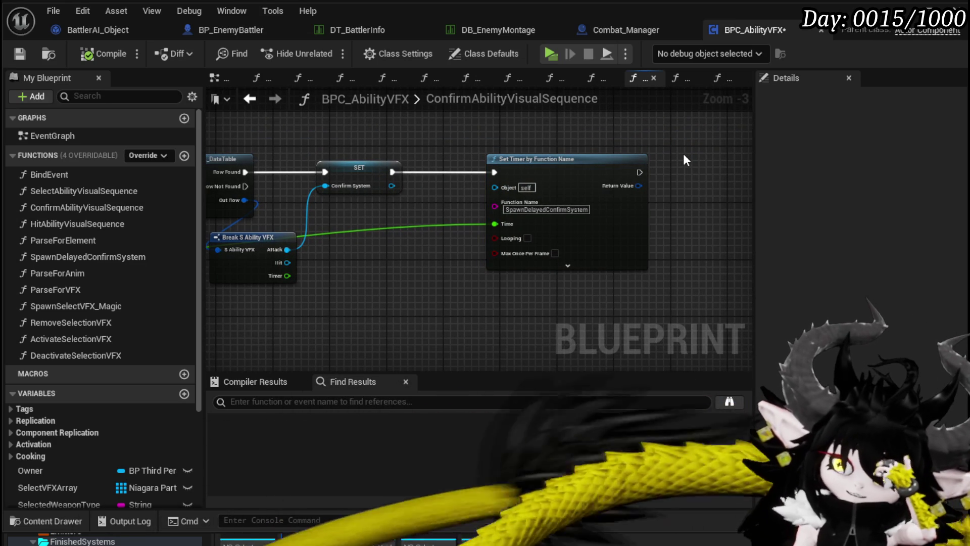
Place the Subtract node beside Break S Ability VFX and wire the Timer pin into its second input
mouse_move(371, 280)
mouse_down()
mouse_move(548, 251)
mouse_move(619, 253)
mouse_up()
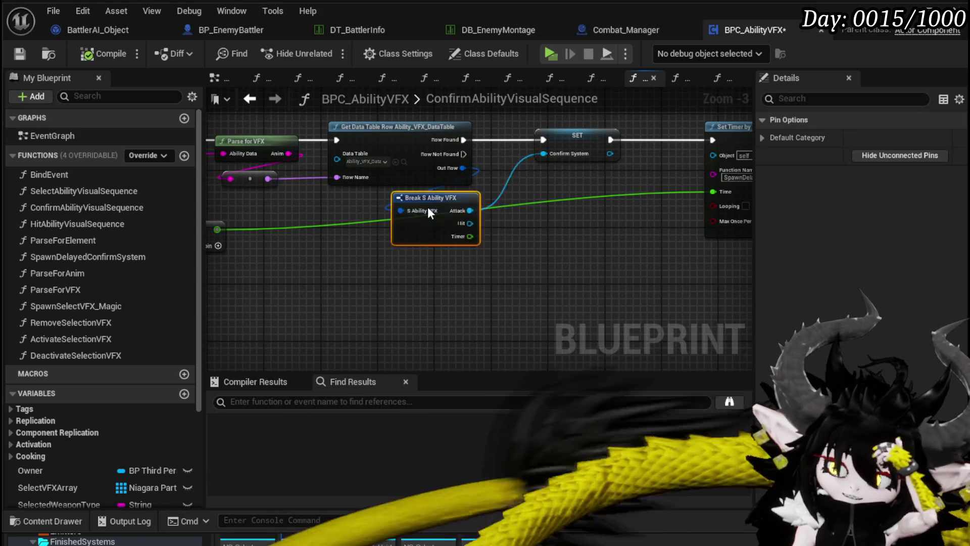
drag(429, 207, 586, 191)
mouse_move(368, 219)
mouse_down()
mouse_move(725, 226)
mouse_move(527, 238)
mouse_up()
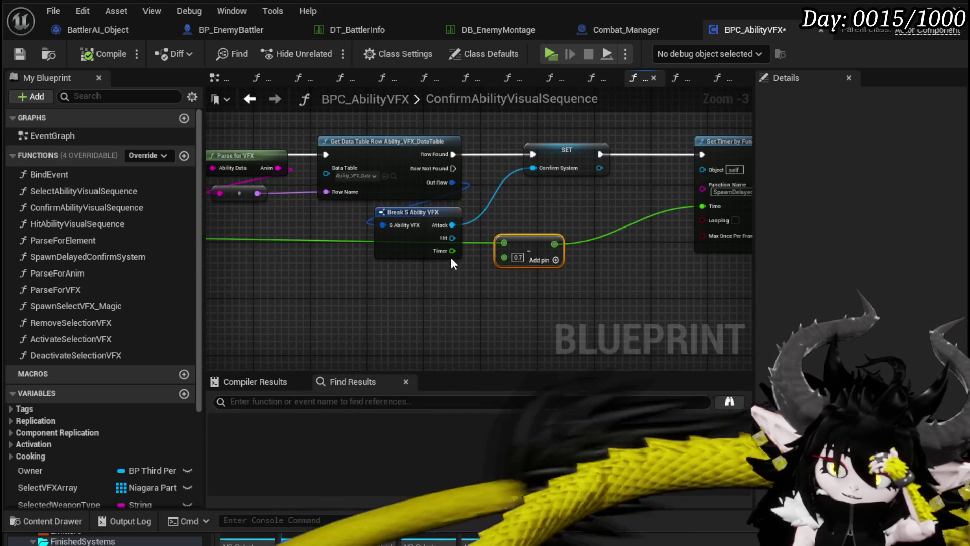
mouse_move(452, 251)
mouse_down()
mouse_move(529, 254)
mouse_move(505, 256)
mouse_move(524, 244)
mouse_up()
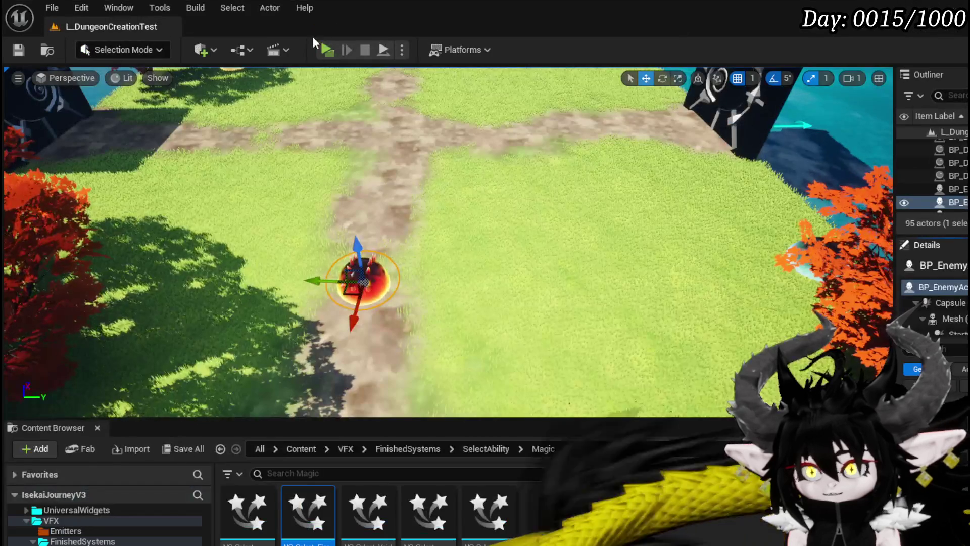
Start a play-test, run to the red slime, attack it and pass the turn
click(329, 50)
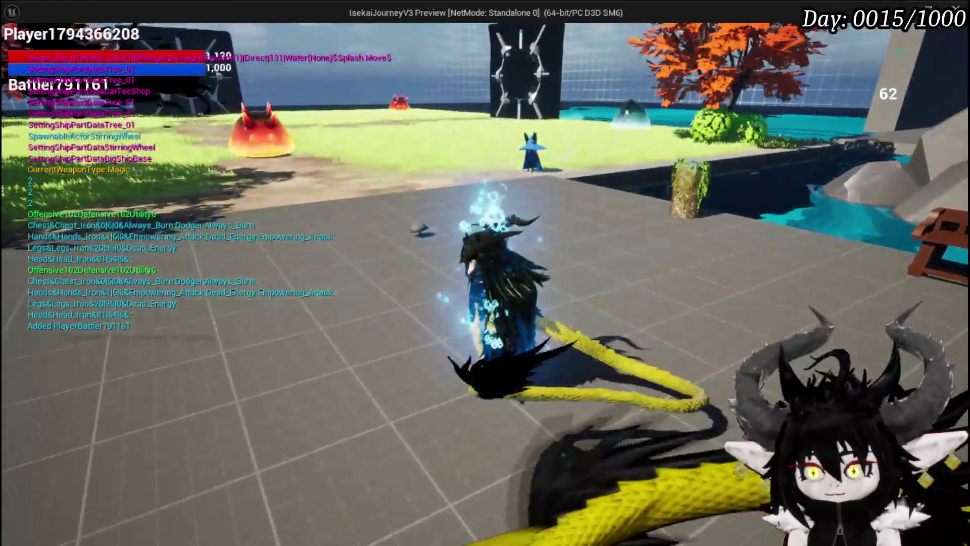
key(w)
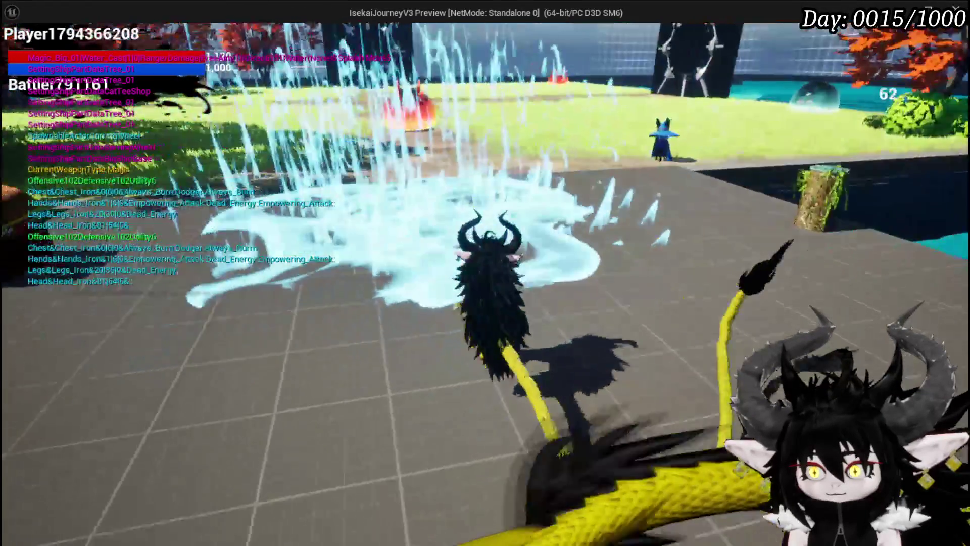
key(w)
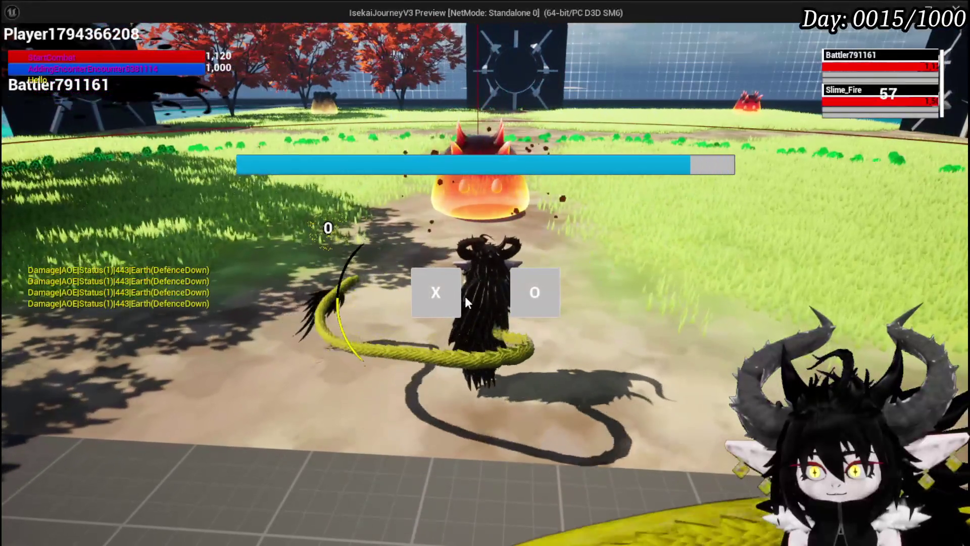
click(457, 295)
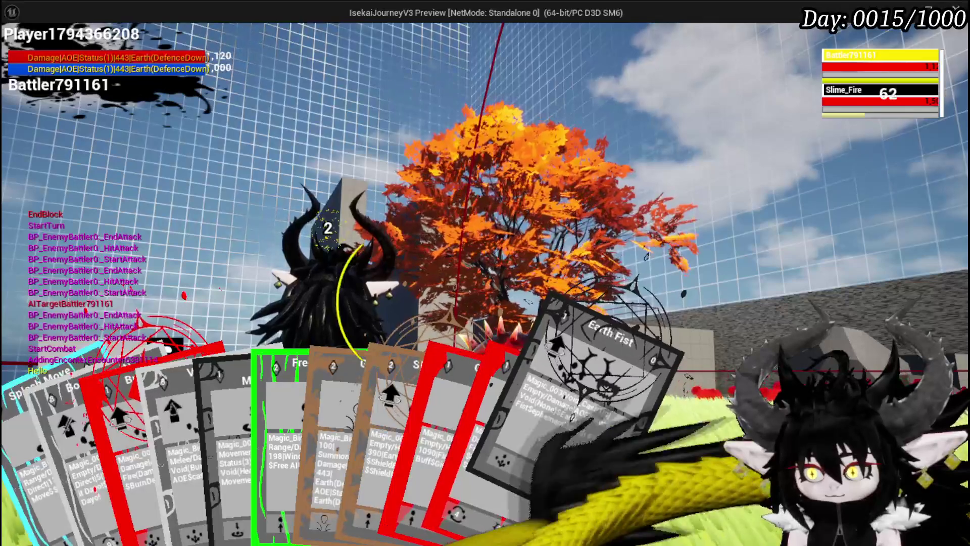
Play the Free AIM Fire card, end the turn, then play and launch the Fire card
click(279, 428)
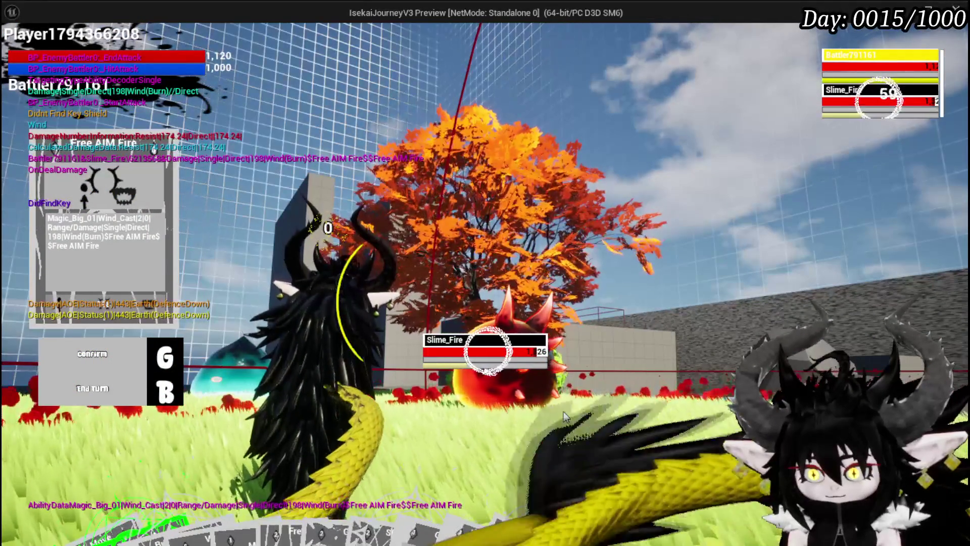
mouse_move(121, 531)
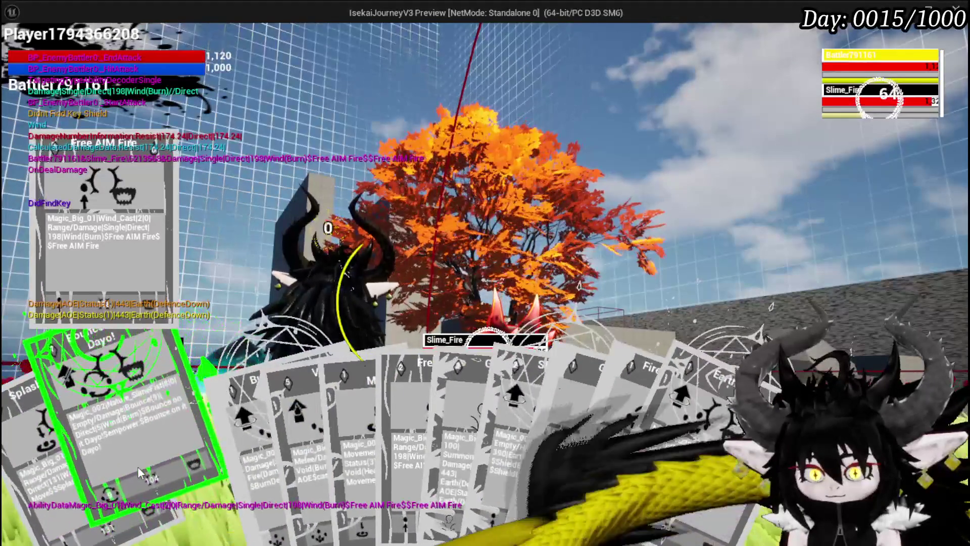
key(b)
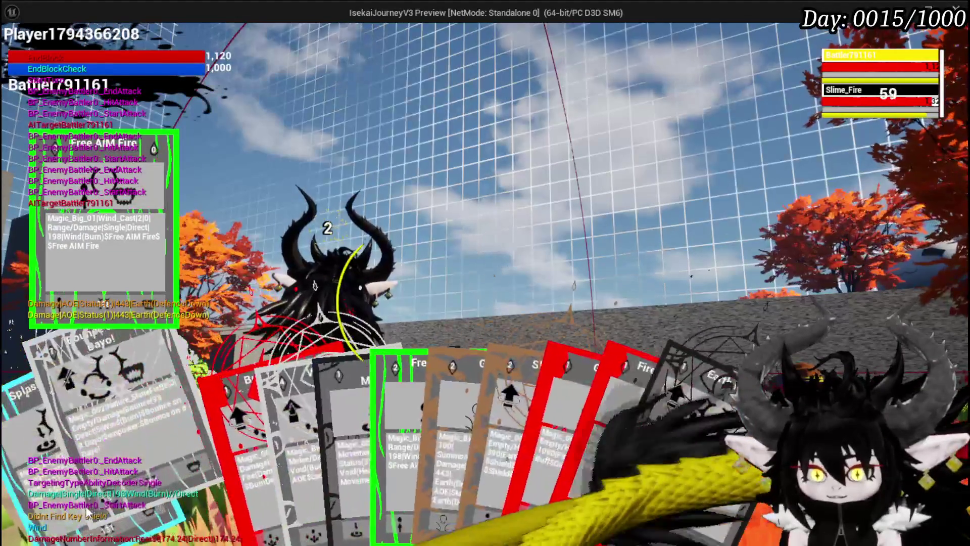
mouse_move(335, 453)
mouse_move(170, 438)
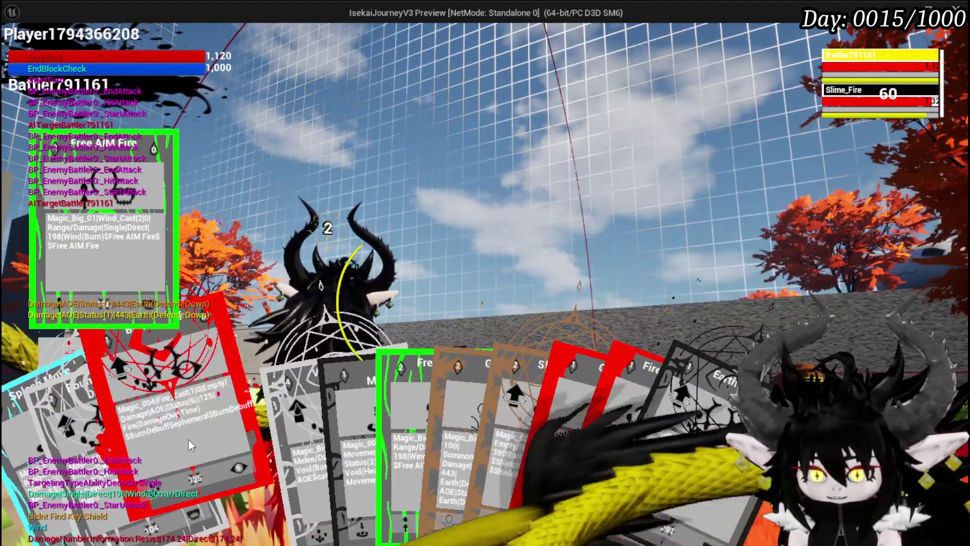
click(189, 440)
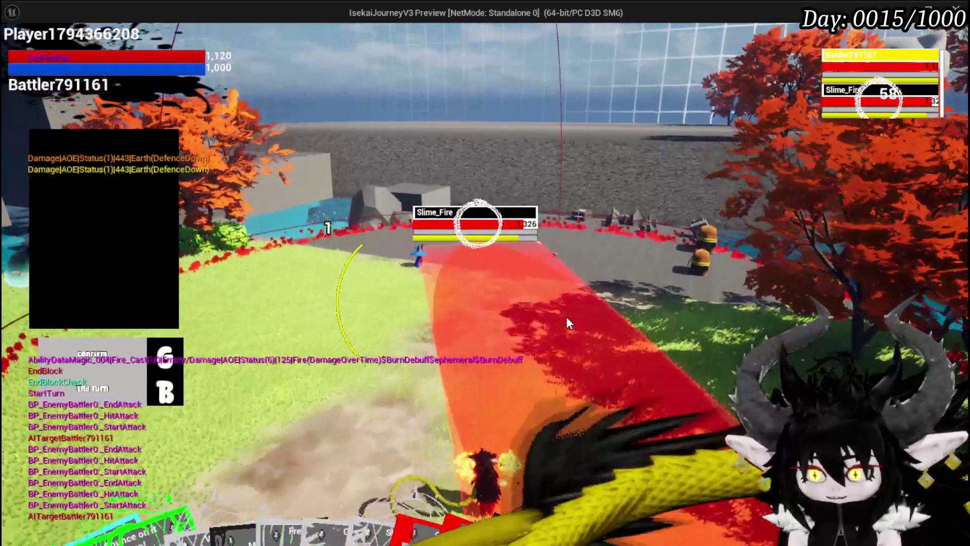
key(g)
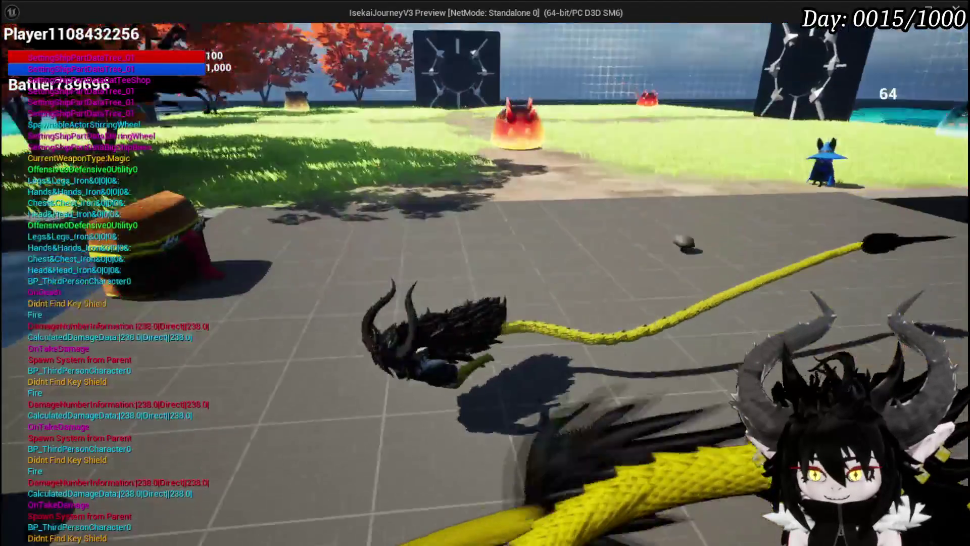
Hit Slime_Fire with water, play the Burn Debuff card, end the turn, then stop the play-test
key(w)
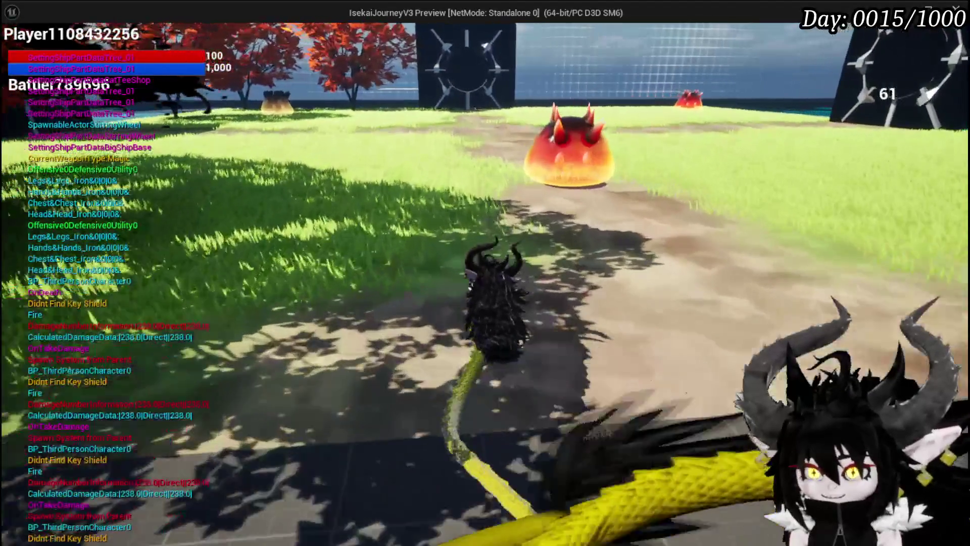
key(w)
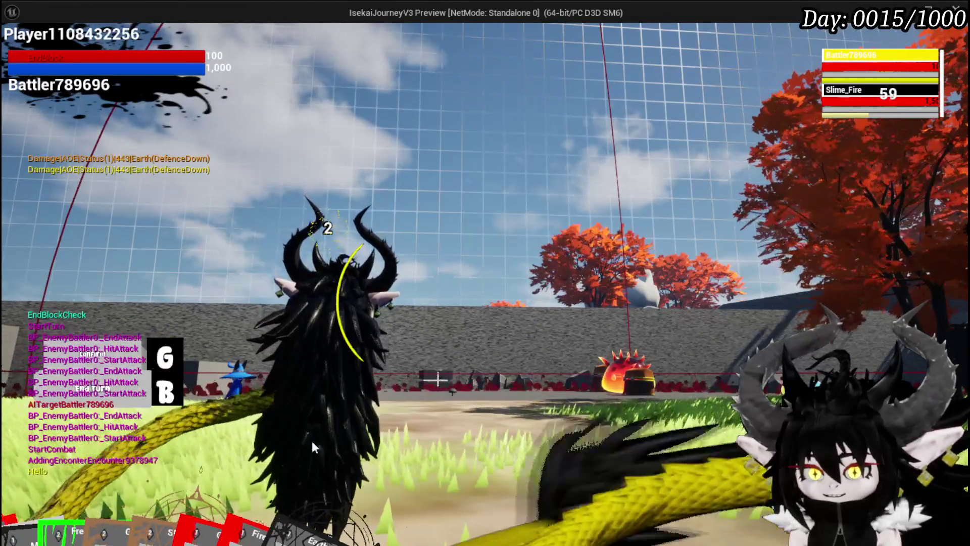
click(158, 453)
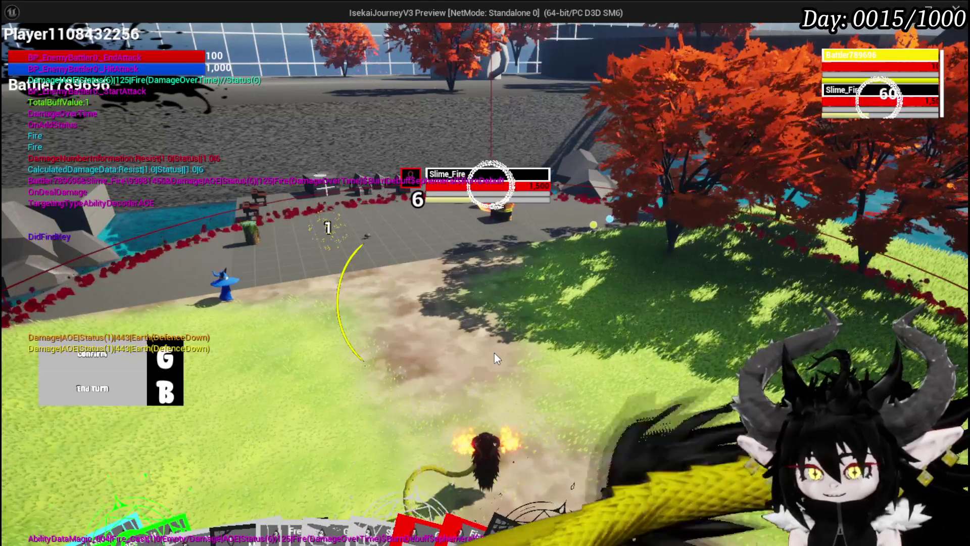
click(121, 386)
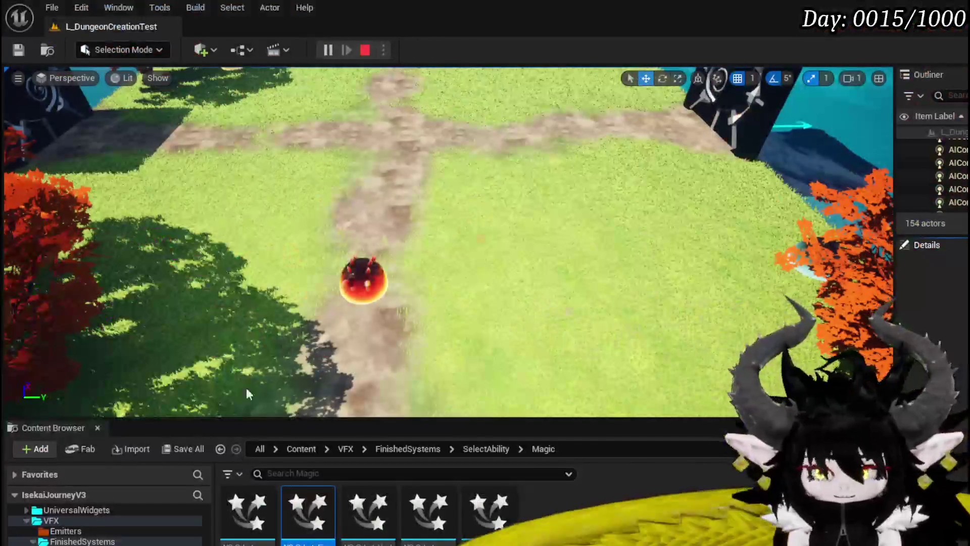
key(Escape)
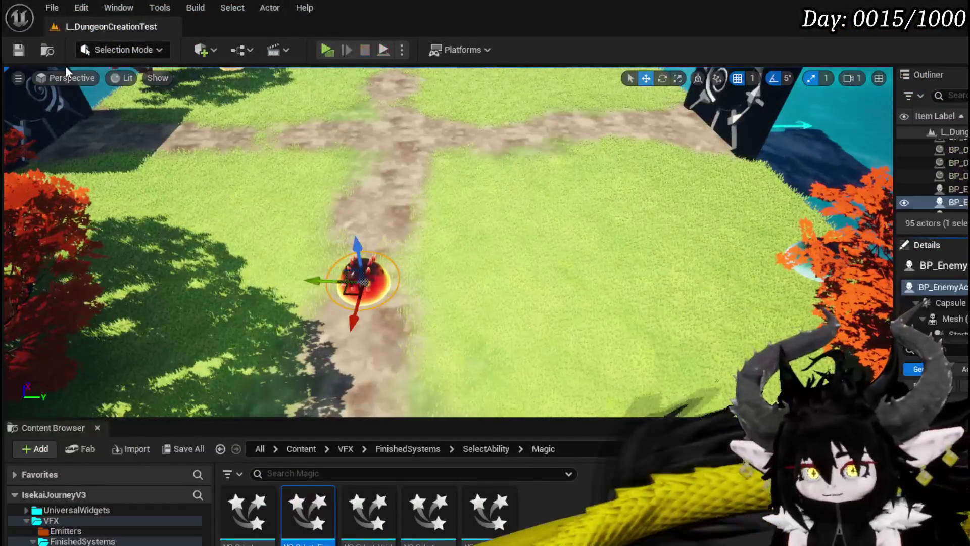
Save the L_DungeonCreationTest level and return to the BPC_AbilityVFX graph
click(19, 51)
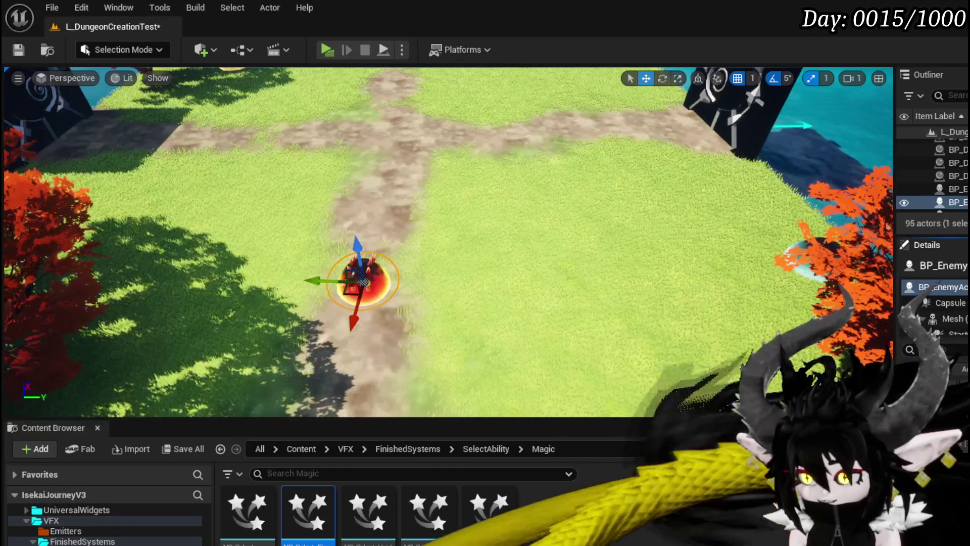
click(28, 48)
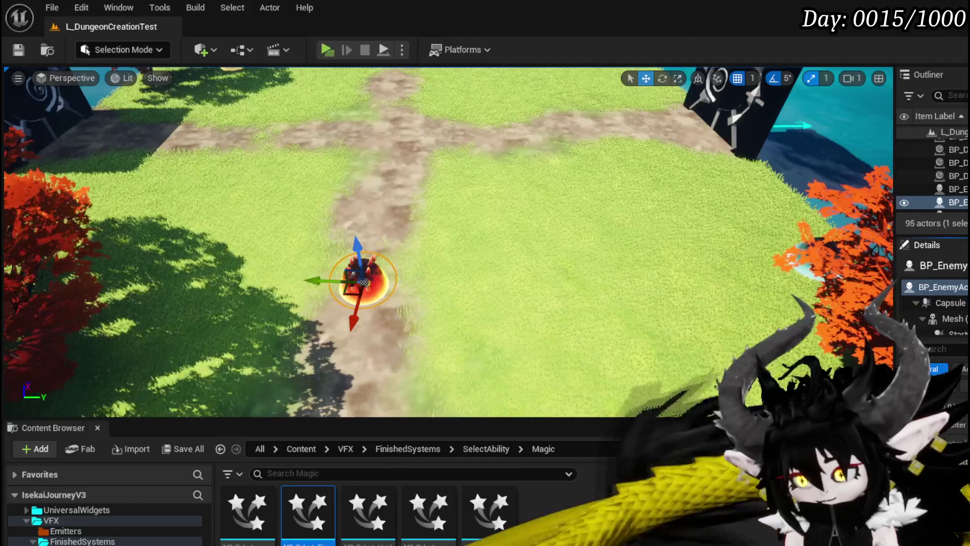
key(alt+Tab)
drag(478, 324, 345, 315)
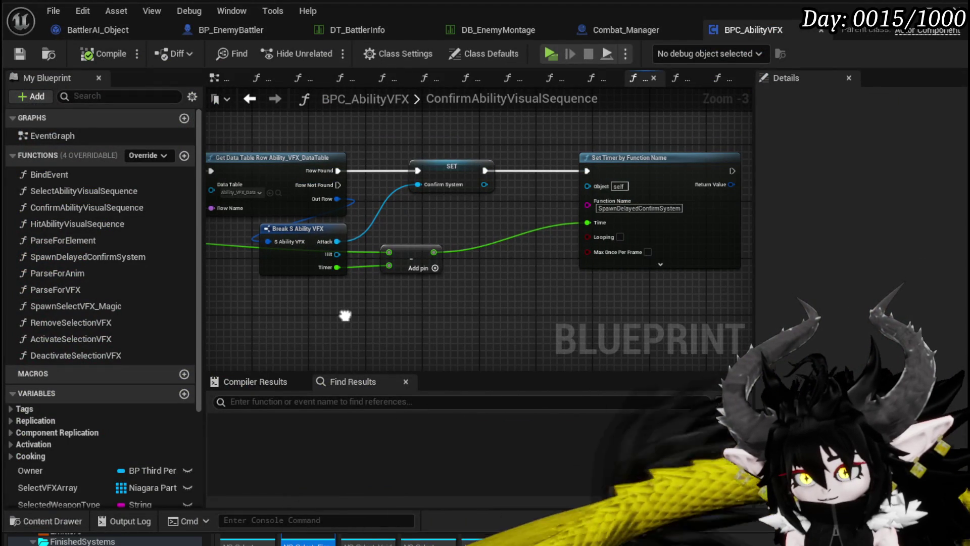
Save the BPC_AbilityVFX component with the updated Subtract node
click(427, 253)
scroll(402, 297, down, 2)
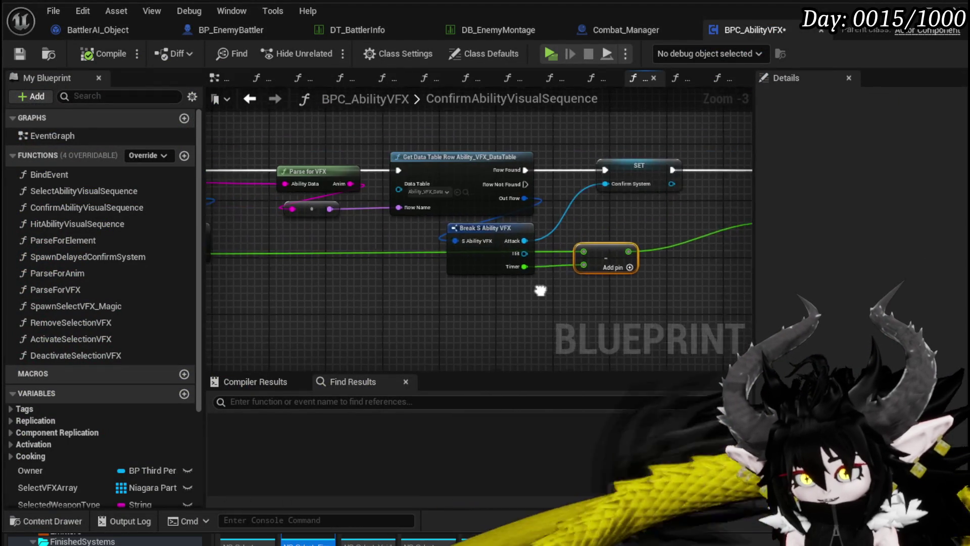
drag(355, 236, 377, 226)
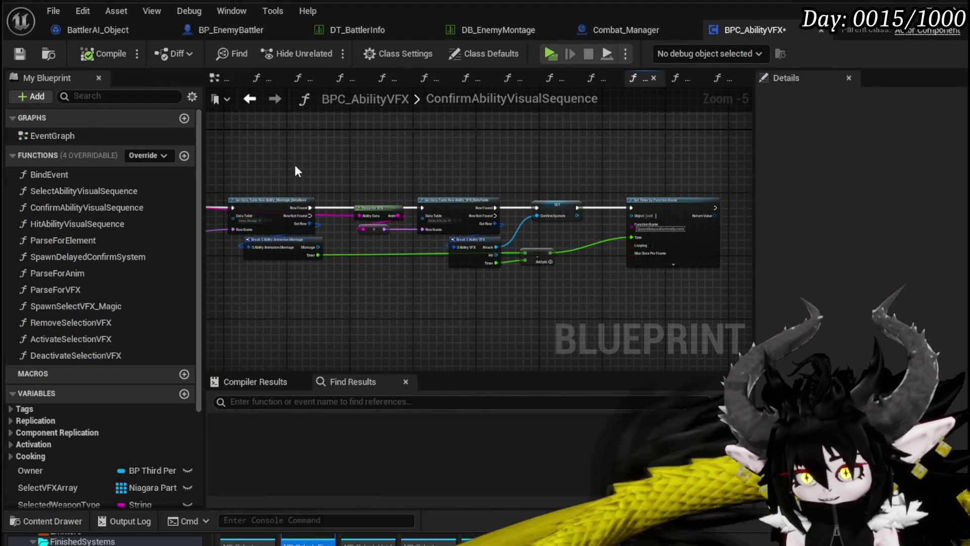
click(21, 54)
Select the ConfirmAbilityVisualSequence chain from the data-table lookups through Set Timer by Function Name
scroll(469, 287, up, 3)
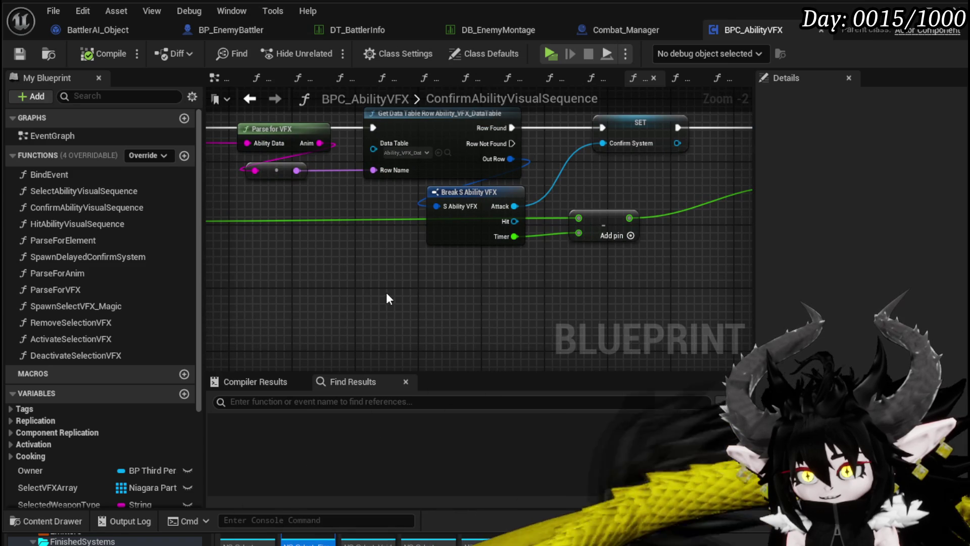
scroll(386, 293, down, 1)
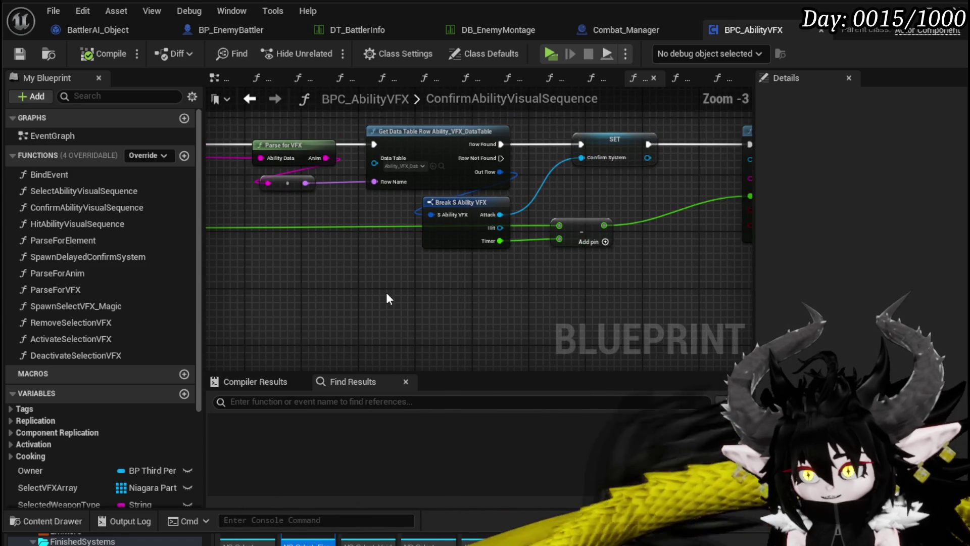
scroll(418, 294, down, 1)
mouse_move(292, 309)
mouse_down()
mouse_move(681, 158)
mouse_move(743, 172)
mouse_up()
drag(395, 190, 708, 212)
drag(358, 282, 470, 217)
mouse_move(604, 161)
mouse_down()
mouse_move(463, 179)
mouse_move(701, 172)
mouse_up()
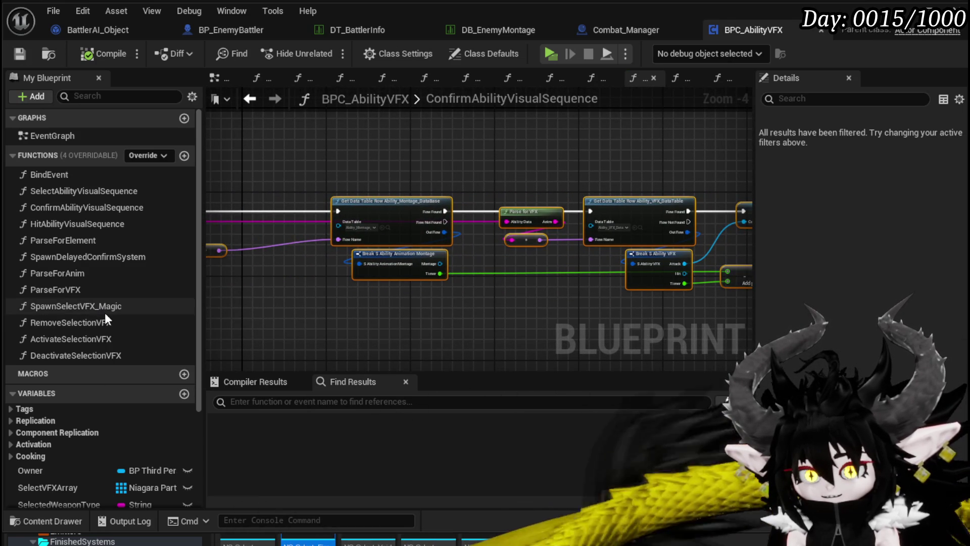
scroll(404, 287, down, 2)
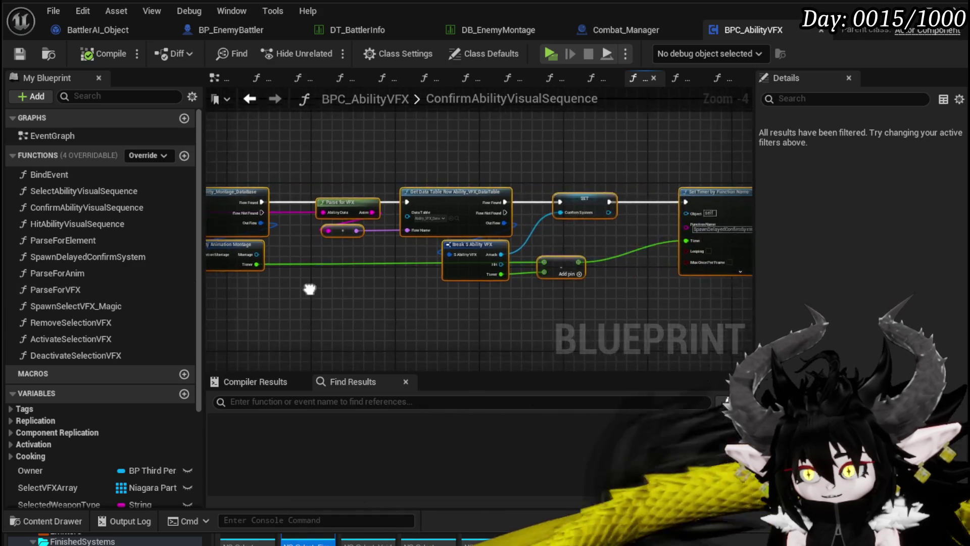
scroll(508, 285, up, 3)
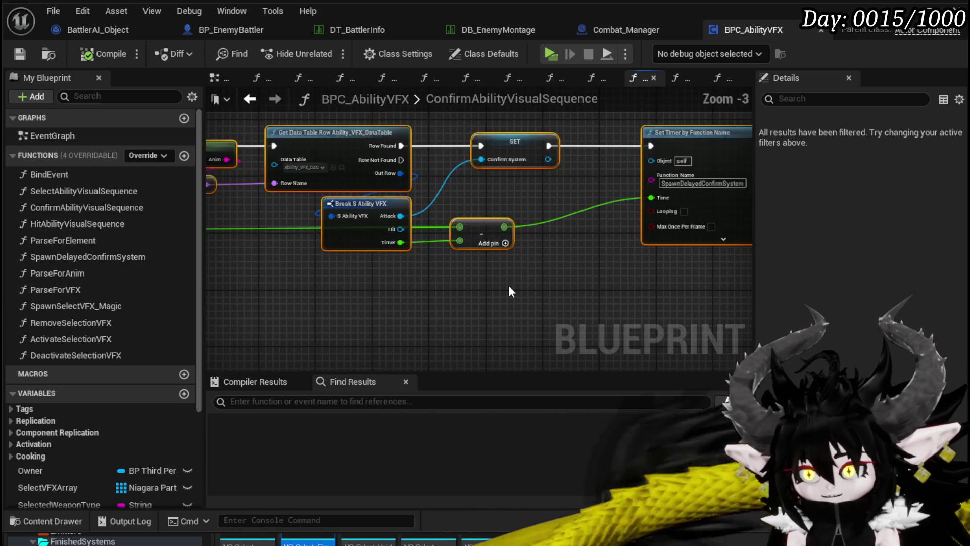
scroll(480, 286, down, 2)
scroll(350, 278, up, 2)
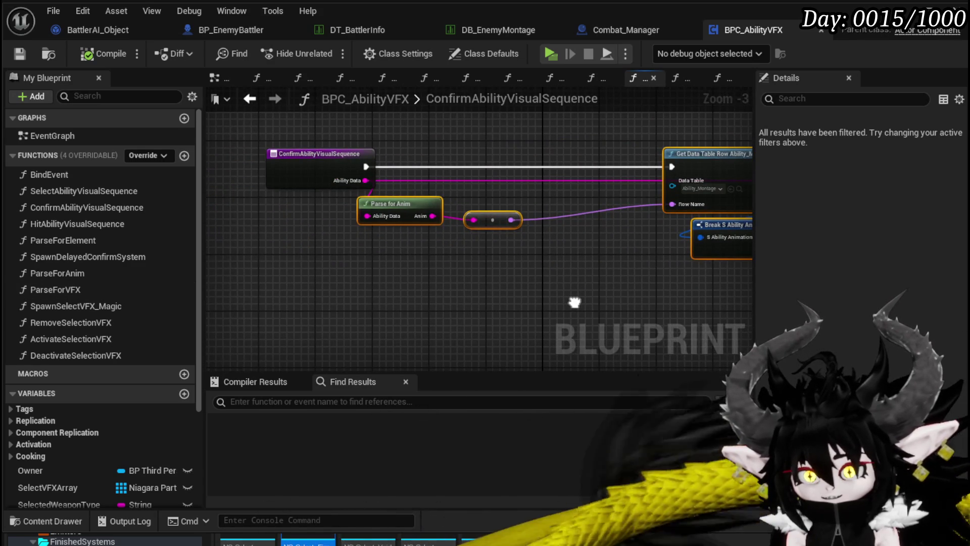
drag(575, 302, 565, 302)
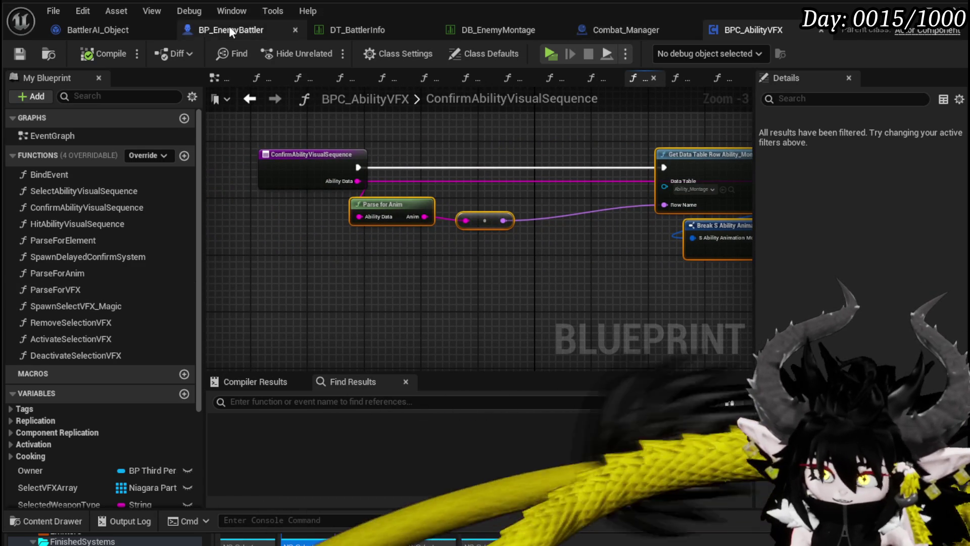
click(225, 31)
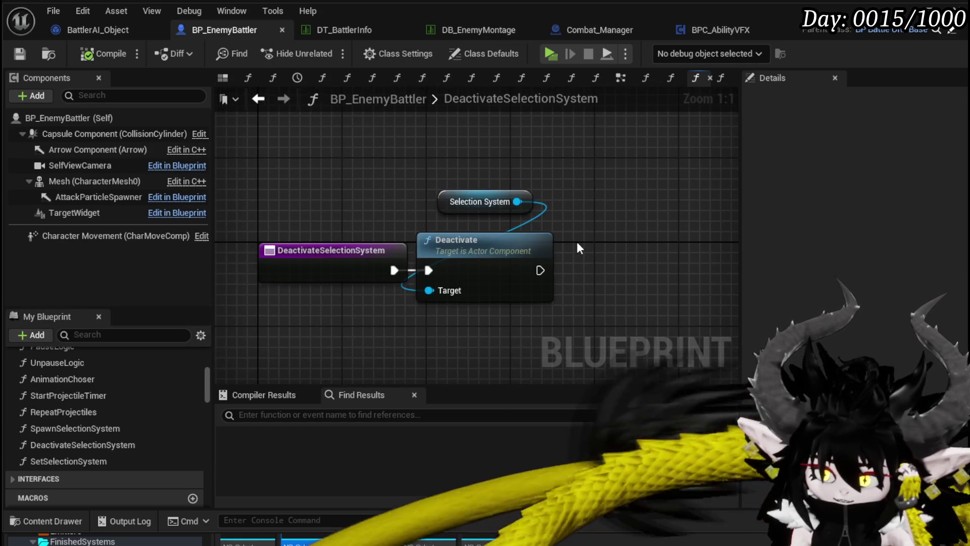
Paste the copied chain into SpawnSelectionSystem, keeping Fix Self Context on Do Nothing
double_click(68, 429)
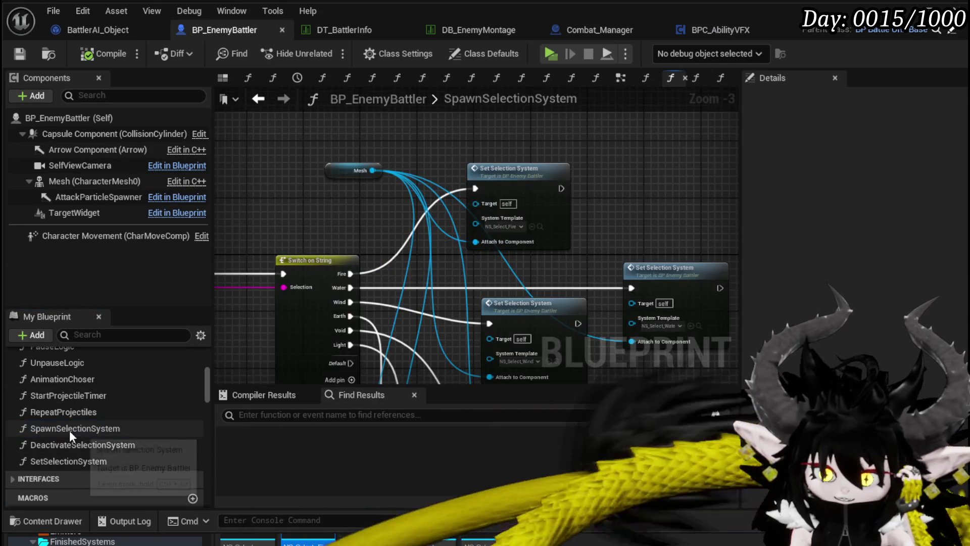
scroll(342, 286, down, 1)
mouse_move(346, 264)
mouse_down()
mouse_move(330, 201)
mouse_move(230, 192)
mouse_move(379, 202)
mouse_move(228, 190)
mouse_up()
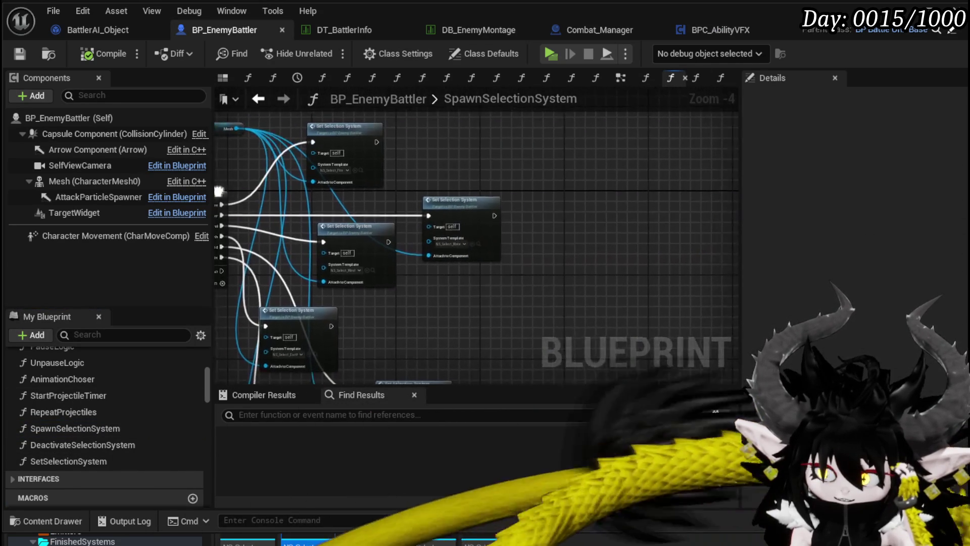
drag(676, 139, 508, 171)
key(ctrl+v)
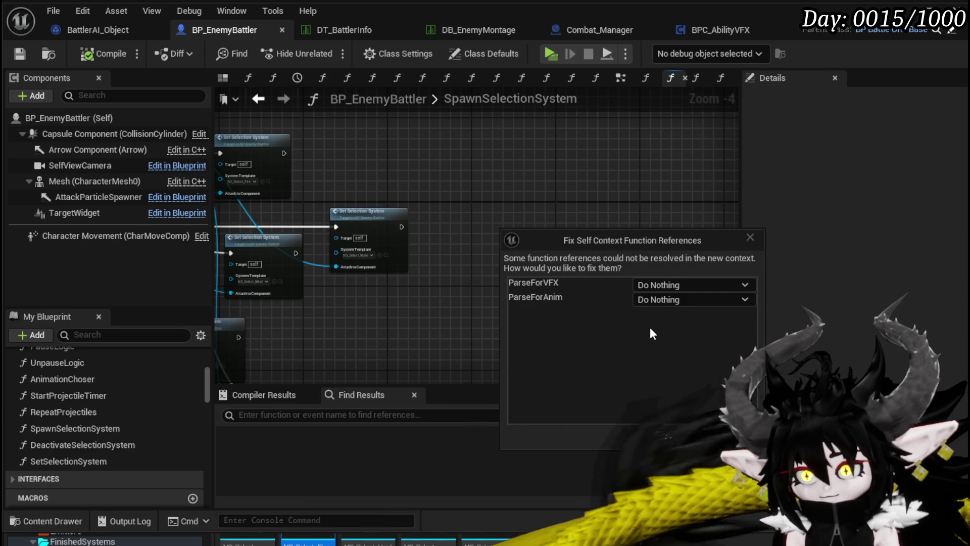
click(672, 438)
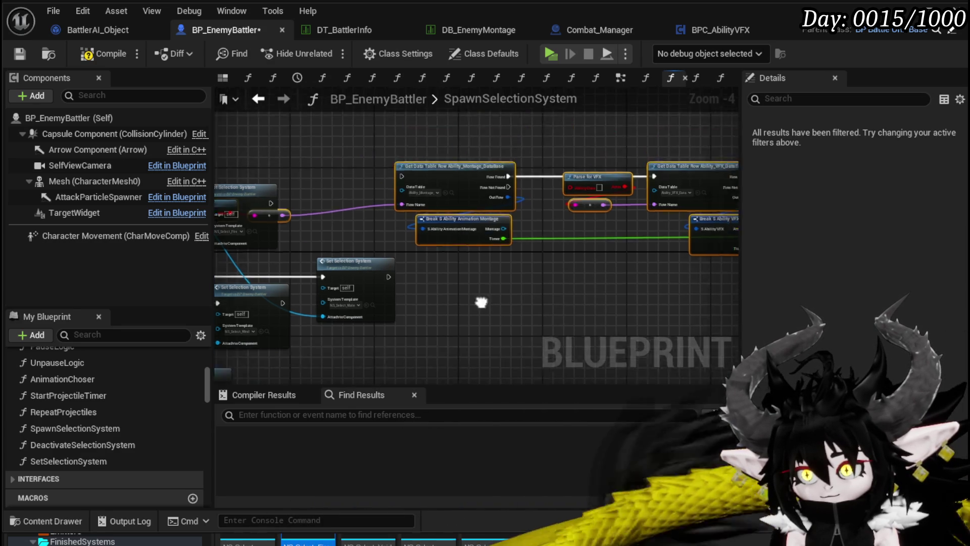
Shift the pasted nodes right of Parse for Anim and the Set Selection System nodes
drag(425, 196, 578, 182)
scroll(327, 201, up, 1)
mouse_move(328, 198)
mouse_down()
mouse_move(505, 282)
mouse_move(418, 280)
mouse_up()
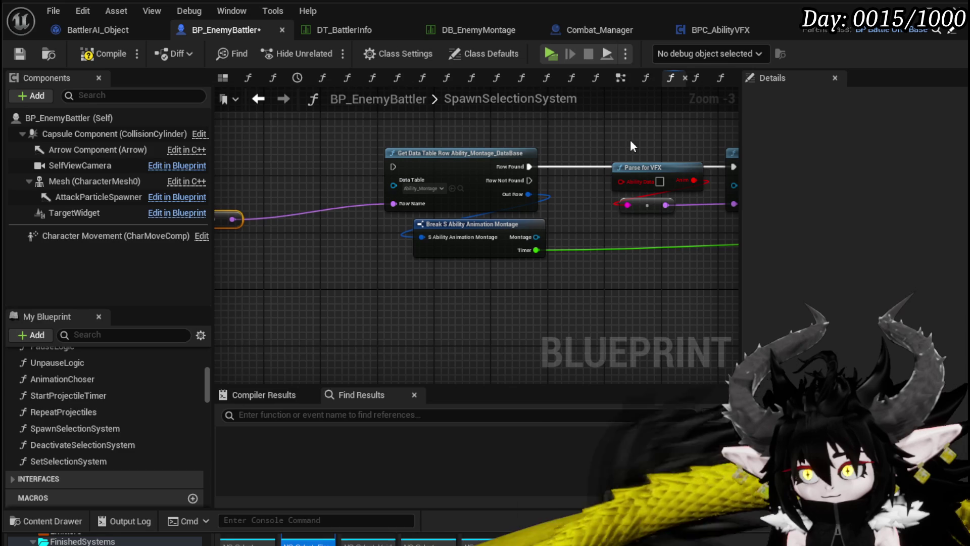
drag(343, 253, 551, 253)
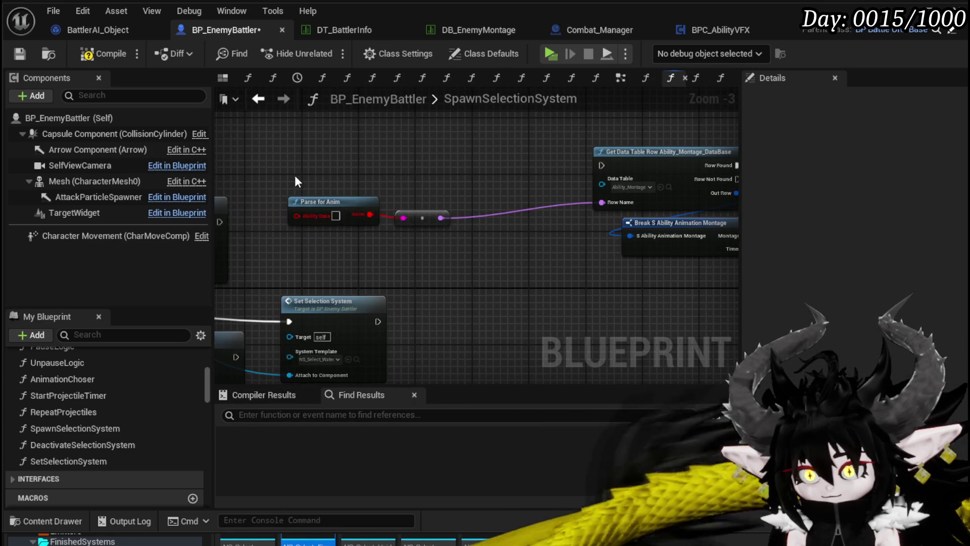
scroll(296, 181, down, 2)
scroll(505, 227, up, 2)
mouse_move(520, 192)
mouse_down()
mouse_move(658, 226)
mouse_move(262, 275)
mouse_move(326, 270)
mouse_up()
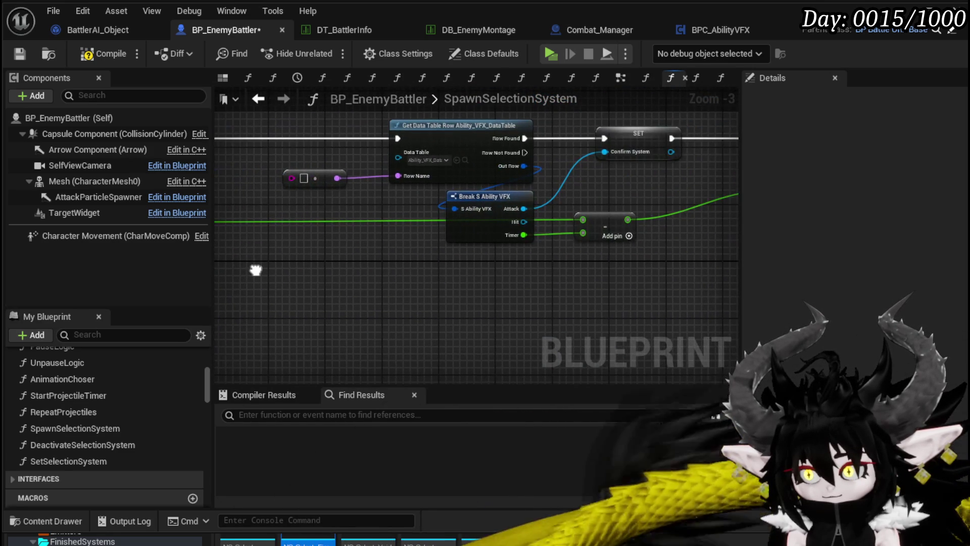
drag(256, 271, 263, 276)
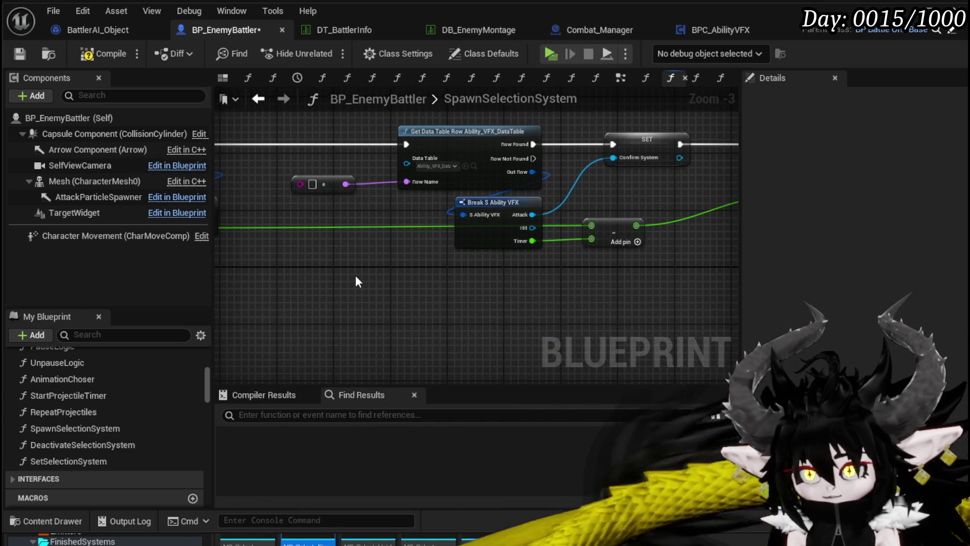
Check the pasted montage and VFX lookups and Set Timer node, then select the ConfirmSystem SET node
drag(360, 275, 246, 271)
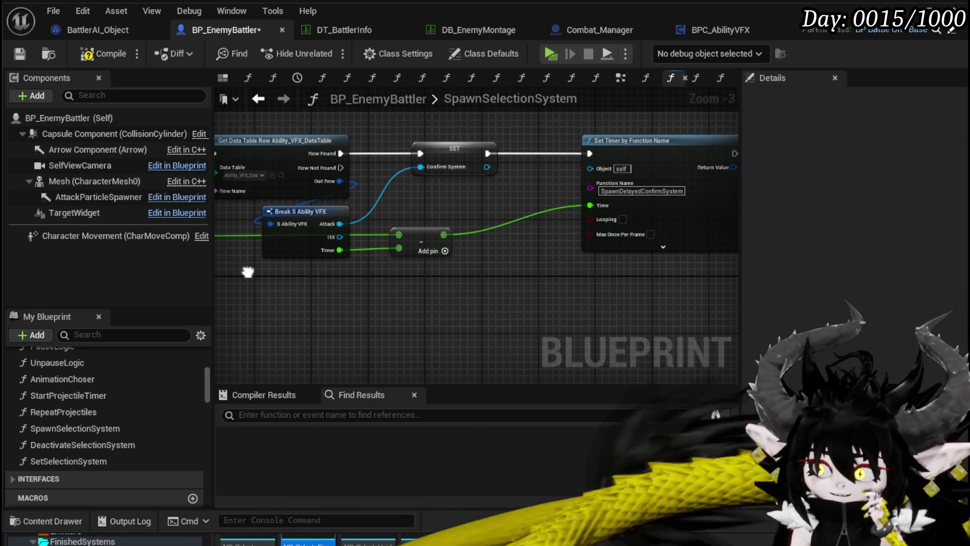
drag(246, 271, 436, 278)
drag(368, 268, 559, 279)
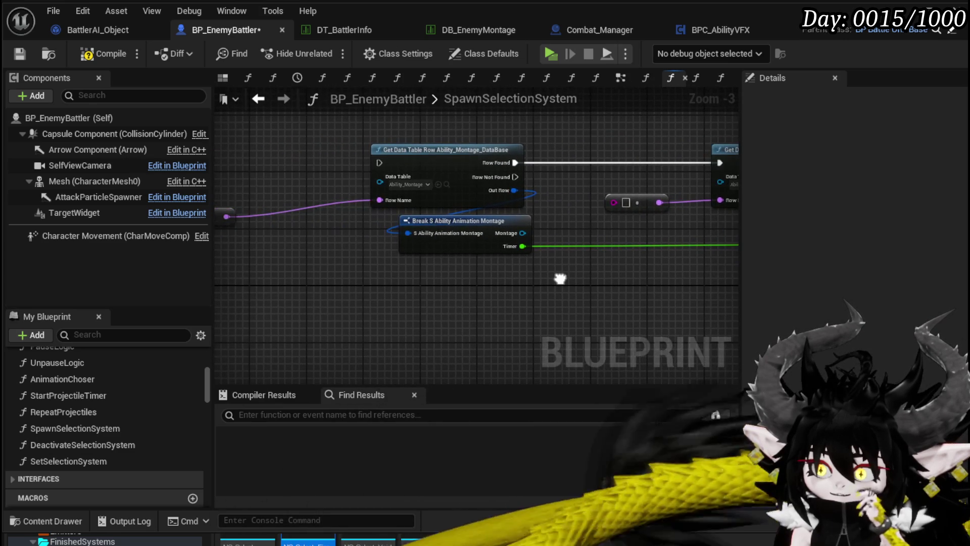
mouse_move(615, 268)
mouse_down()
mouse_move(309, 251)
mouse_move(328, 246)
mouse_up()
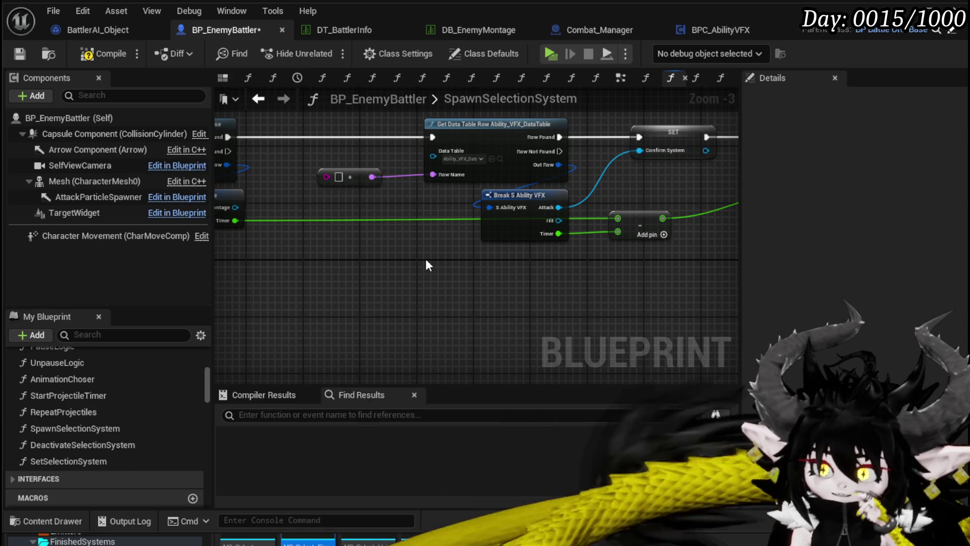
drag(426, 263, 351, 283)
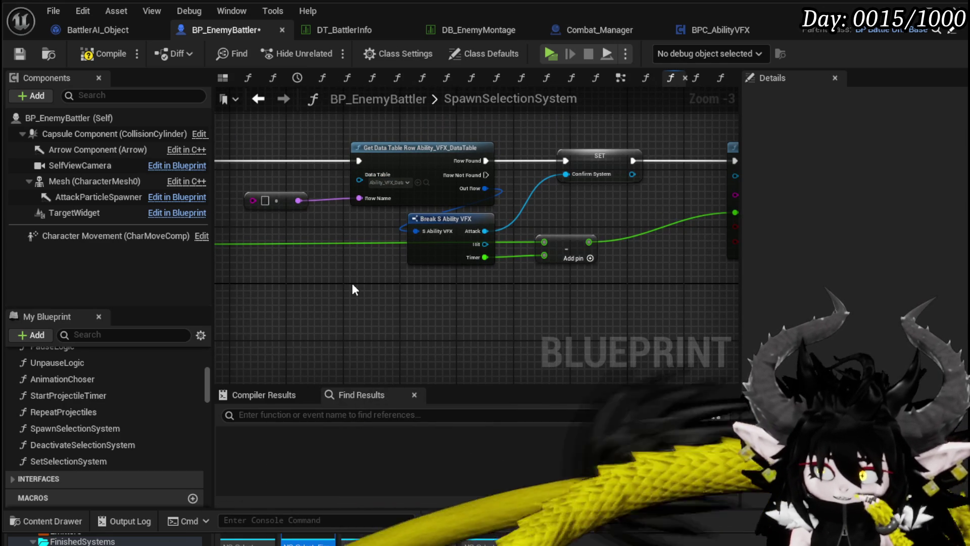
drag(577, 217, 449, 237)
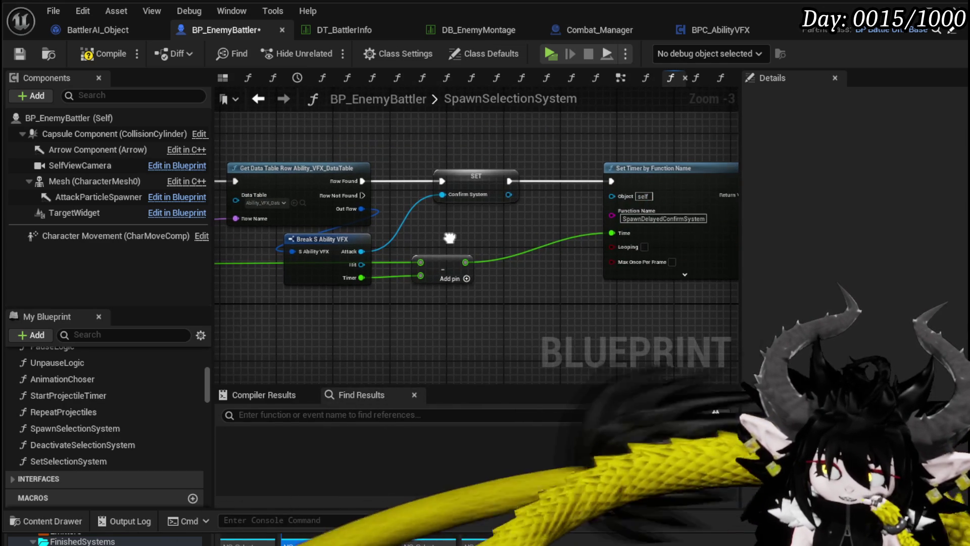
click(475, 187)
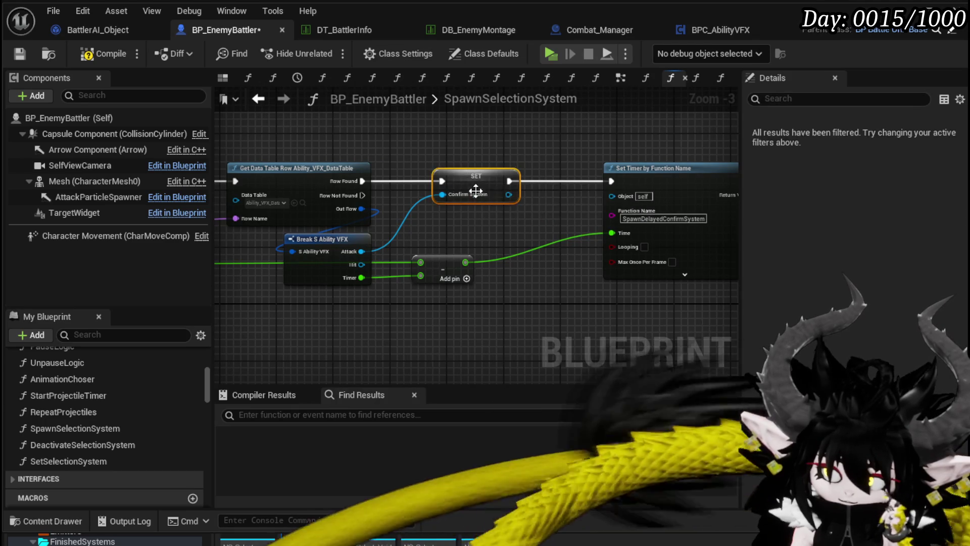
Create the ConfirmSystem variable from the pasted SET node
right_click(474, 181)
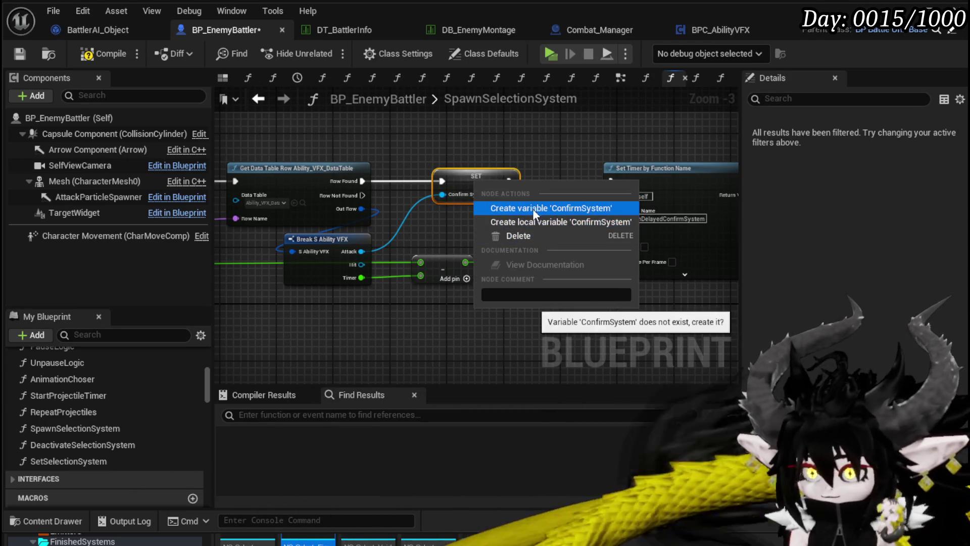
click(532, 210)
mouse_move(532, 208)
mouse_down()
mouse_move(463, 203)
mouse_move(563, 230)
mouse_up()
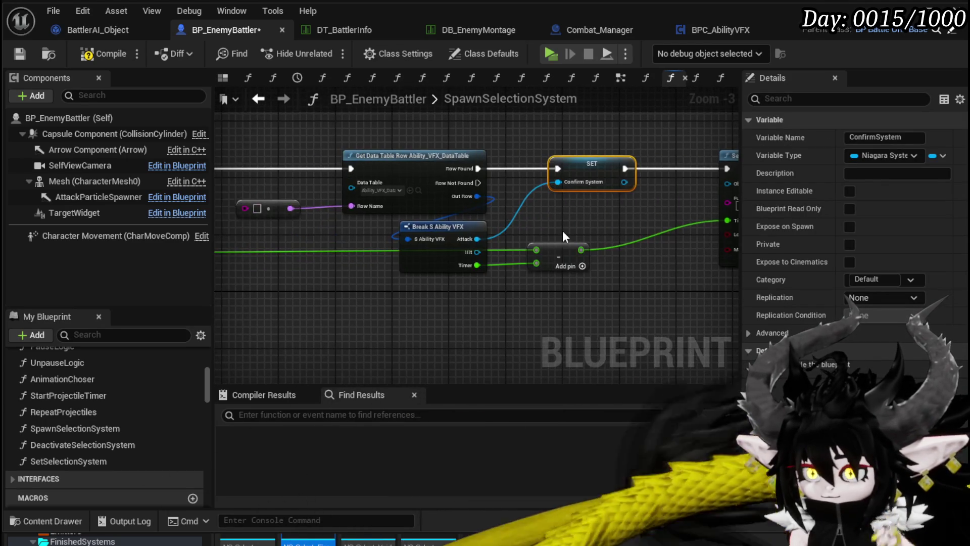
drag(328, 248, 540, 278)
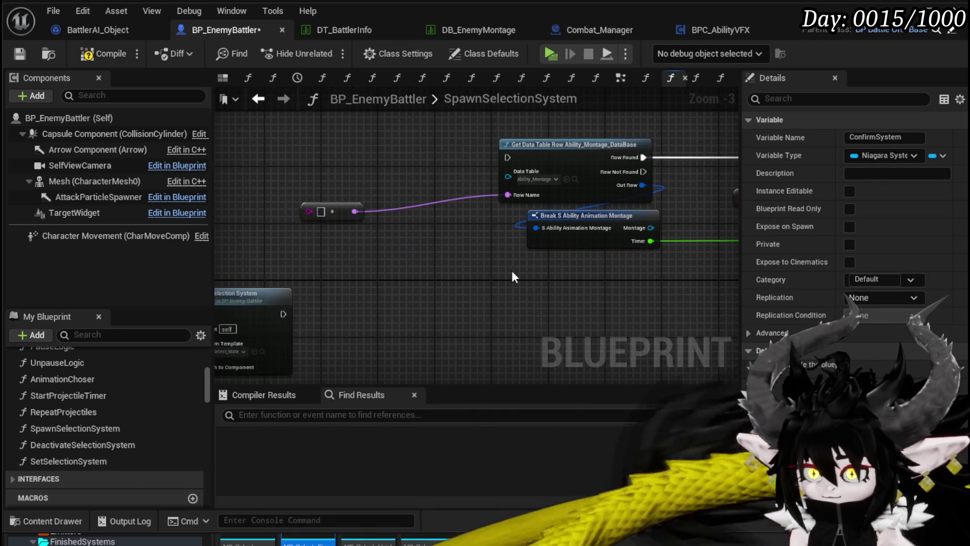
Marquee-select the entire pasted node chain and bring up its actions
drag(325, 215, 413, 214)
scroll(366, 262, down, 2)
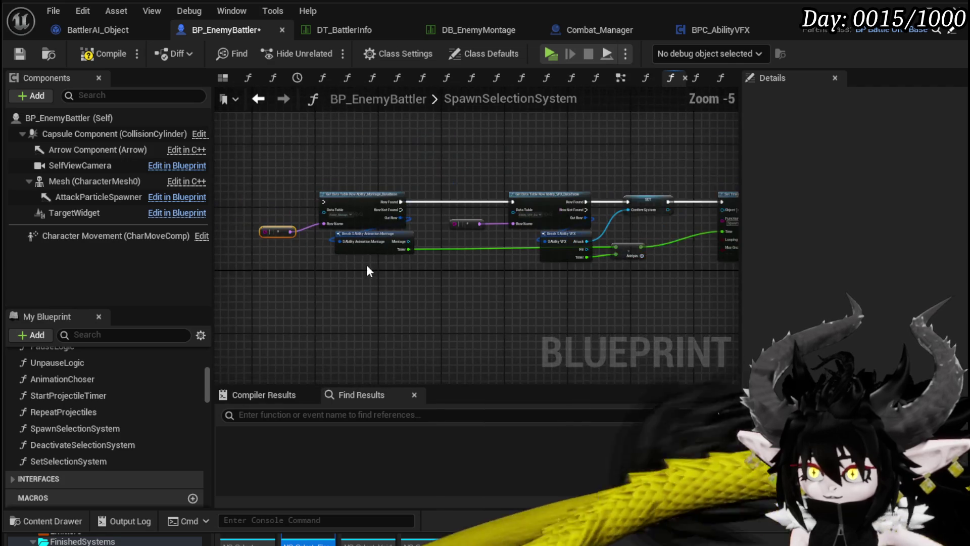
mouse_move(256, 265)
mouse_down()
mouse_move(670, 145)
mouse_move(715, 174)
mouse_up()
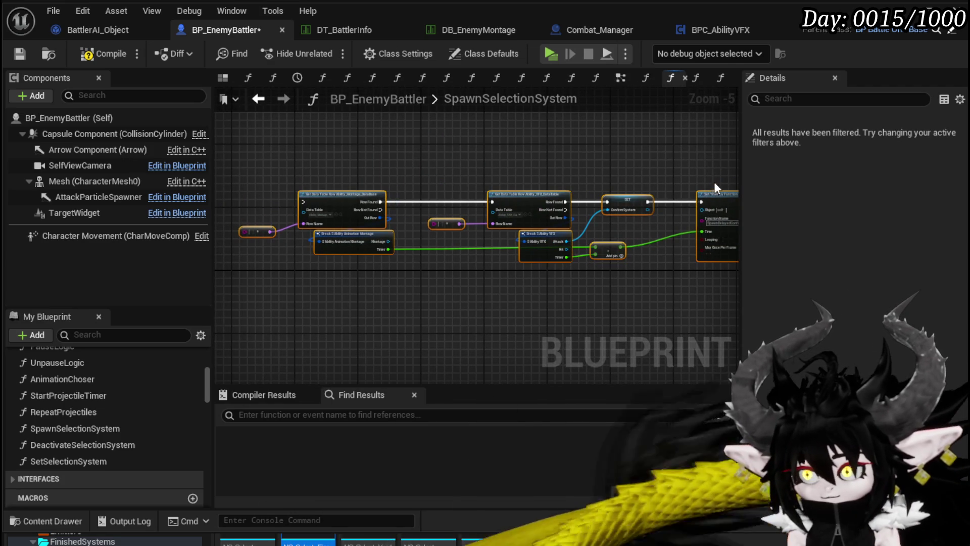
right_click(713, 191)
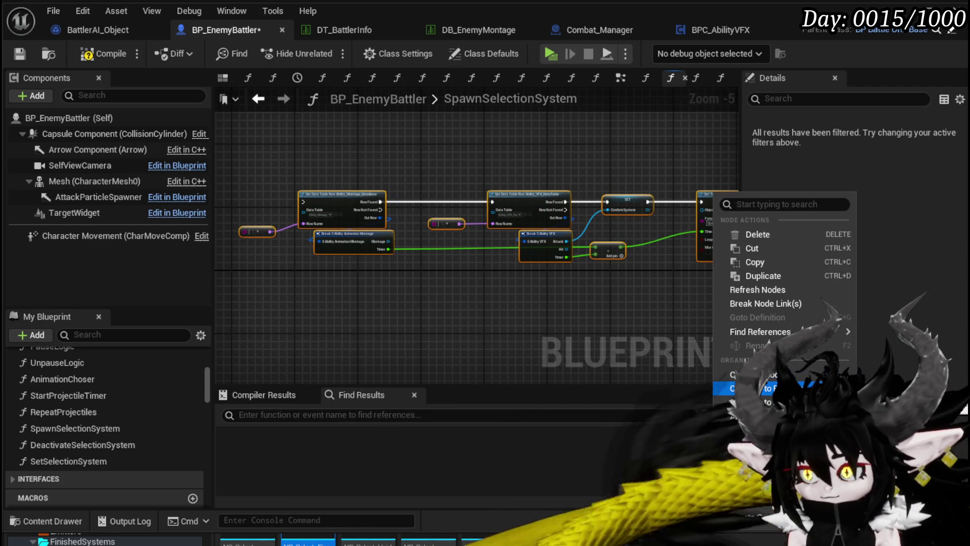
Collapse the selection into a function named SetChargeUpSystem and open its graph
click(743, 389)
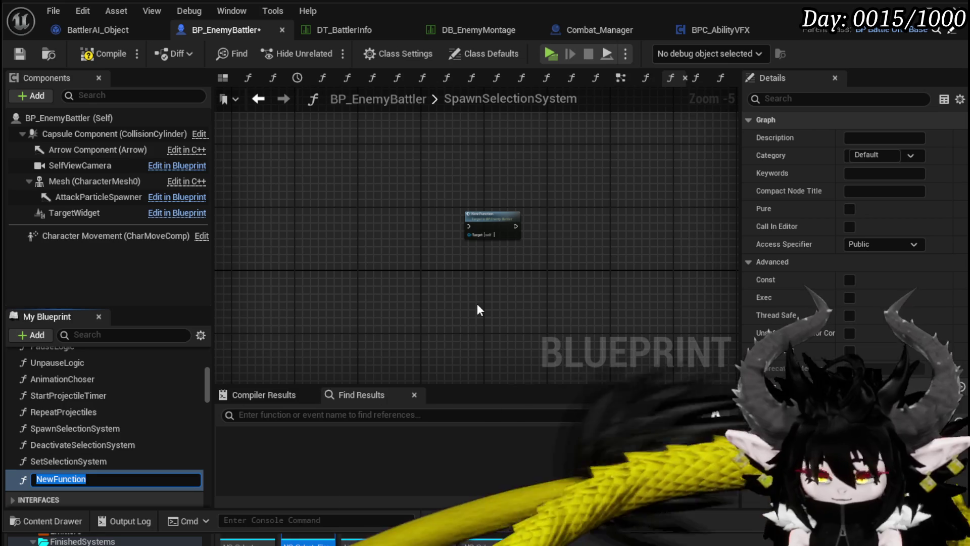
text(SetC)
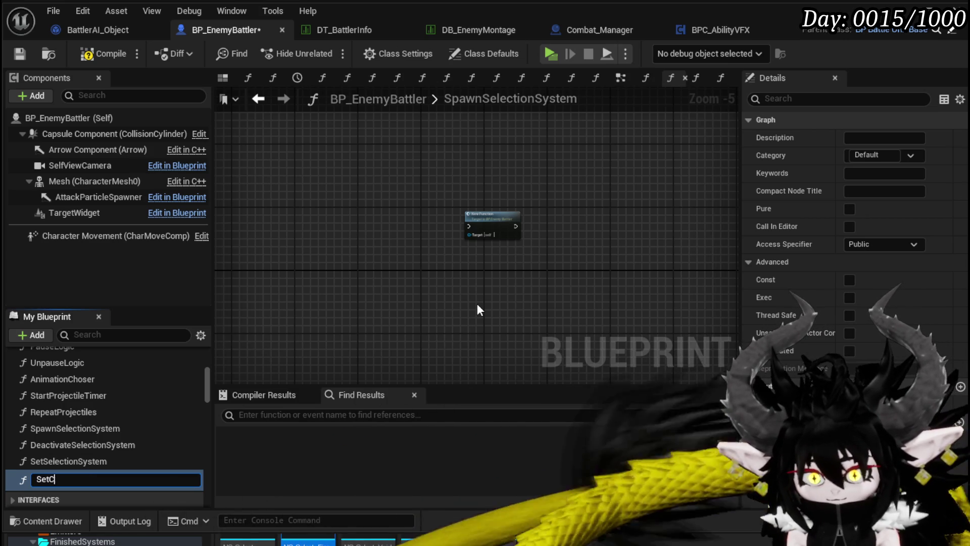
text(onfirm)
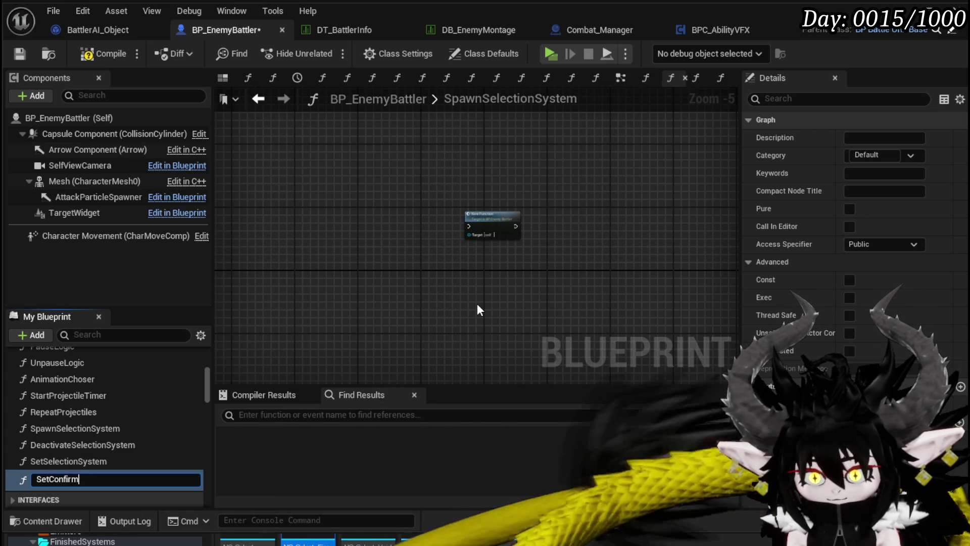
text(Ability)
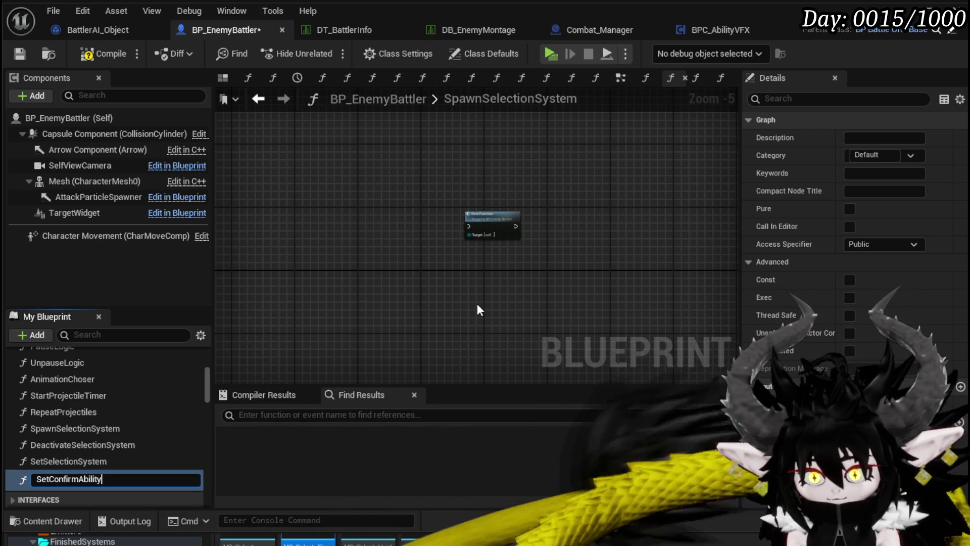
text(st)
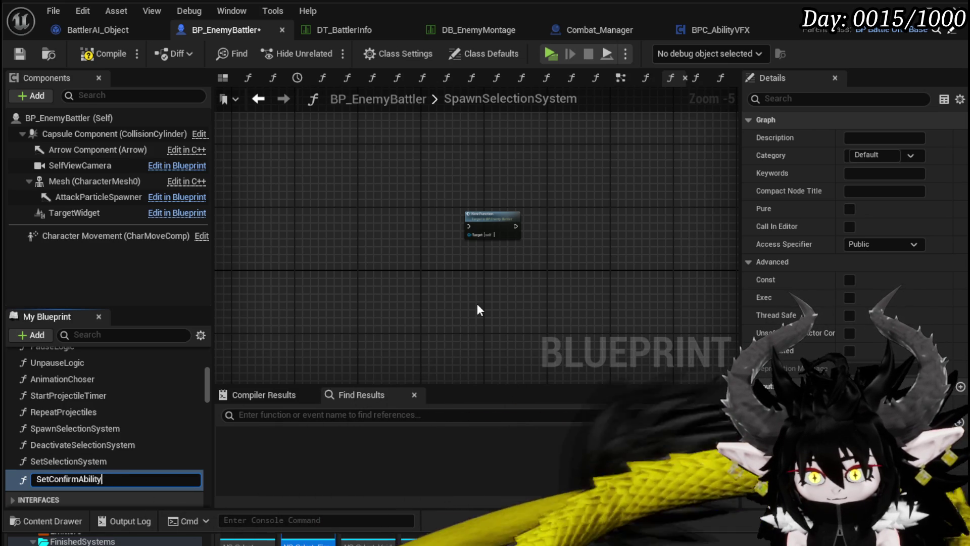
text(harge)
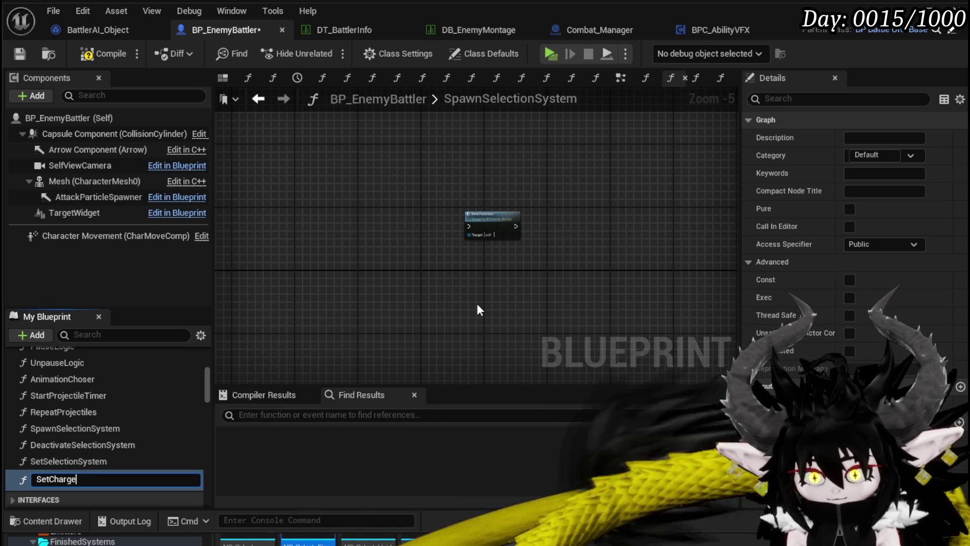
text(UpSystem)
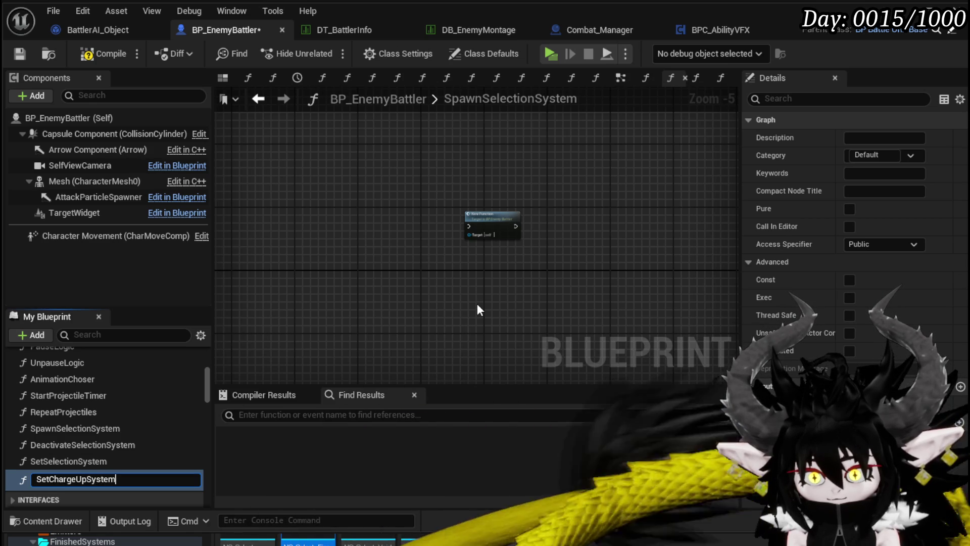
key(Return)
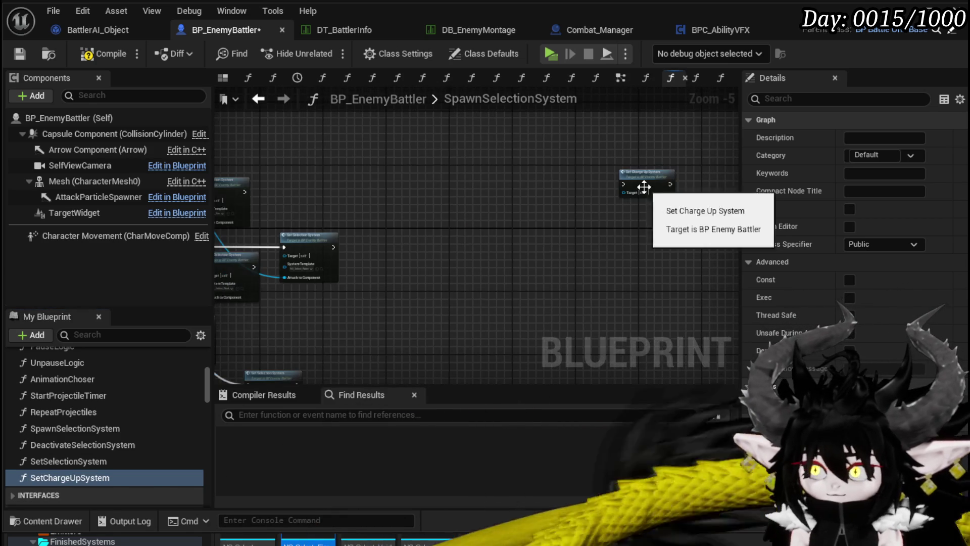
drag(643, 188, 398, 261)
scroll(399, 261, up, 3)
double_click(387, 191)
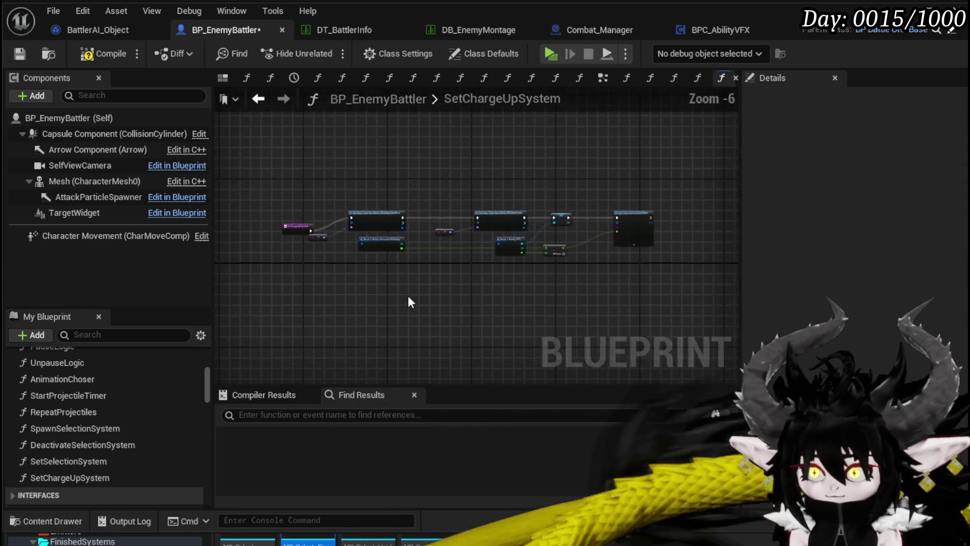
Reposition the SetChargeUpSystem entry node and rename its In String input to AbilityMontage
scroll(479, 317, up, 1)
drag(310, 216, 310, 183)
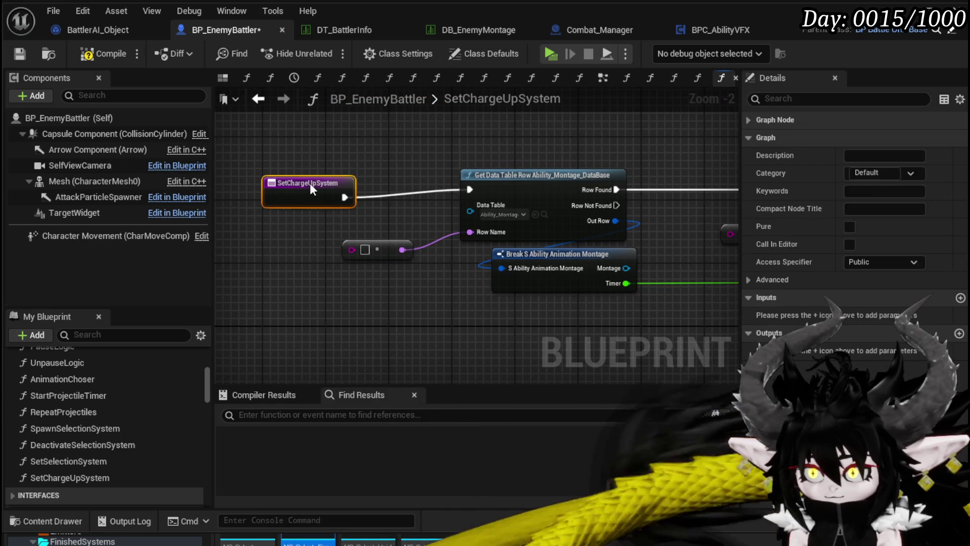
click(343, 233)
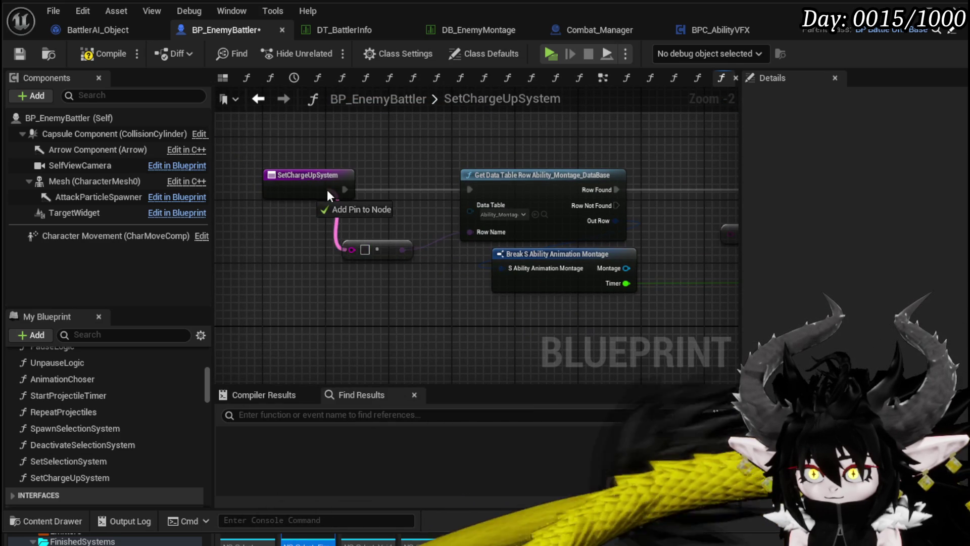
scroll(399, 297, down, 2)
scroll(485, 339, up, 3)
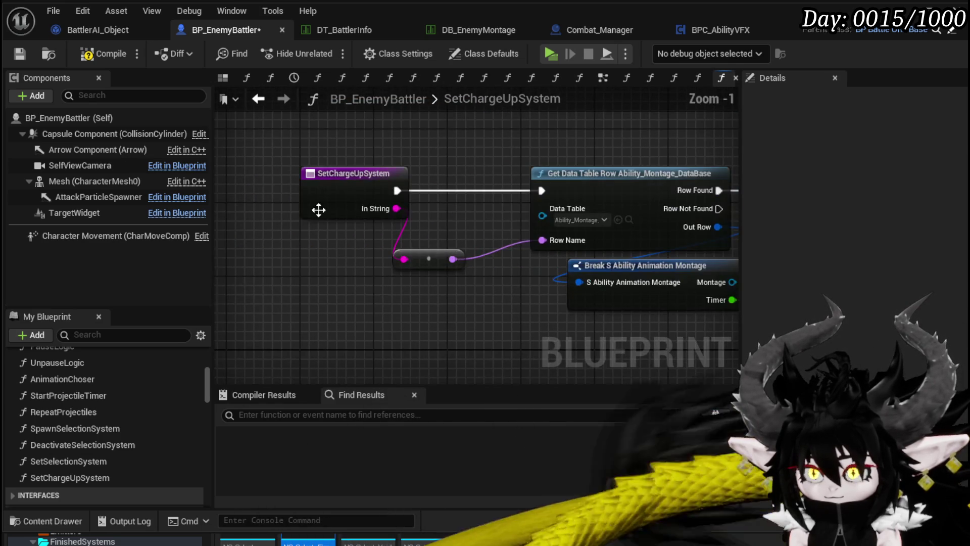
click(318, 210)
double_click(775, 314)
text(Ab)
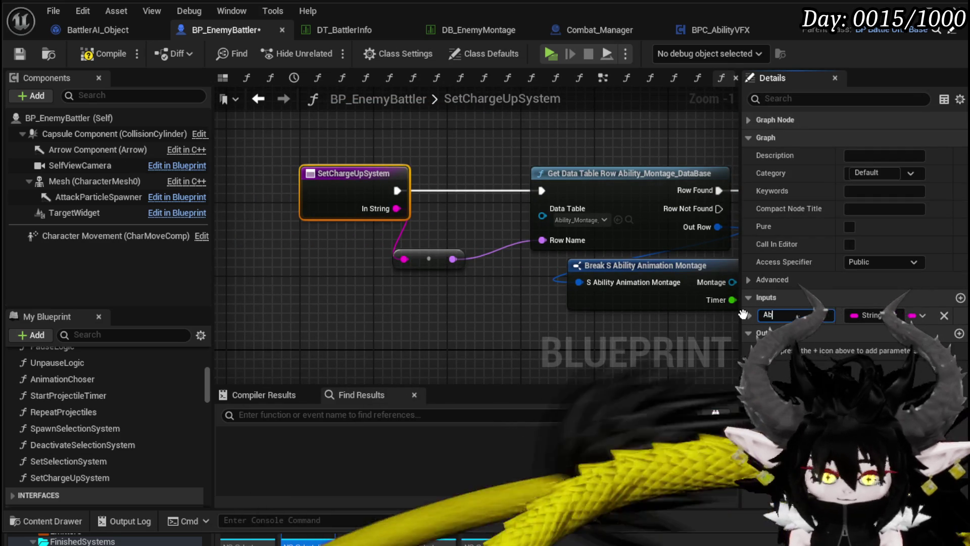
text(ilityMontage)
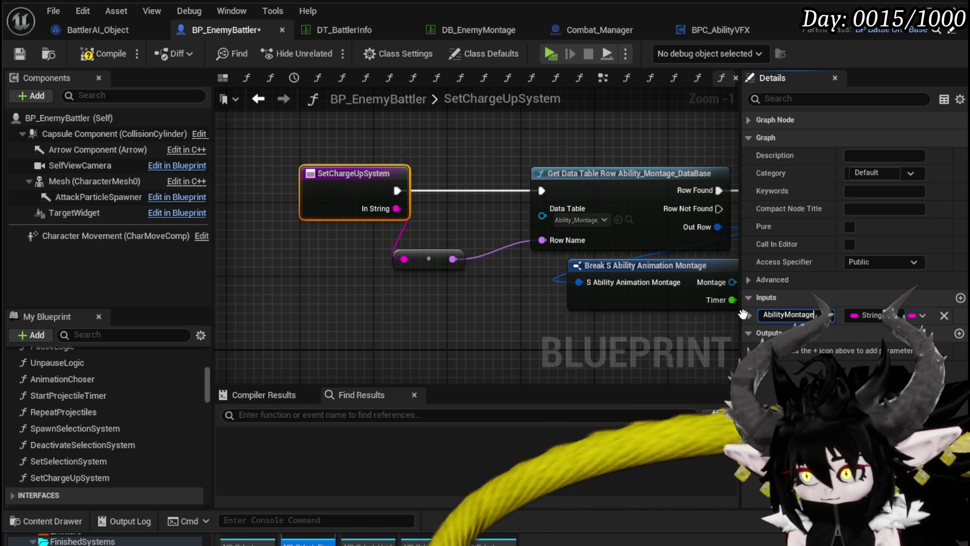
key(Return)
Turn the timer value into a function input, delete AbilityMontage, and name the Float input MontageTimer
mouse_move(726, 301)
mouse_down()
mouse_move(575, 309)
mouse_move(432, 281)
mouse_move(269, 268)
mouse_up()
scroll(574, 309, down, 1)
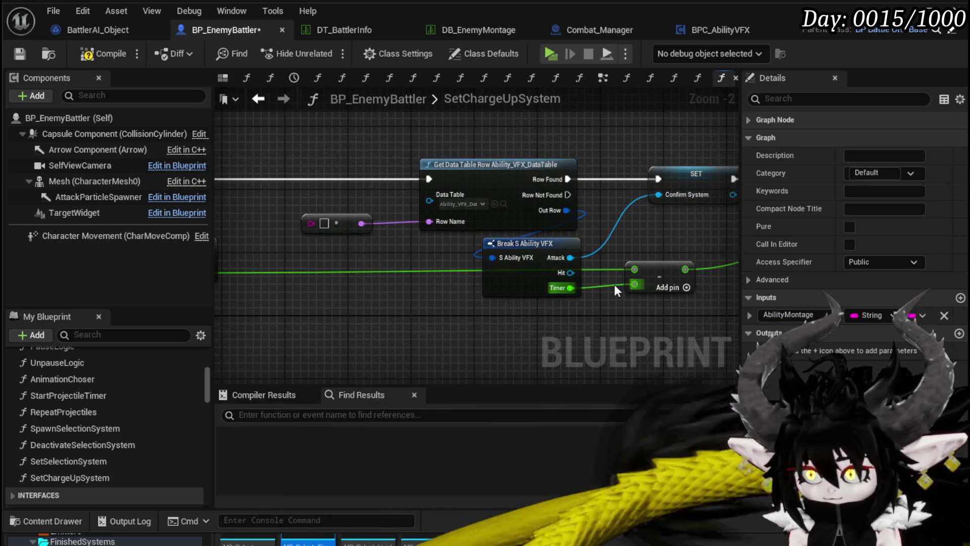
mouse_move(631, 270)
mouse_down()
mouse_move(392, 222)
mouse_move(308, 176)
mouse_up()
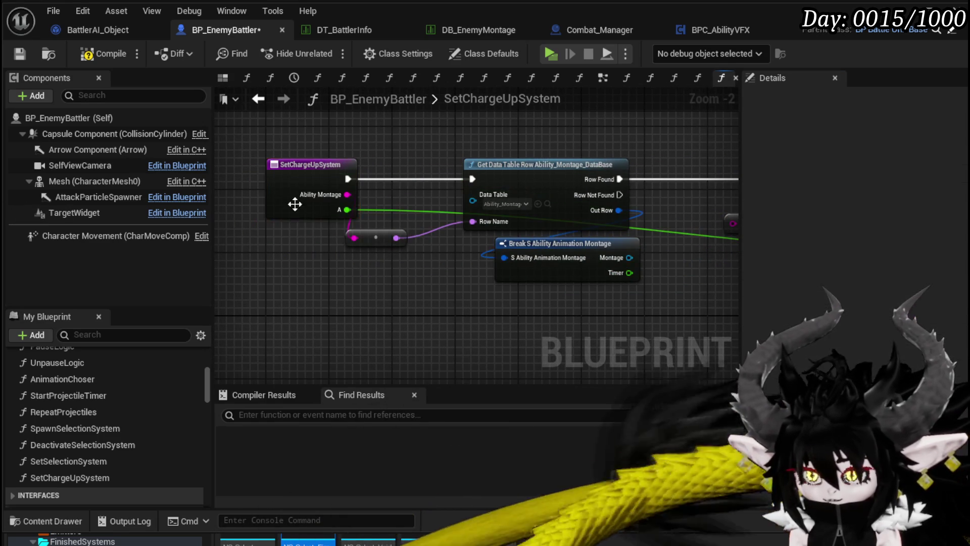
click(944, 315)
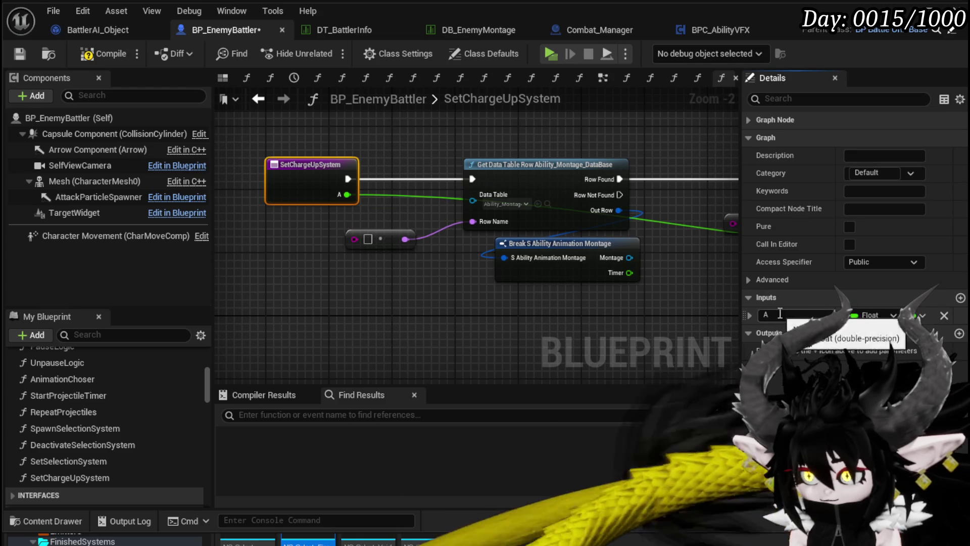
text(Mo)
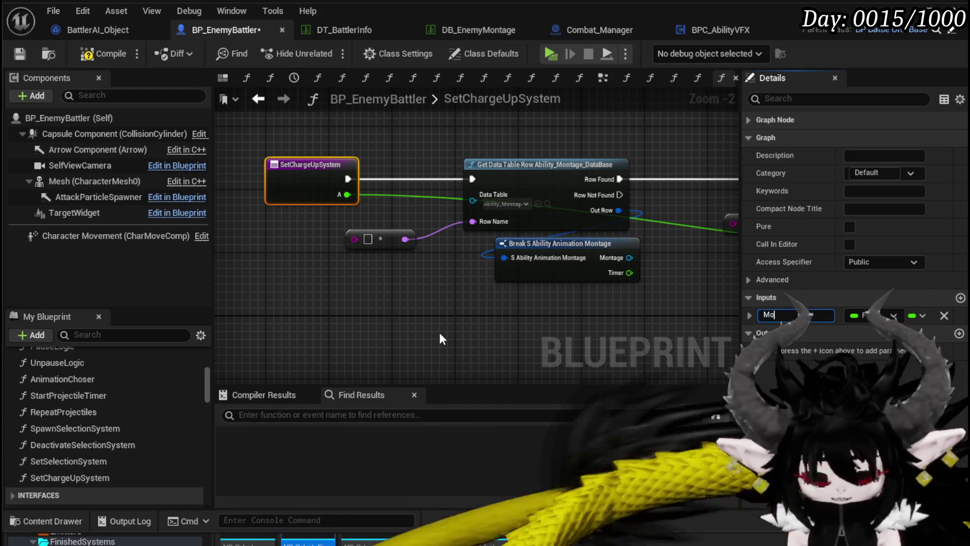
text(ntageTimer)
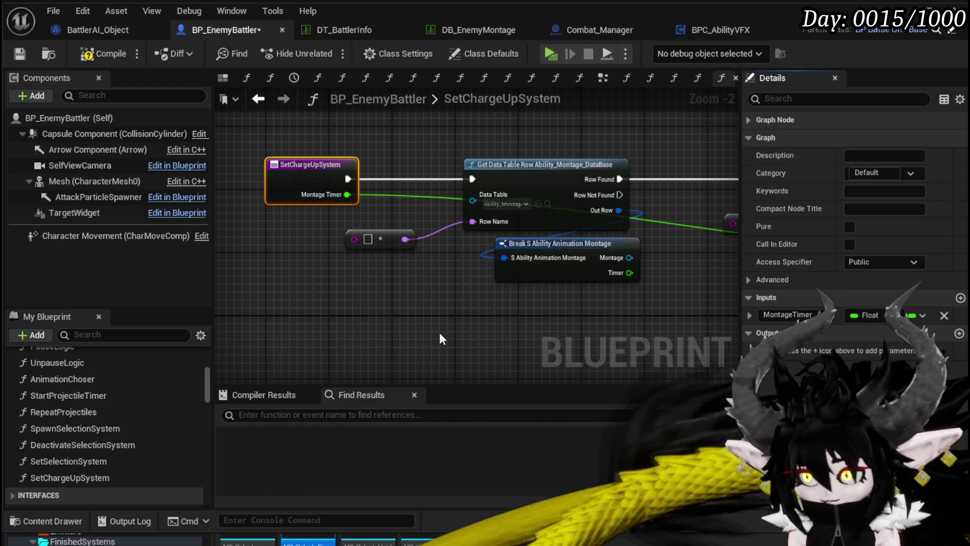
drag(440, 299, 353, 293)
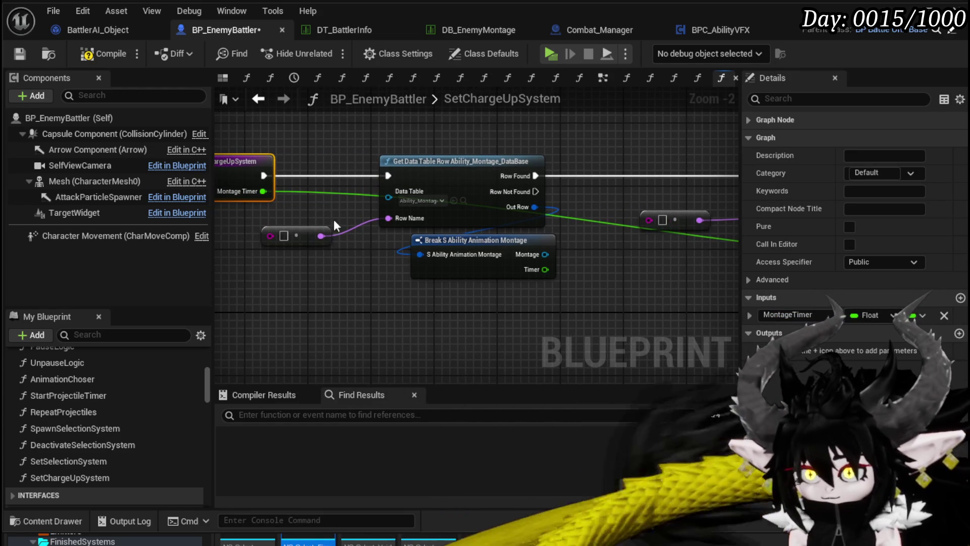
Delete the Ability_Montage Get Data Table Row and Break nodes
scroll(383, 178, down, 2)
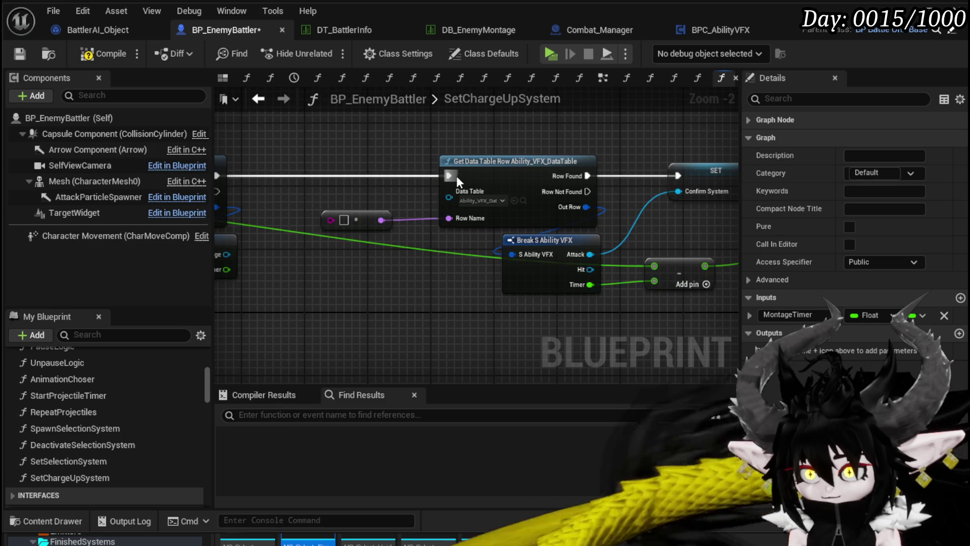
key(Delete)
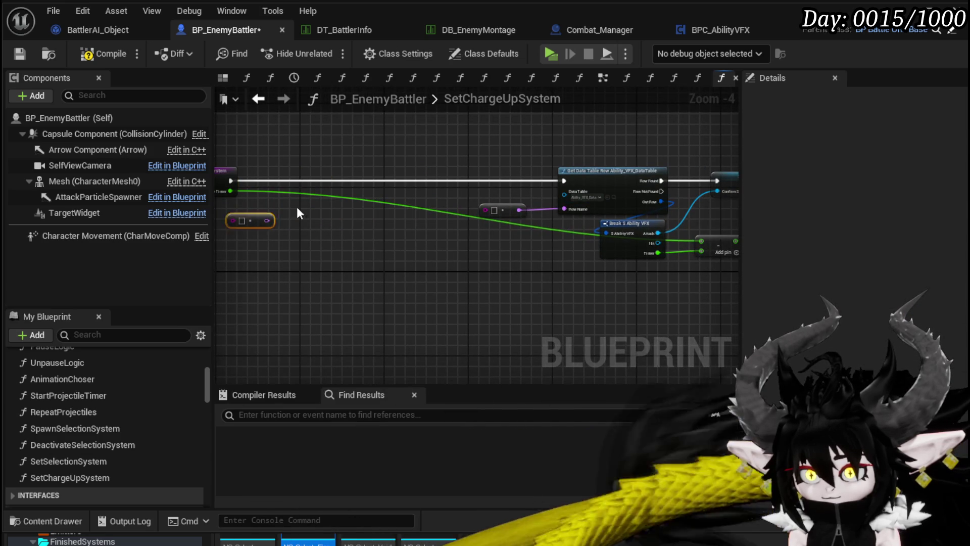
drag(290, 202, 277, 260)
drag(444, 325, 405, 323)
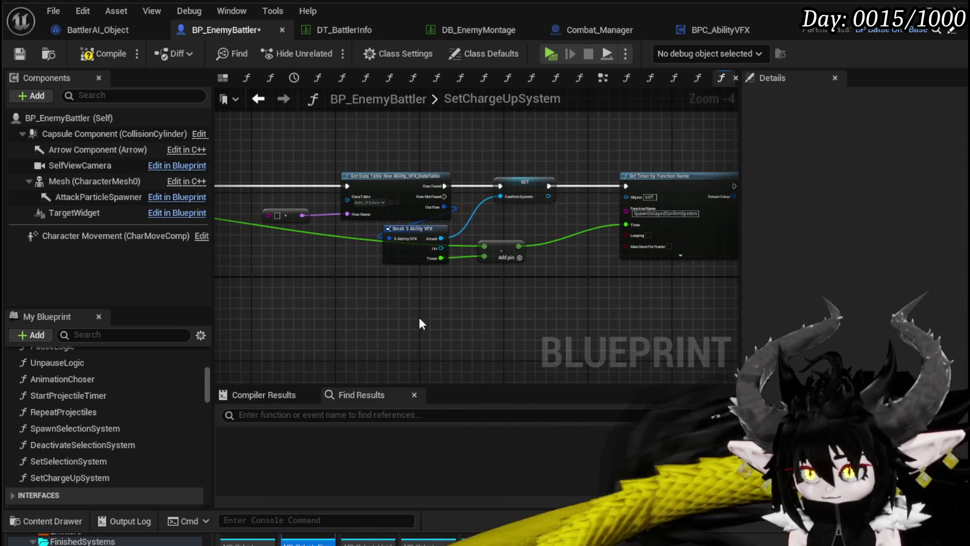
Compile the blueprint and add a new empty function
click(103, 54)
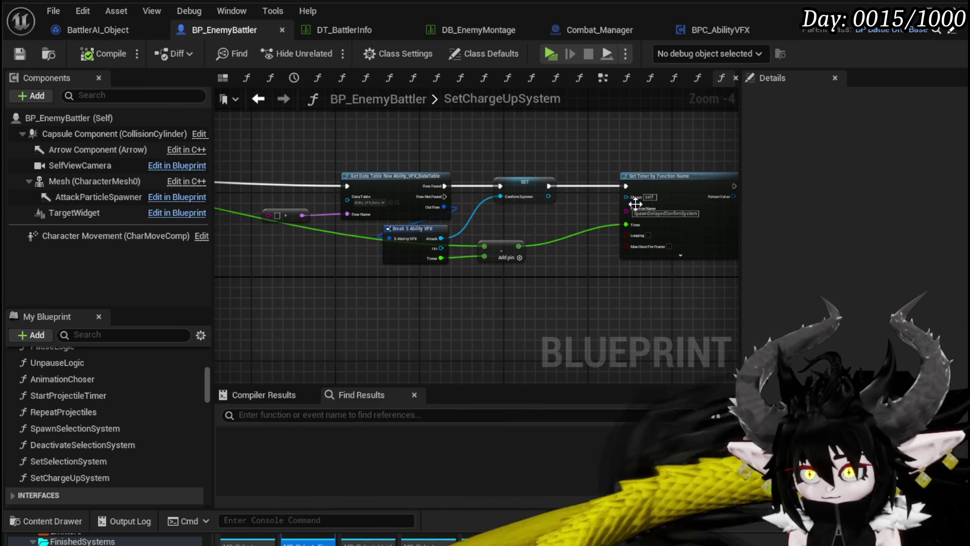
scroll(156, 403, up, 10)
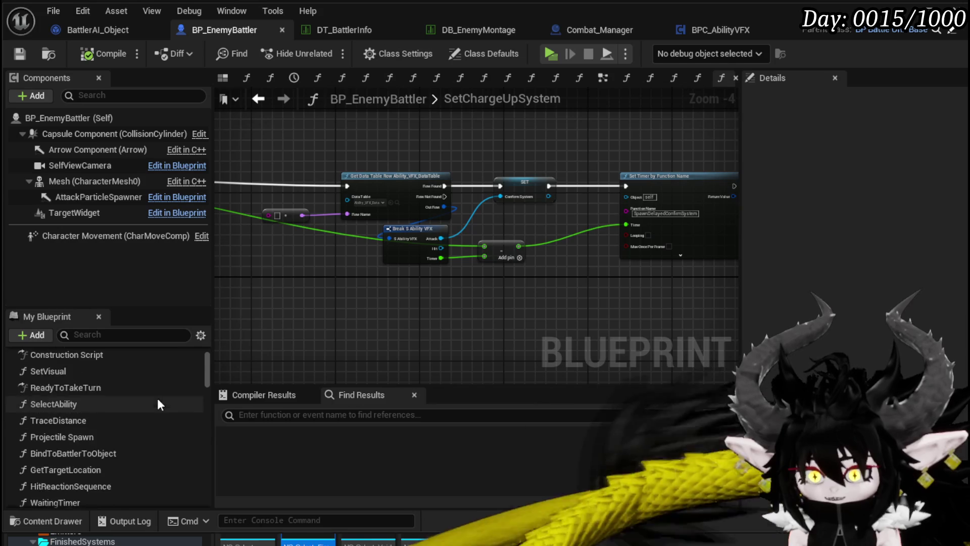
click(192, 394)
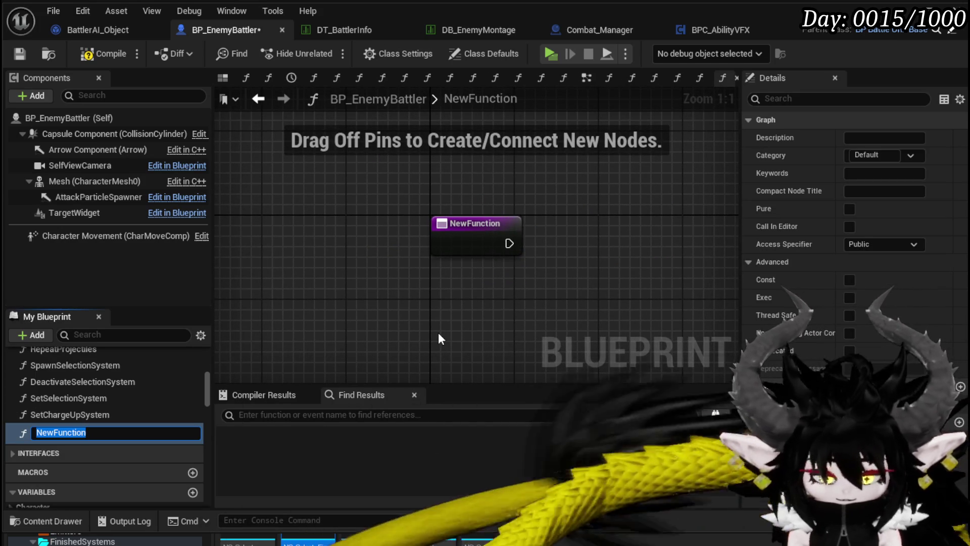
Rename NewFunction to SpawnDelayedConfirmSystem
click(421, 332)
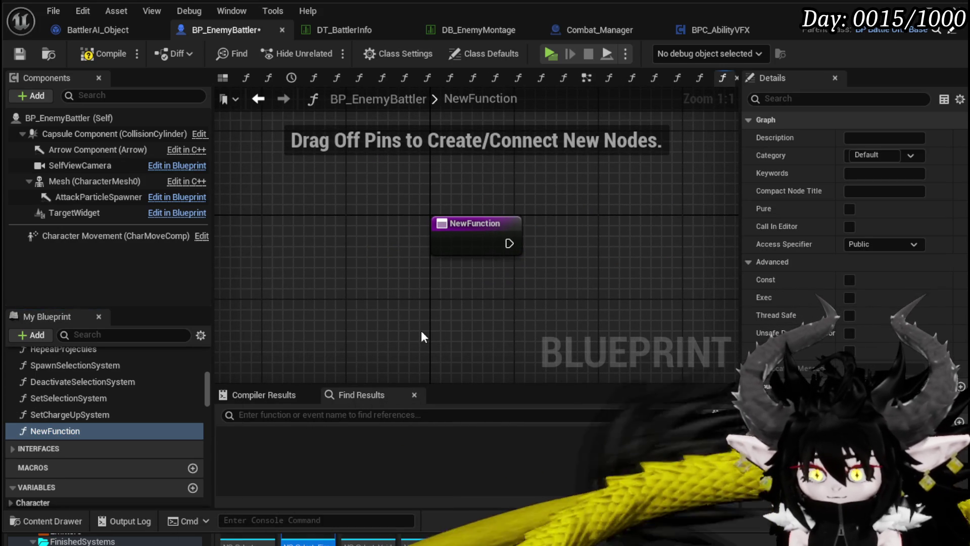
double_click(69, 415)
scroll(488, 219, up, 4)
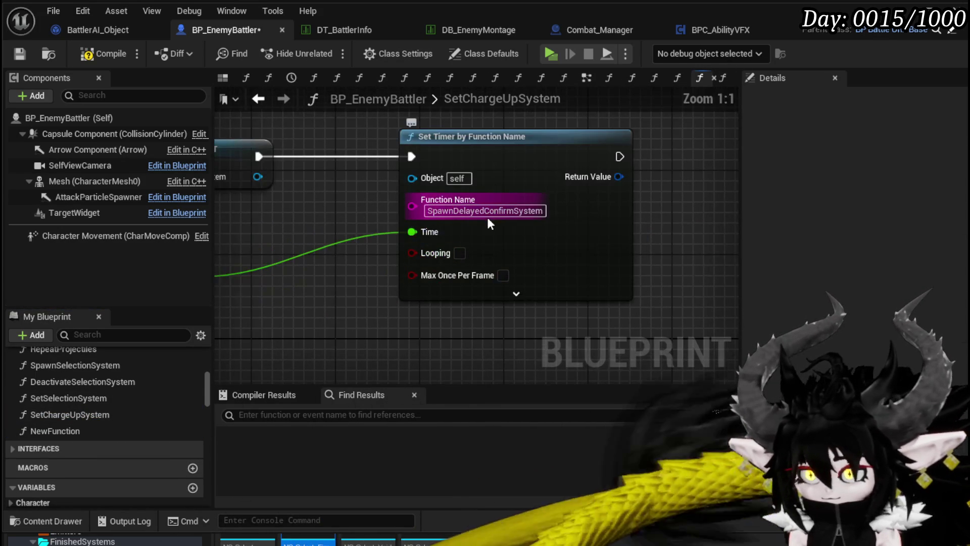
right_click(74, 431)
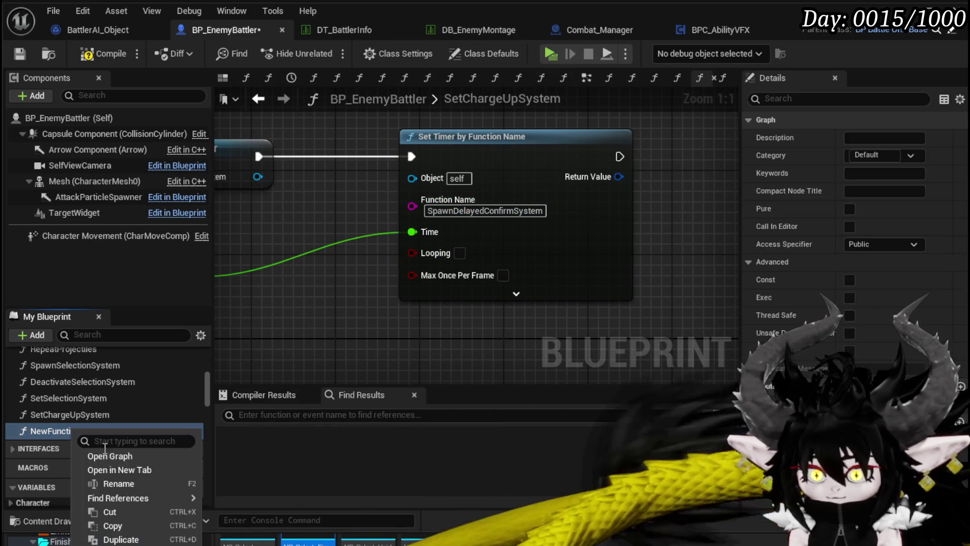
click(130, 486)
text(SpawnDelayedConfirmSystem)
key(Return)
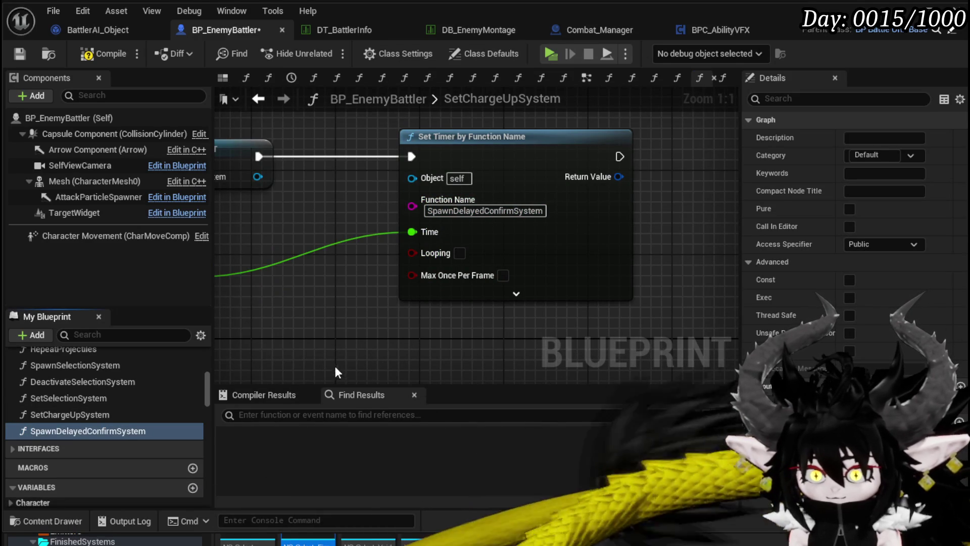
Compile, then wire the reroute into SetChargeUpSystem's entry node to add a string input
scroll(338, 374, down, 2)
drag(325, 355, 507, 339)
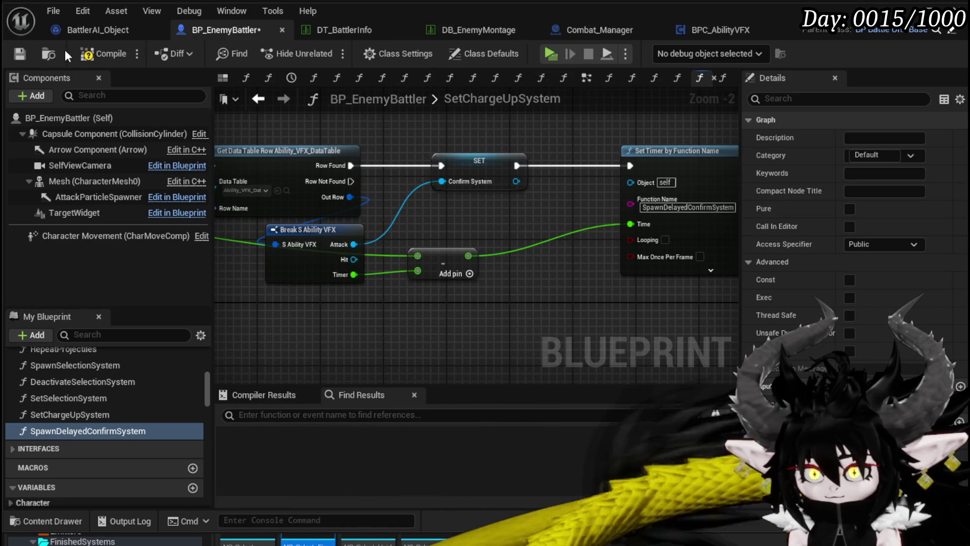
click(19, 54)
drag(425, 224, 674, 216)
mouse_move(354, 223)
mouse_down()
mouse_move(410, 253)
mouse_move(455, 242)
mouse_up()
mouse_move(557, 216)
mouse_down()
mouse_move(249, 210)
mouse_move(384, 167)
mouse_up()
drag(510, 254, 222, 222)
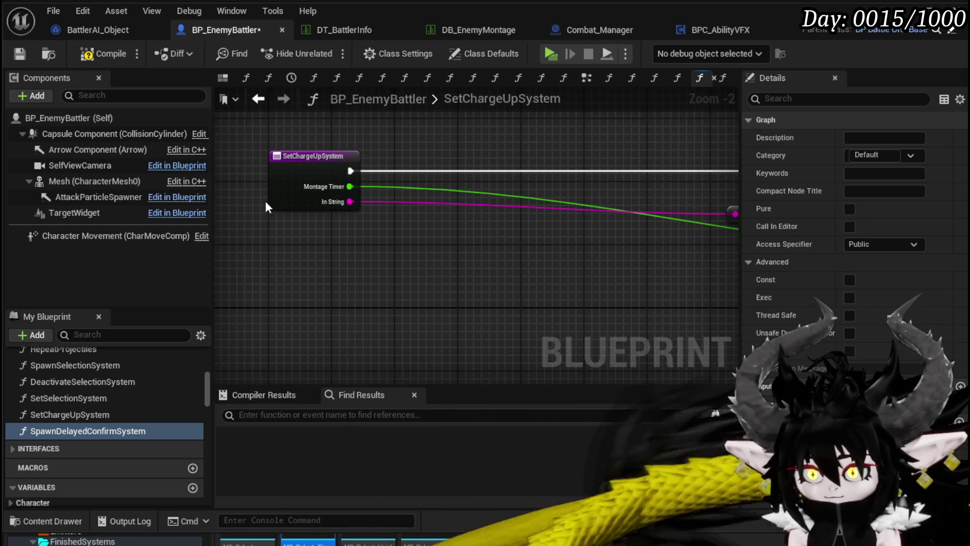
click(283, 198)
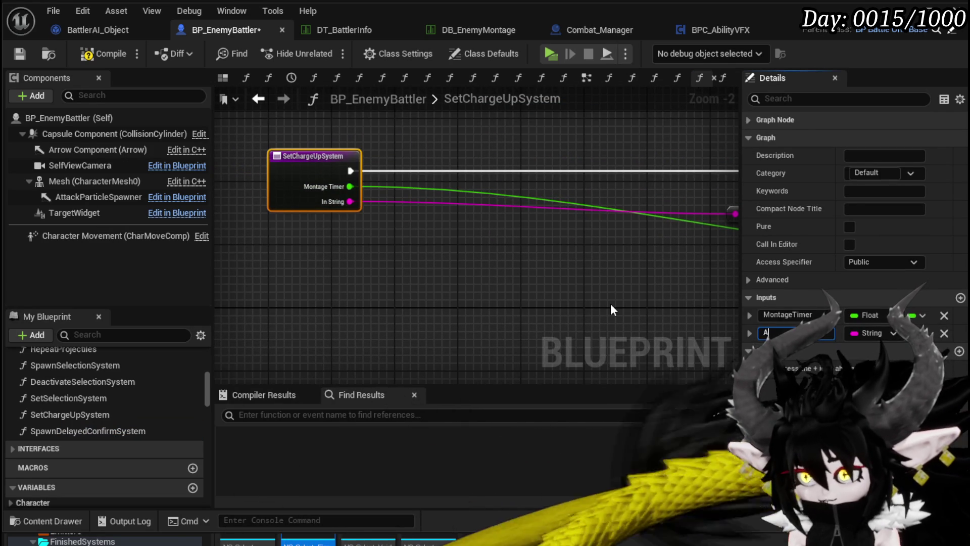
Name SetChargeUpSystem's string input AttackVFX, compile, and select SpawnDelayedConfirmSystem
text(ttack)
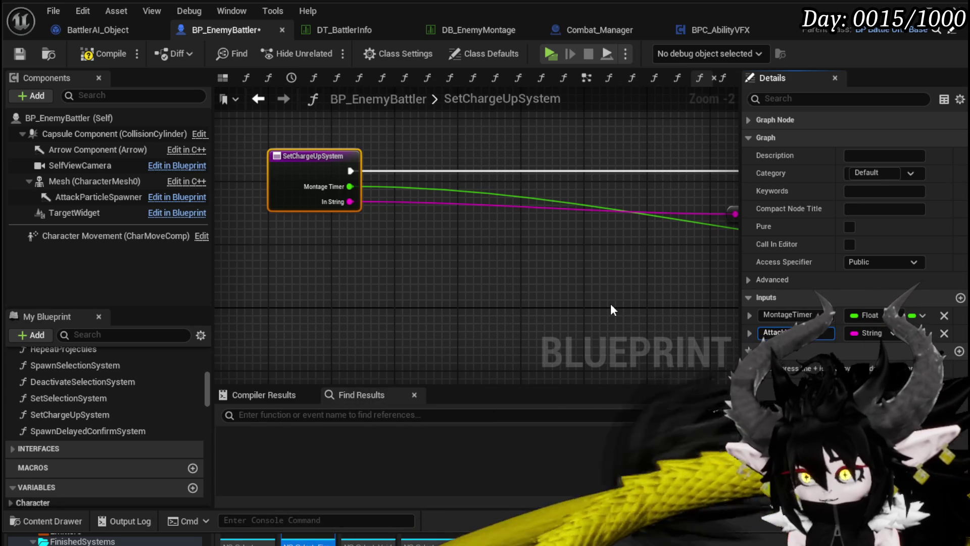
text(VFX)
key(Return)
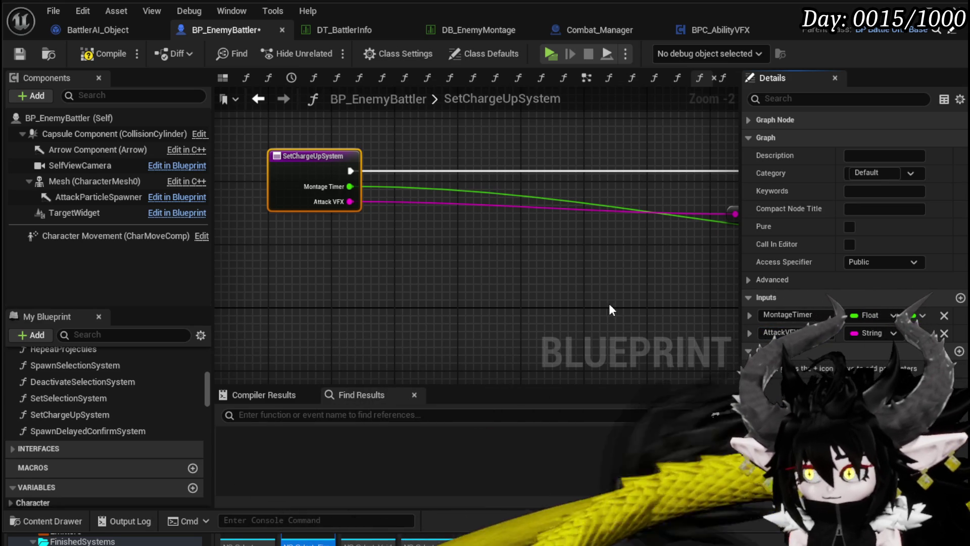
click(104, 53)
mouse_move(538, 272)
mouse_down()
mouse_move(556, 275)
mouse_move(357, 277)
mouse_move(560, 273)
mouse_up()
scroll(629, 268, down, 1)
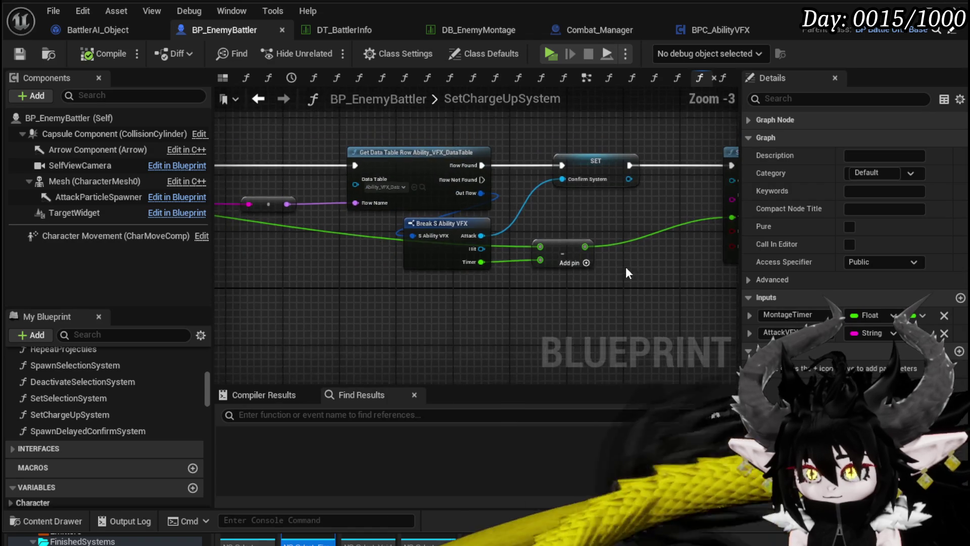
drag(629, 268, 384, 296)
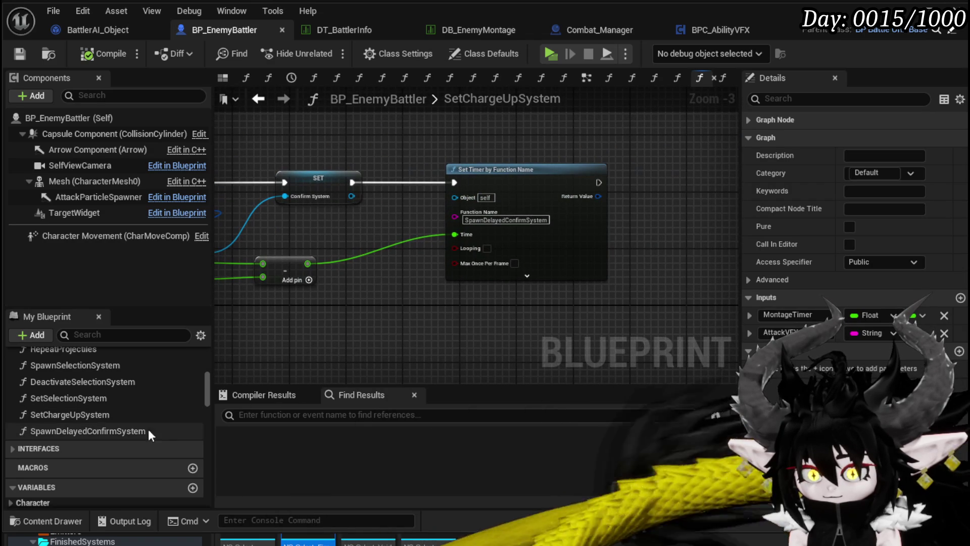
click(81, 429)
Add a Spawn System at Location node after SpawnDelayedConfirmSystem's entry
double_click(80, 430)
drag(426, 335, 263, 278)
drag(317, 223, 488, 232)
text(Spawn S)
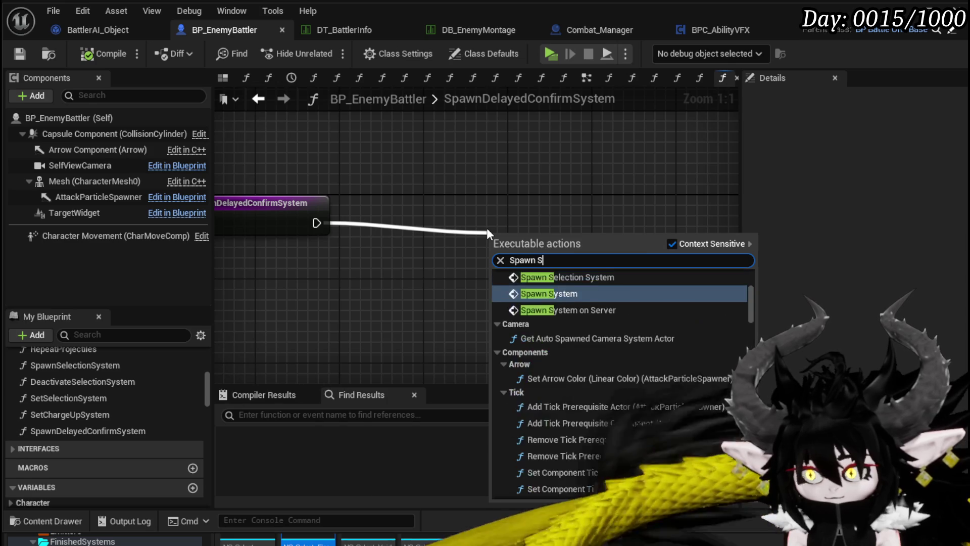
text(ystem)
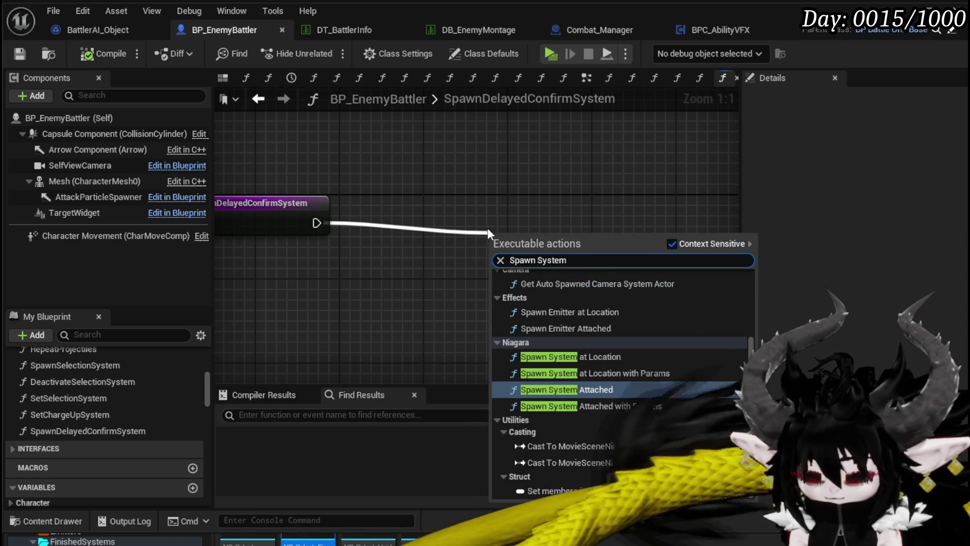
click(593, 355)
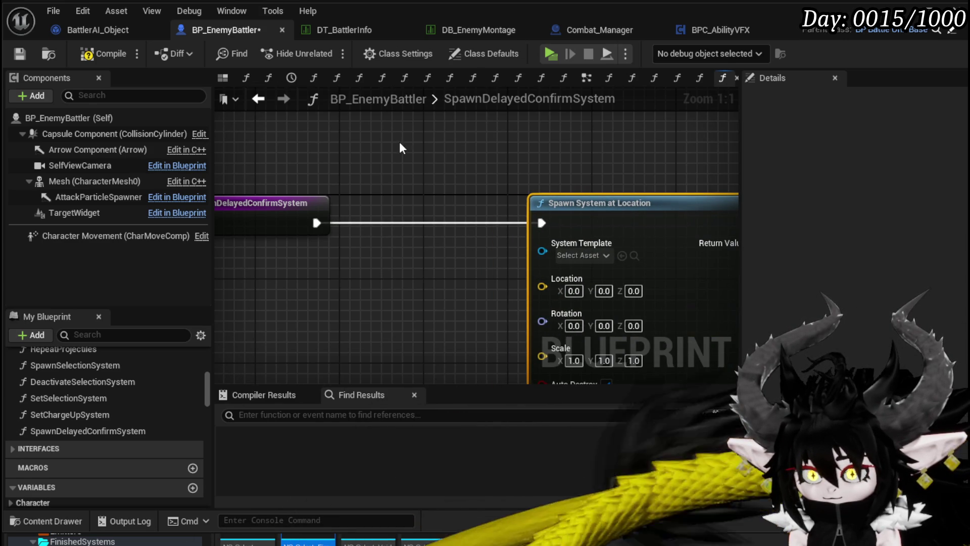
Feed Attack Particle Spawner's world location and world rotation into the spawn node's Location and Rotation
drag(98, 197, 277, 277)
mouse_move(359, 199)
mouse_down()
mouse_move(271, 188)
mouse_move(267, 260)
mouse_up()
text(get world location)
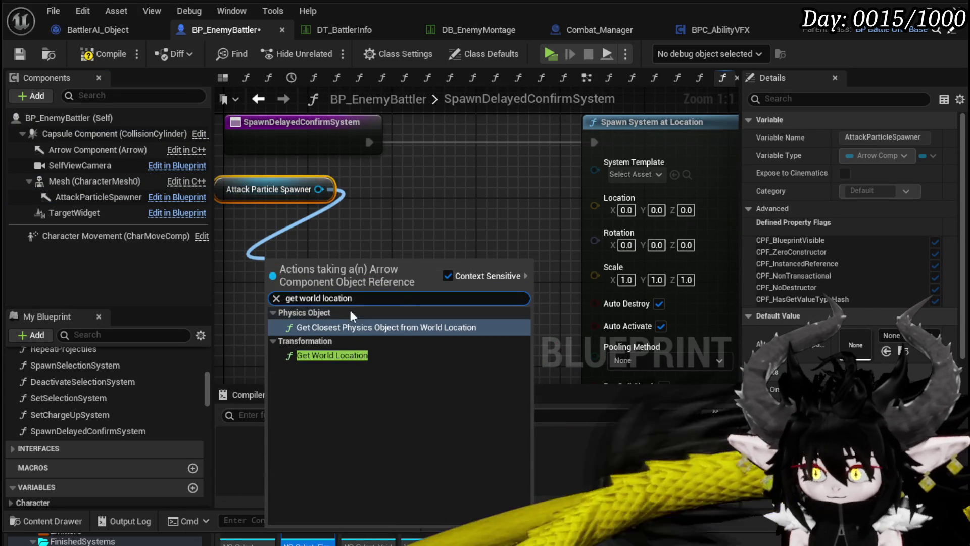
click(346, 356)
drag(319, 189, 397, 185)
text(get)
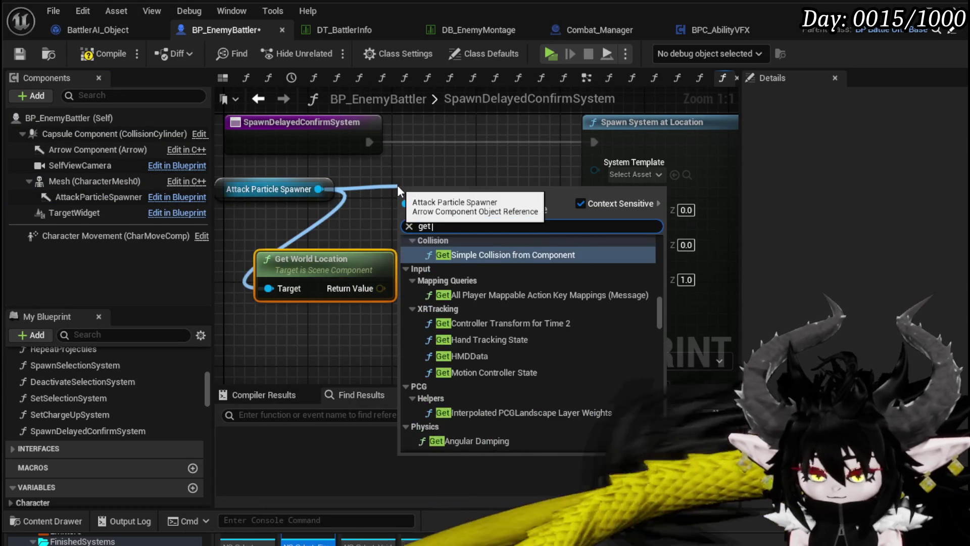
text( world ro)
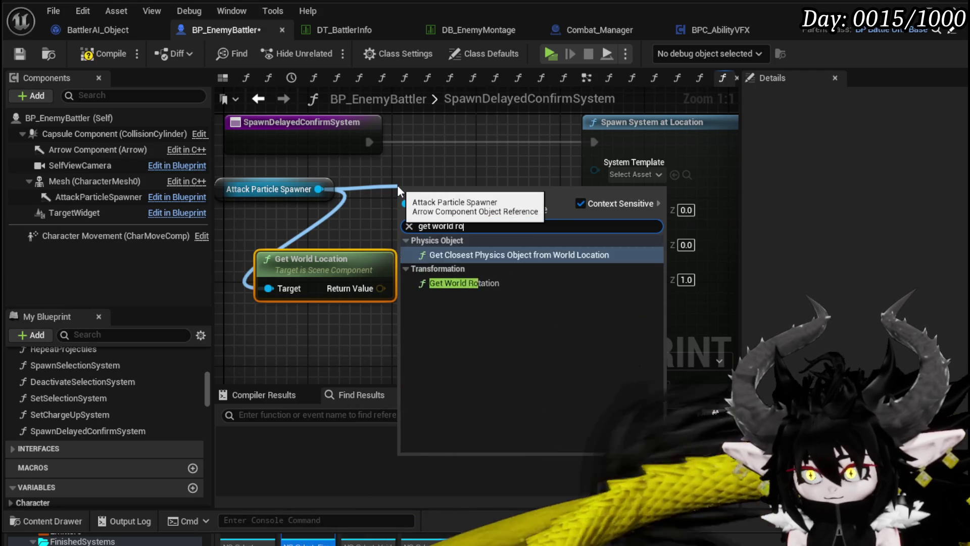
click(472, 282)
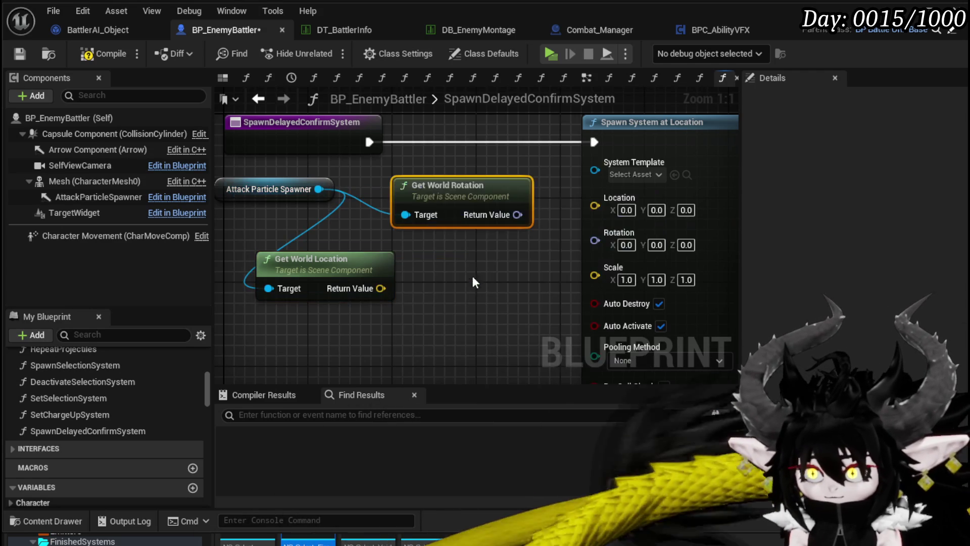
mouse_move(450, 198)
mouse_down()
mouse_move(308, 318)
mouse_move(313, 324)
mouse_up()
drag(381, 288, 595, 206)
drag(380, 340, 595, 225)
Collapse and re-expand the Components variable group in My Blueprint
scroll(115, 407, down, 5)
click(13, 419)
click(13, 418)
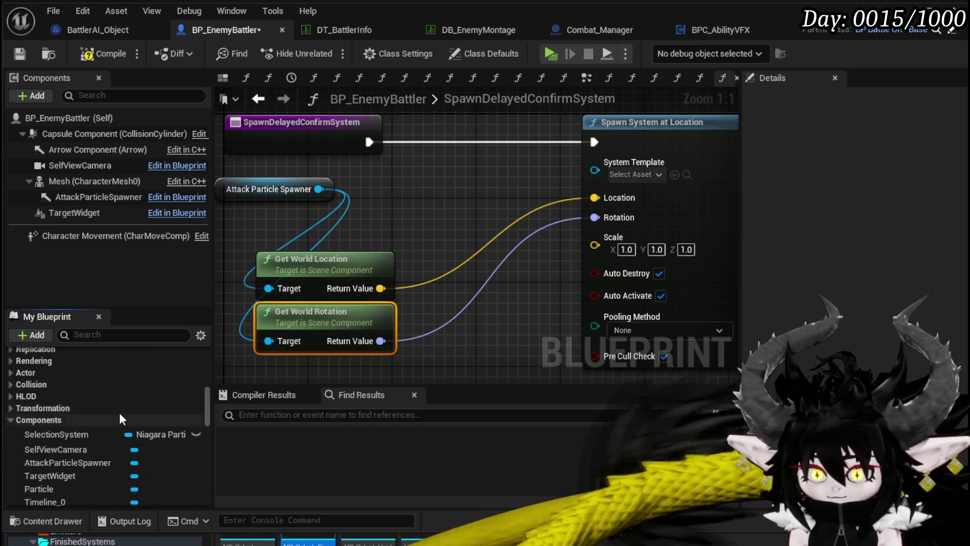
scroll(177, 411, down, 3)
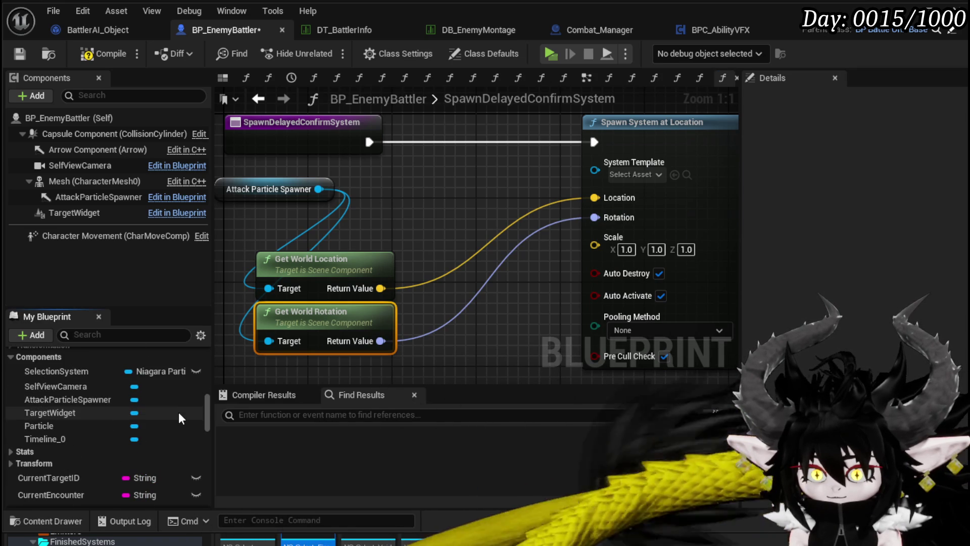
scroll(178, 411, up, 2)
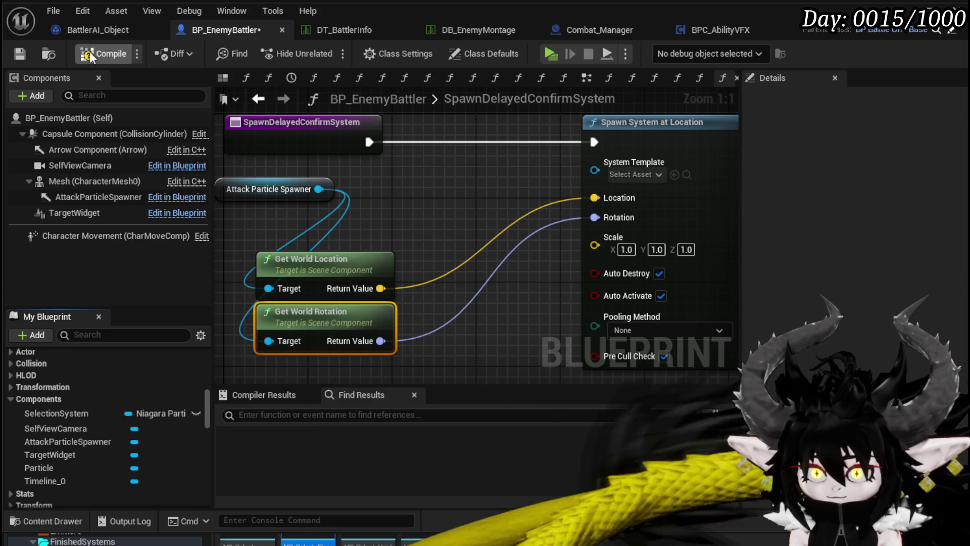
Wire a Confirm System getter into the spawn node's System Template
right_click(396, 174)
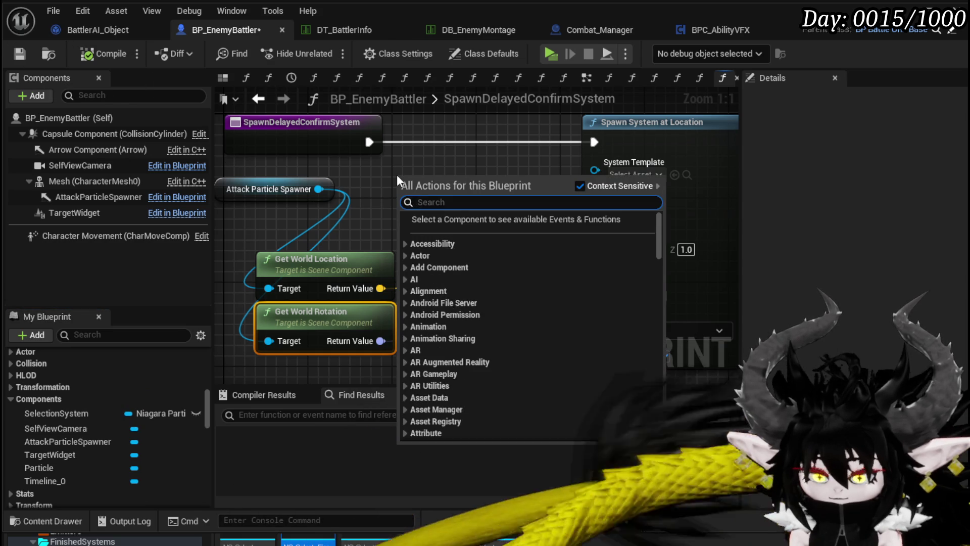
text(confirm )
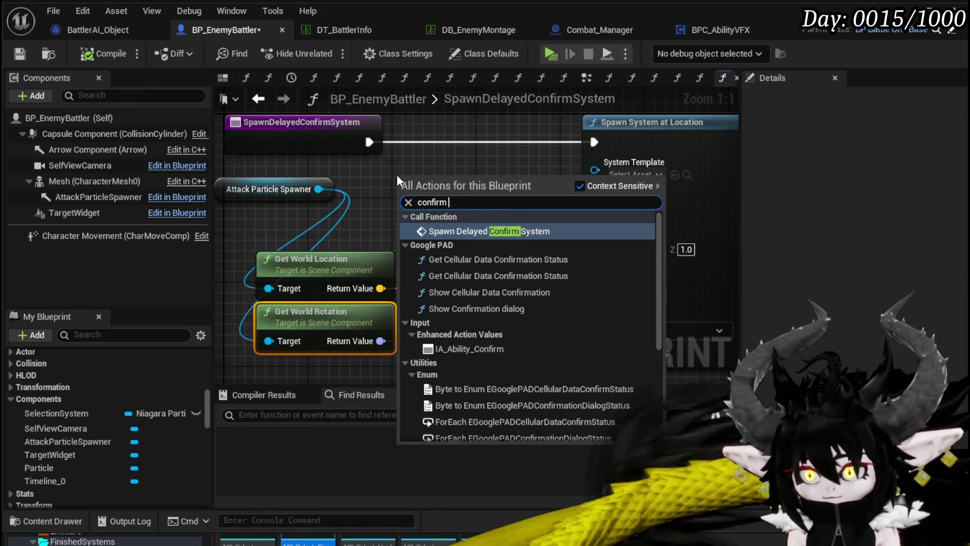
text(Sys)
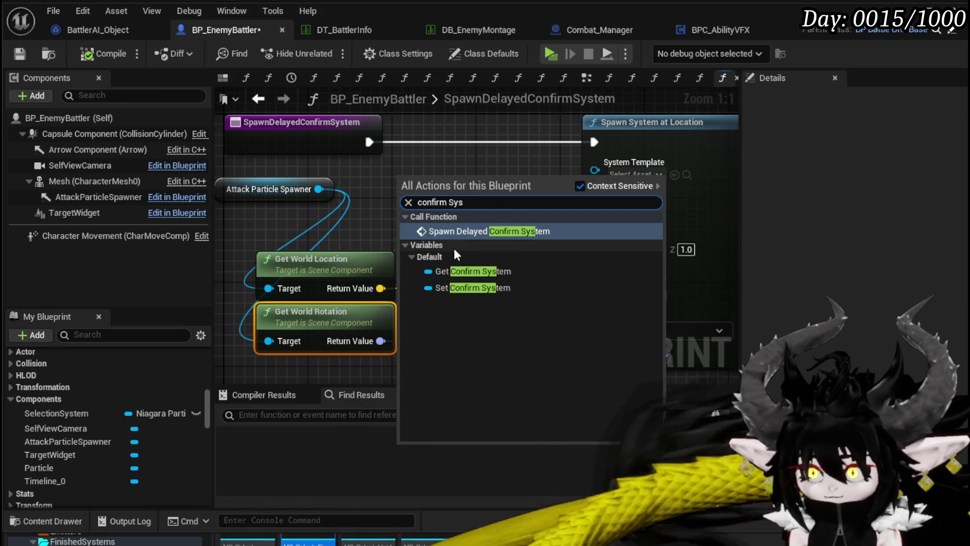
click(472, 271)
mouse_move(481, 178)
mouse_down()
mouse_move(571, 172)
mouse_move(558, 163)
mouse_up()
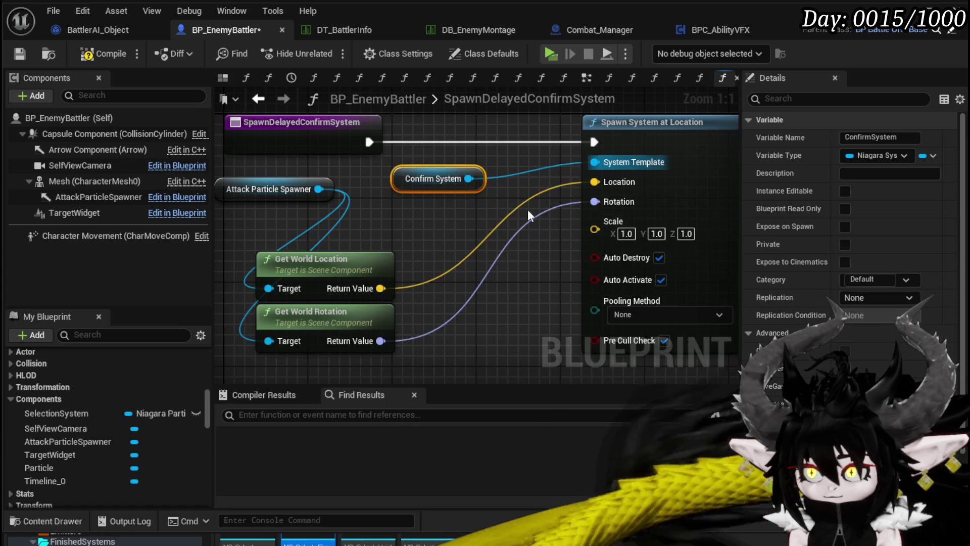
scroll(457, 190, down, 2)
drag(457, 190, 427, 250)
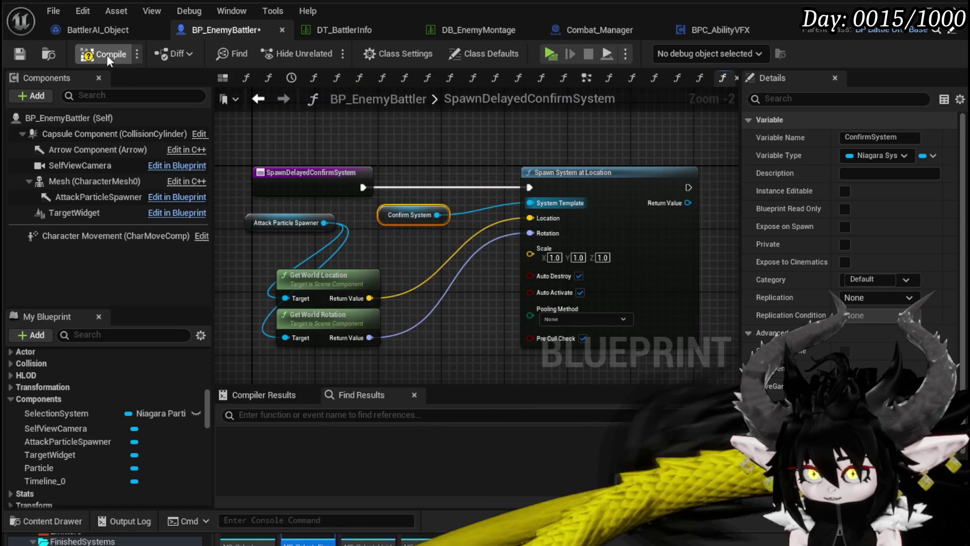
Save the blueprint and reopen the SetChargeUpSystem graph
click(22, 57)
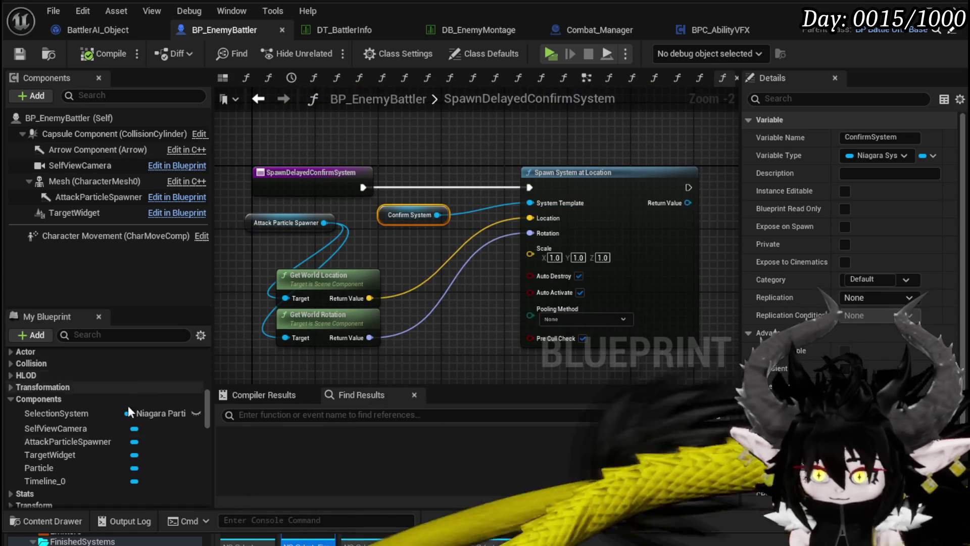
scroll(76, 441, up, 3)
scroll(77, 441, up, 5)
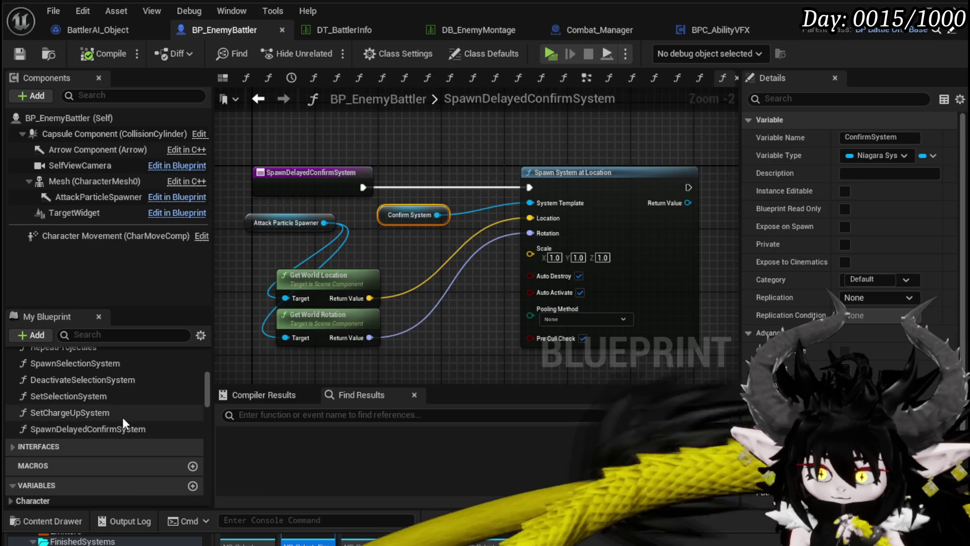
double_click(122, 416)
mouse_move(388, 338)
mouse_down()
mouse_move(627, 329)
mouse_move(508, 345)
mouse_move(399, 261)
mouse_up()
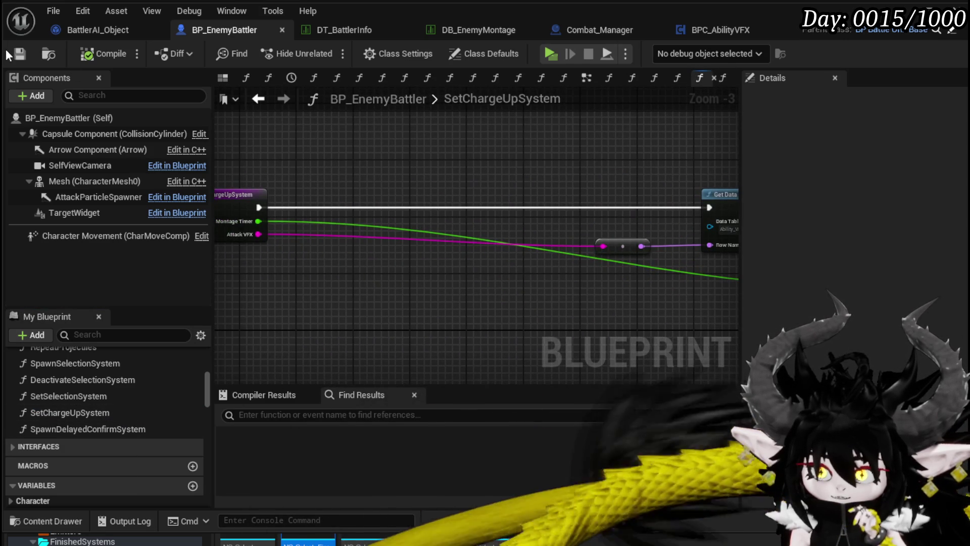
scroll(157, 389, up, 3)
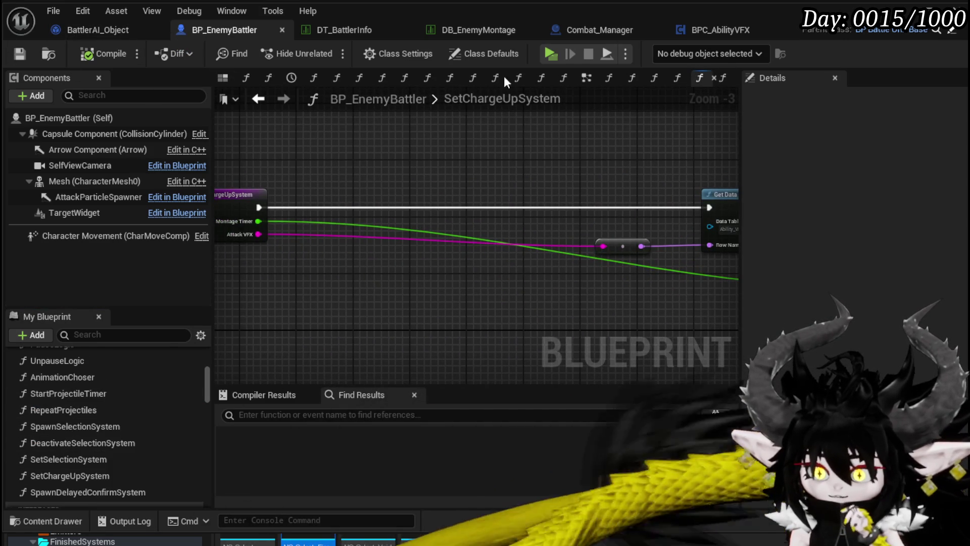
In the EventGraph, insert a Set Charge Up System call between Play Montage and Call On Start Attack
click(586, 78)
mouse_move(627, 137)
mouse_down()
mouse_move(312, 126)
mouse_move(581, 273)
mouse_up()
scroll(312, 126, down, 1)
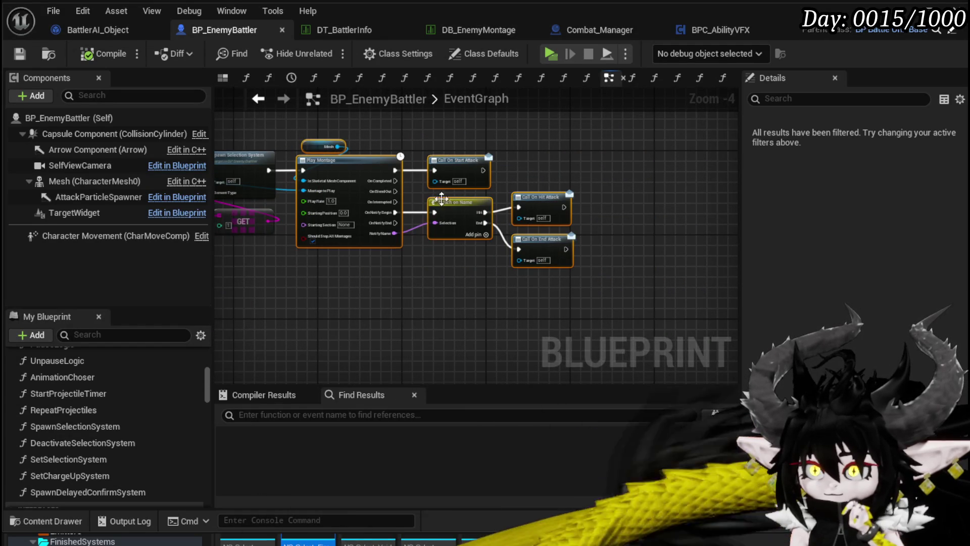
mouse_move(451, 297)
mouse_down()
mouse_move(561, 209)
mouse_move(535, 299)
mouse_move(595, 264)
mouse_up()
mouse_move(442, 144)
mouse_down()
mouse_move(401, 208)
mouse_move(450, 192)
mouse_move(451, 203)
mouse_up()
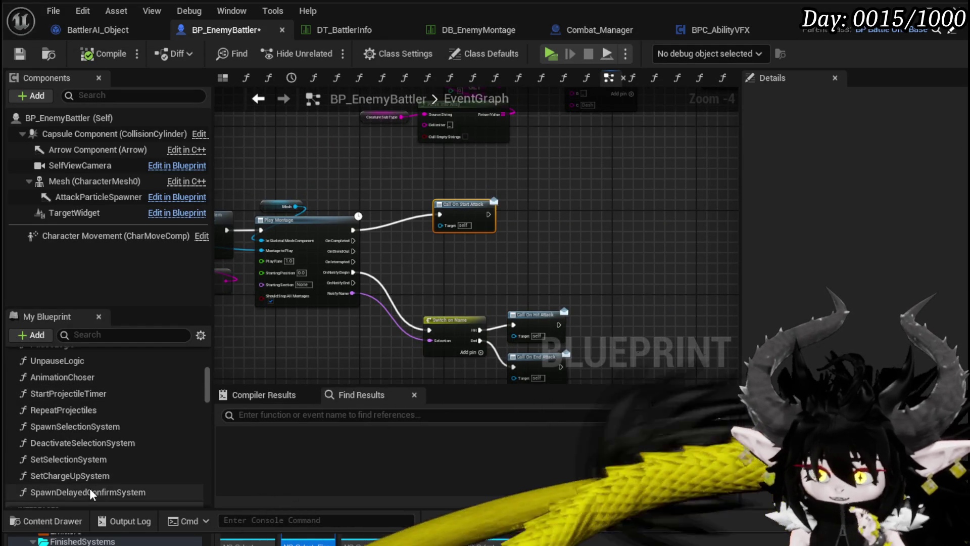
mouse_move(92, 494)
mouse_down()
mouse_move(553, 225)
mouse_move(545, 202)
mouse_up()
key(Delete)
mouse_move(93, 480)
mouse_down()
mouse_move(644, 295)
mouse_move(504, 207)
mouse_move(581, 207)
mouse_move(446, 207)
mouse_move(429, 220)
mouse_move(489, 204)
mouse_up()
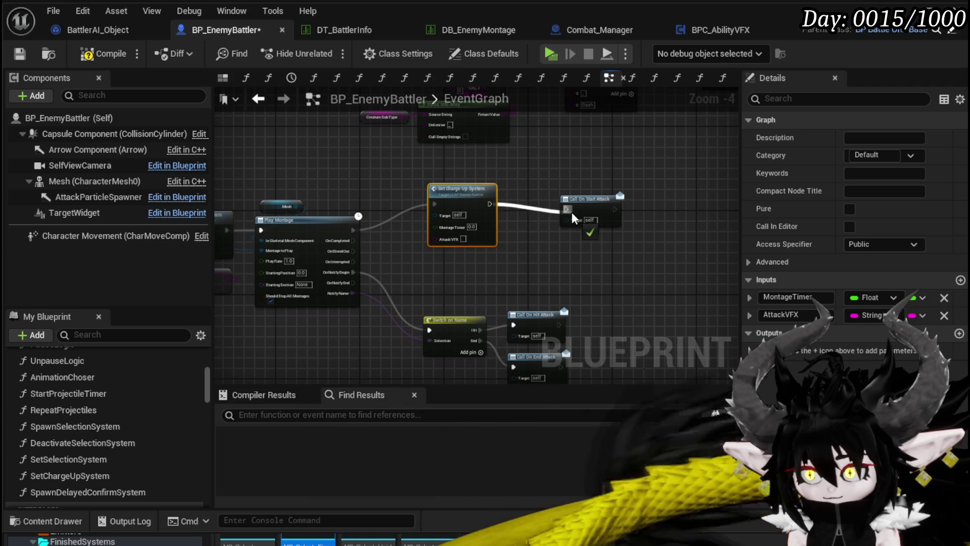
drag(581, 208, 529, 203)
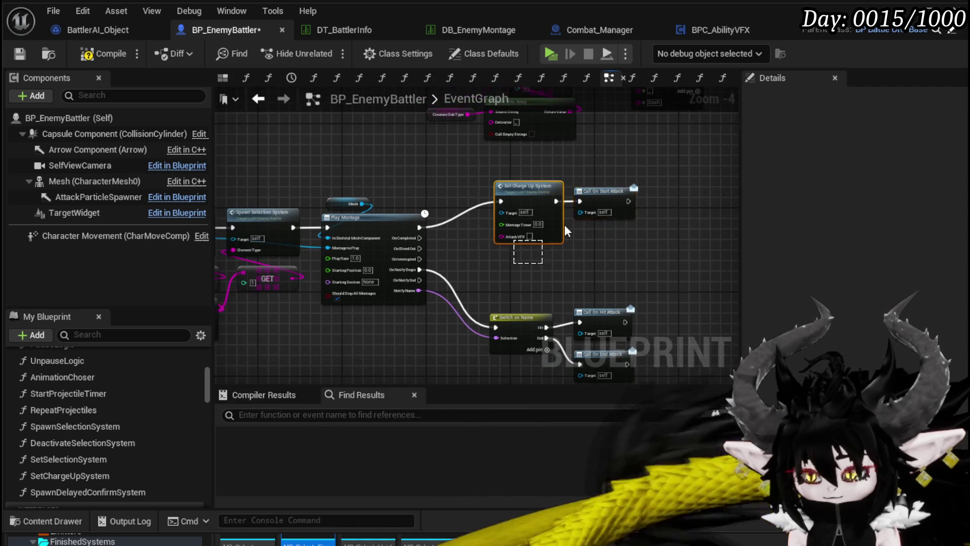
click(647, 275)
Open the Animation Choser function's graph
scroll(647, 275, up, 1)
drag(497, 332, 524, 335)
double_click(419, 180)
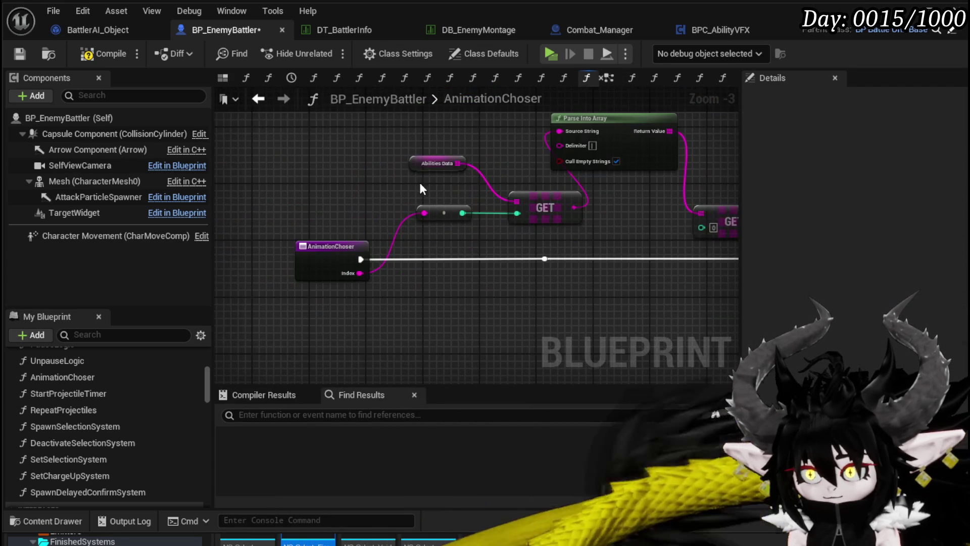
Add a Float output named Timer to AnimationChoser's Return Node and compile
mouse_move(456, 306)
mouse_down()
mouse_move(242, 275)
mouse_move(222, 263)
mouse_up()
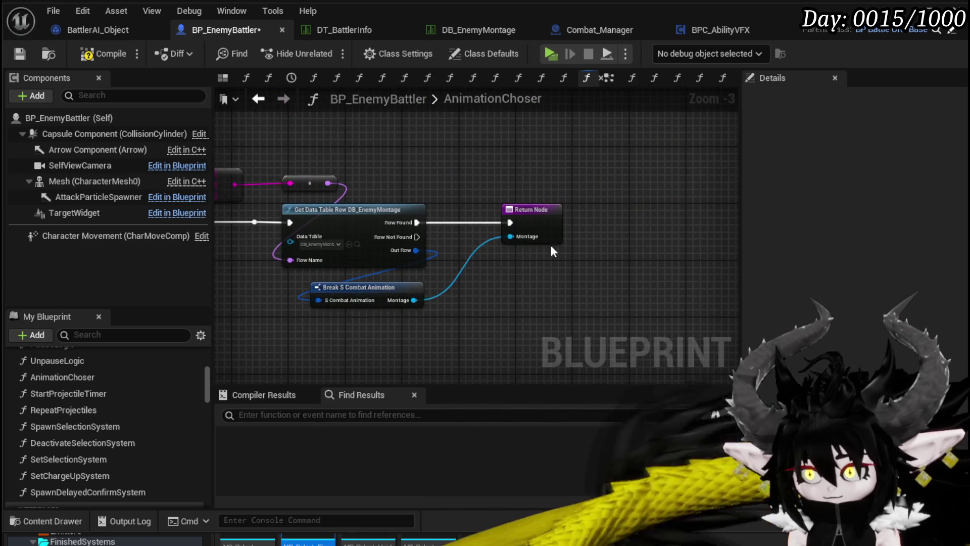
click(559, 228)
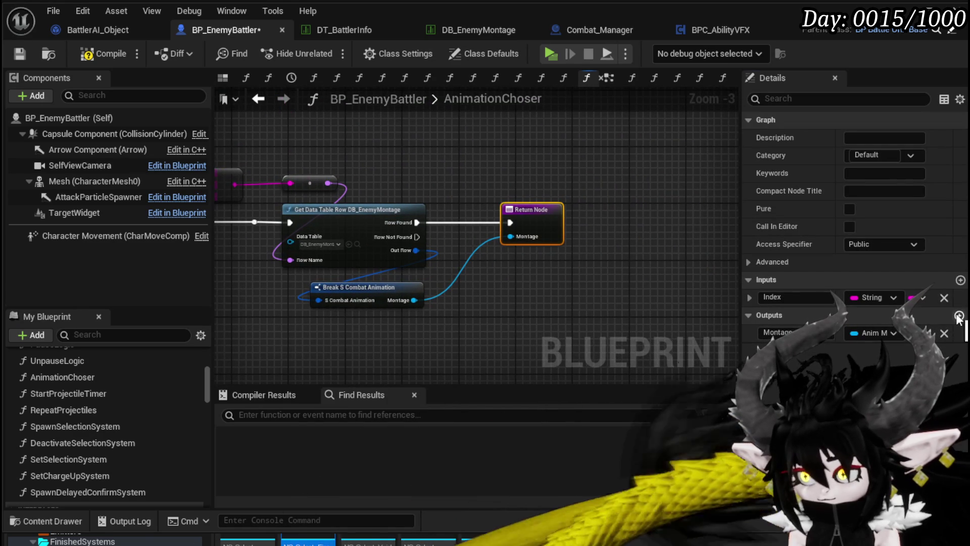
click(798, 351)
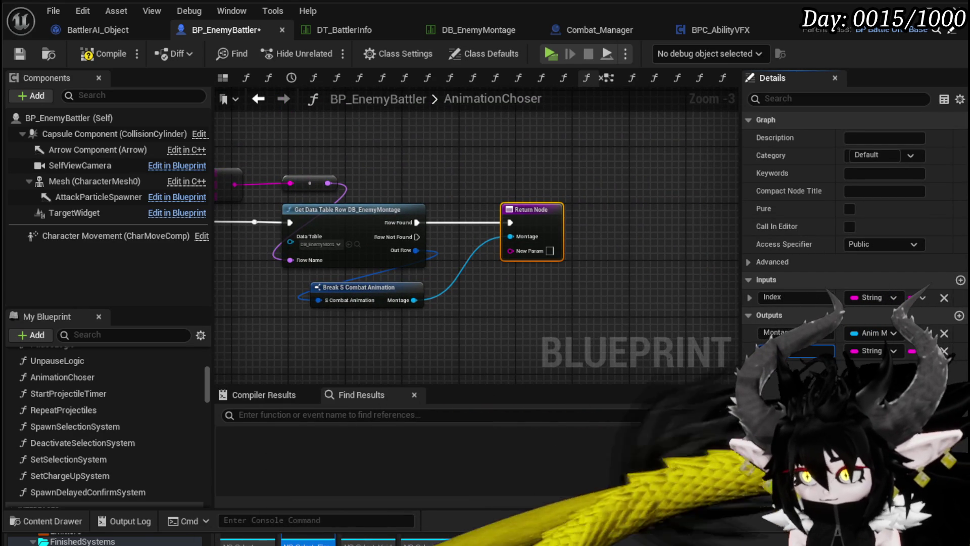
text(Timer)
key(Return)
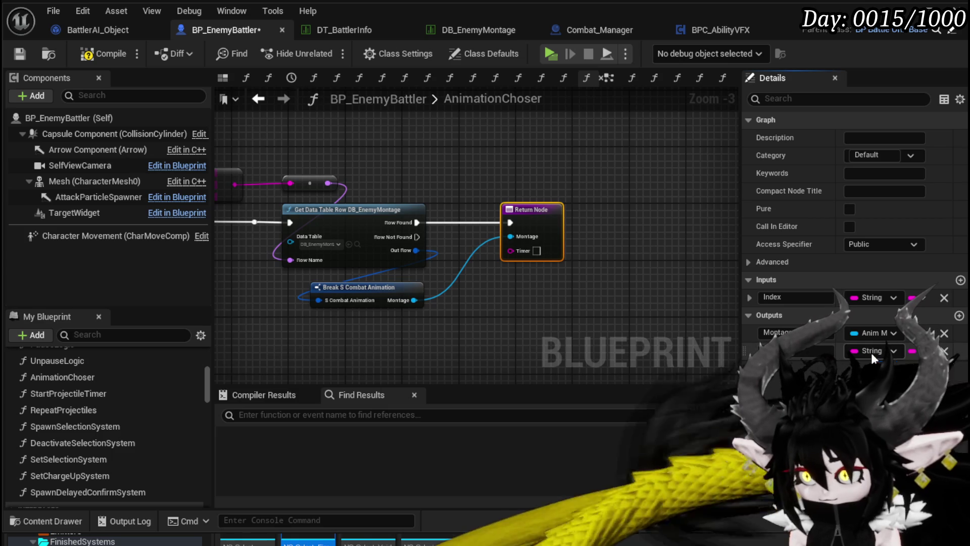
click(871, 353)
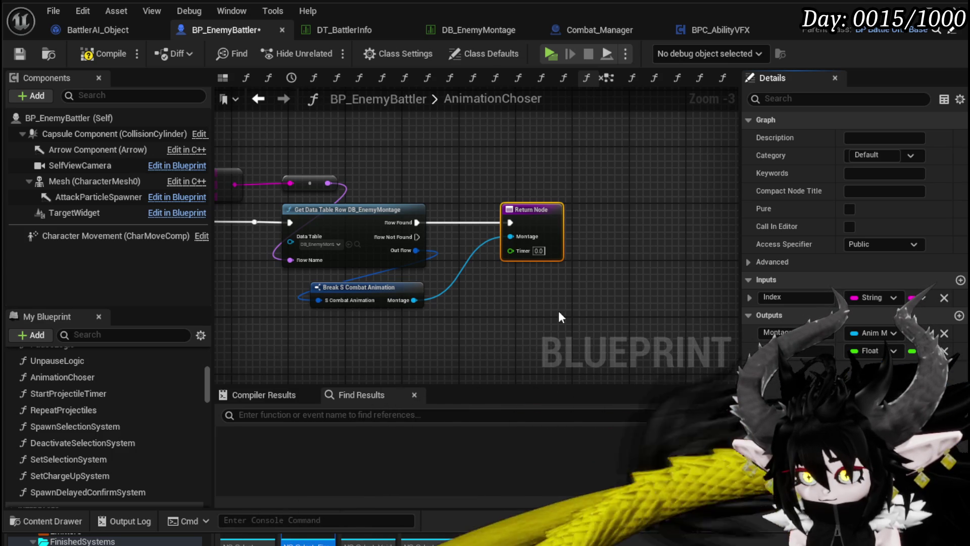
click(552, 323)
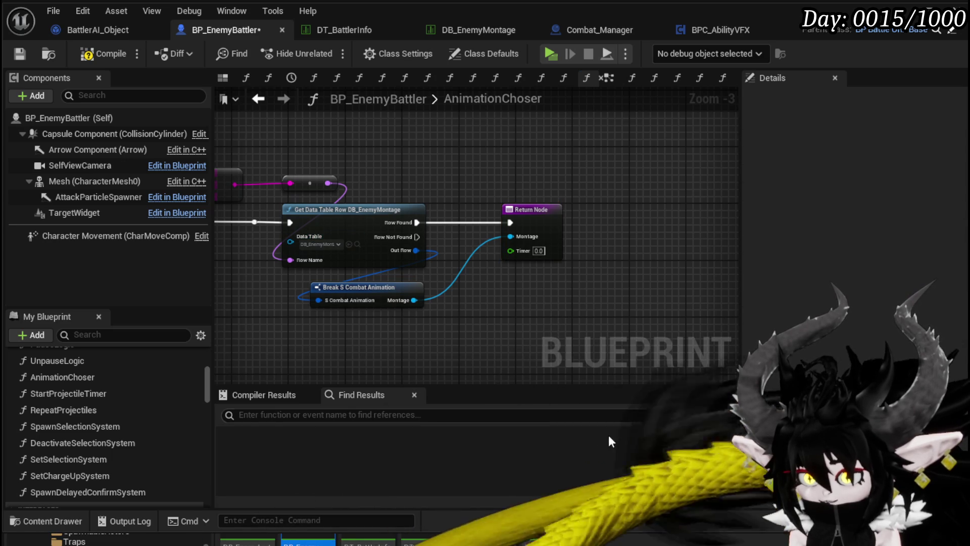
click(103, 54)
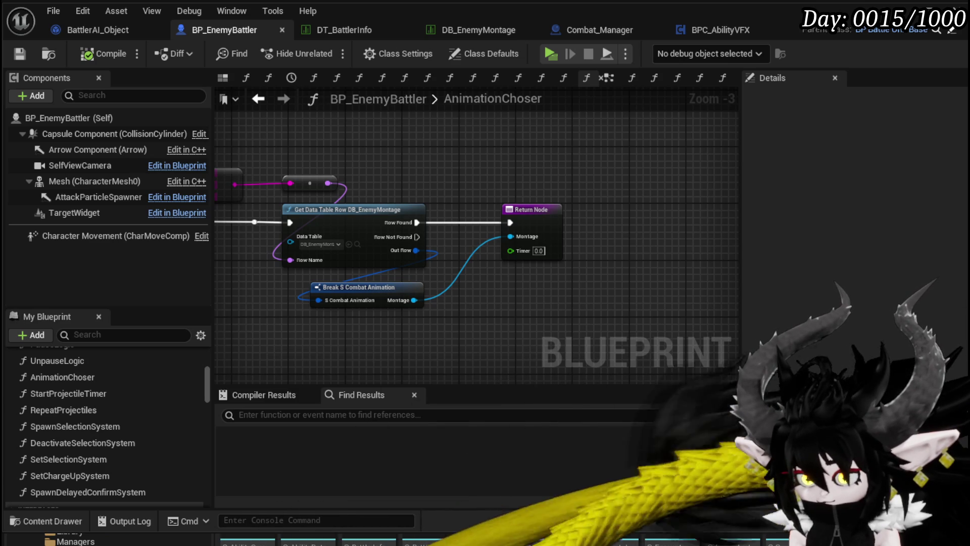
Add a Float member named Time to S_CombatAnimation, then go back to BP_EnemyBattler
double_click(390, 286)
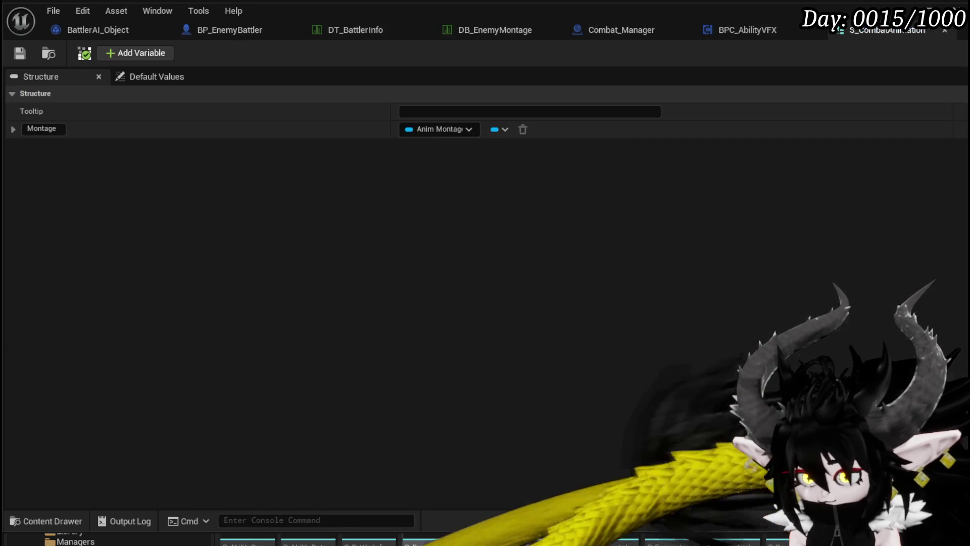
click(131, 53)
text(Time)
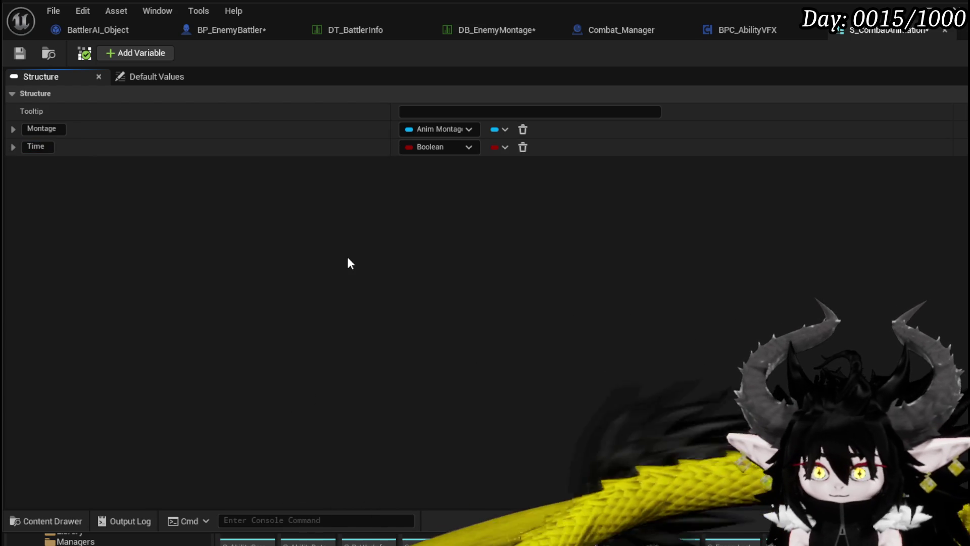
click(425, 147)
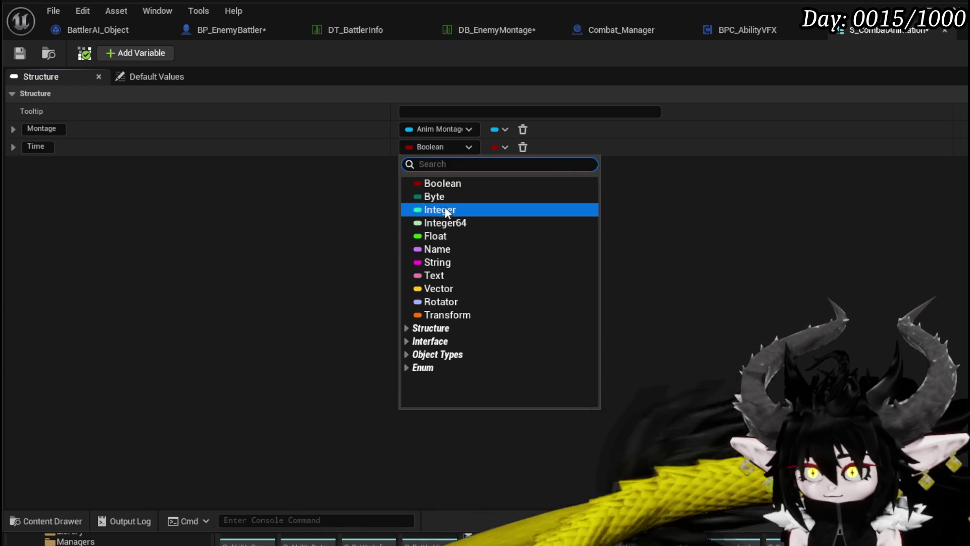
click(444, 237)
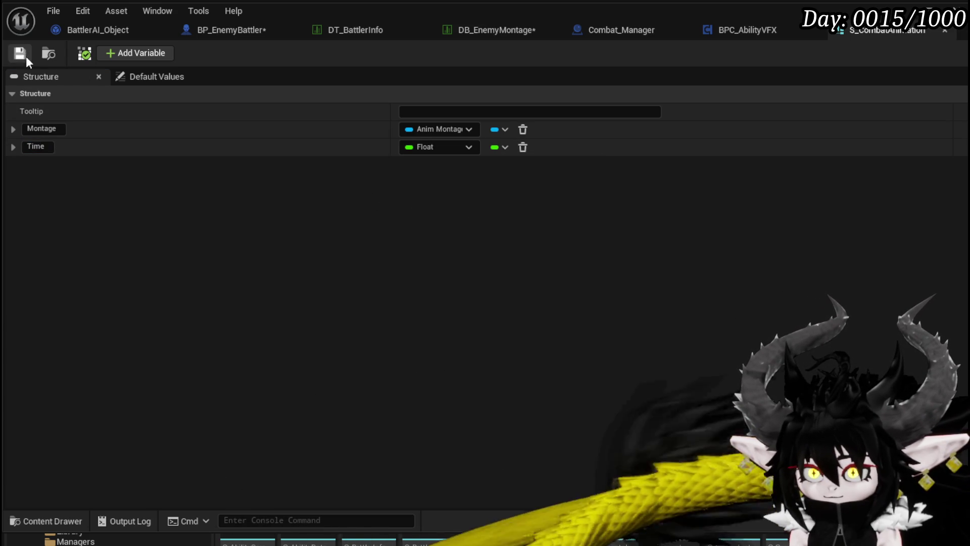
click(218, 28)
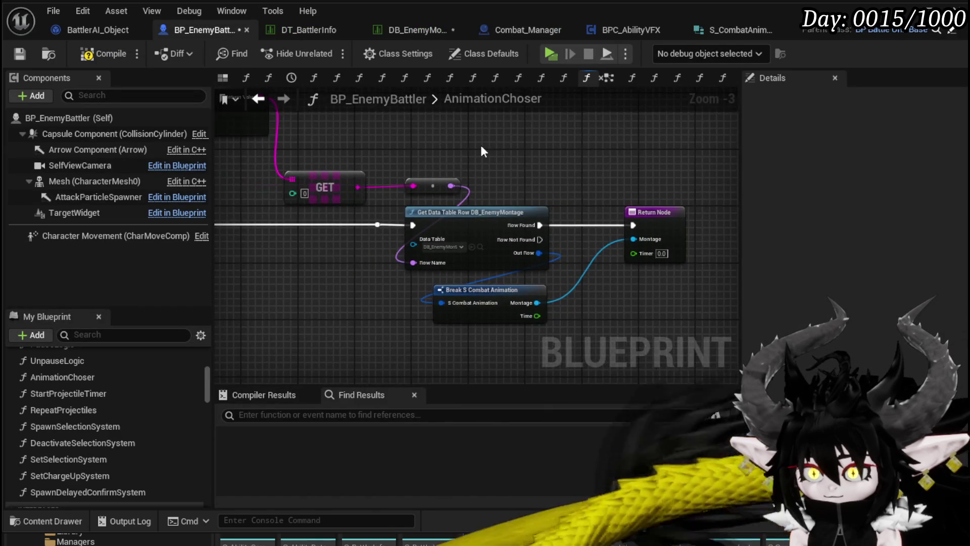
Save and refresh all AnimationChoser nodes so the new Time pin appears
scroll(486, 144, down, 2)
click(20, 57)
drag(235, 119, 687, 310)
right_click(561, 219)
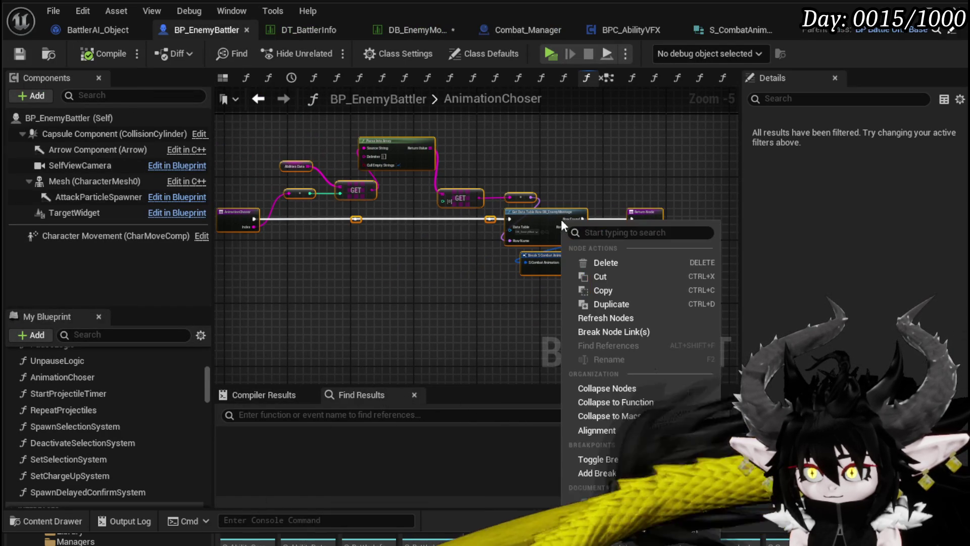
click(613, 318)
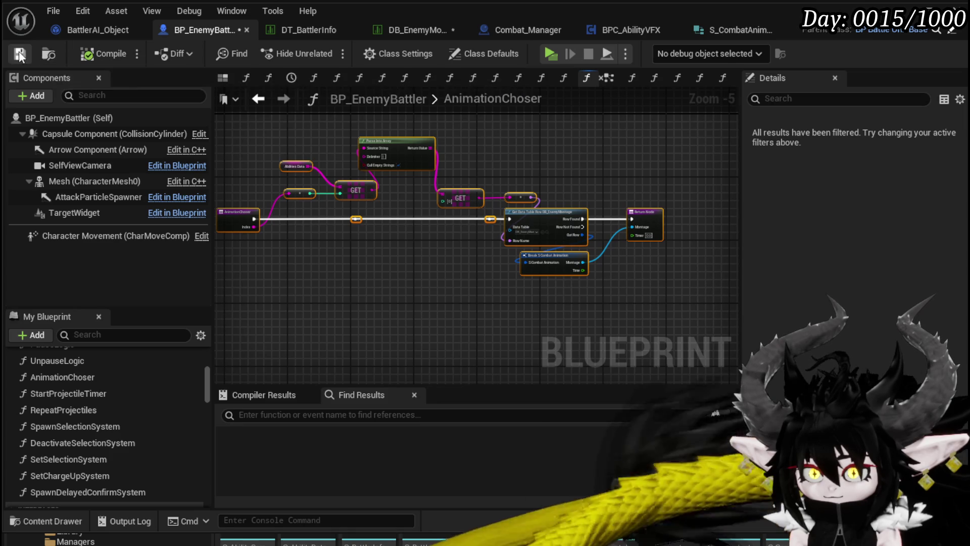
Save the blueprint and switch to the DB_EnemyMontage data table
scroll(589, 275, up, 2)
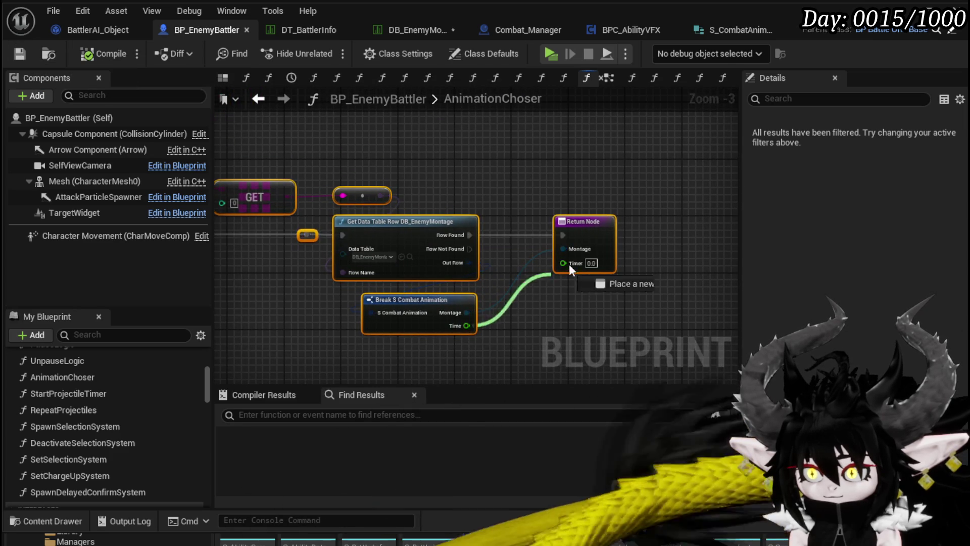
click(639, 305)
click(20, 54)
click(417, 30)
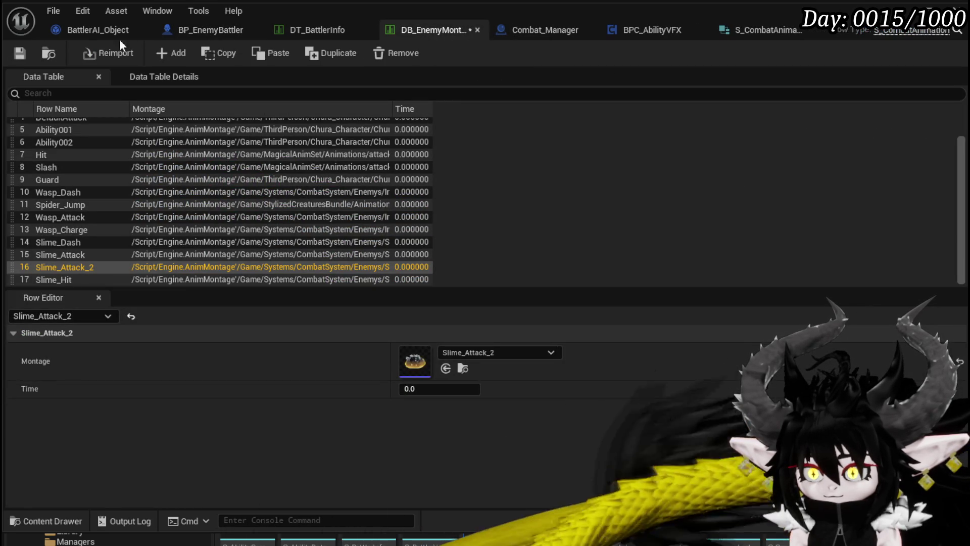
Save the data table and the three modified assets, then open the Slime_Attack_2 montage
click(19, 54)
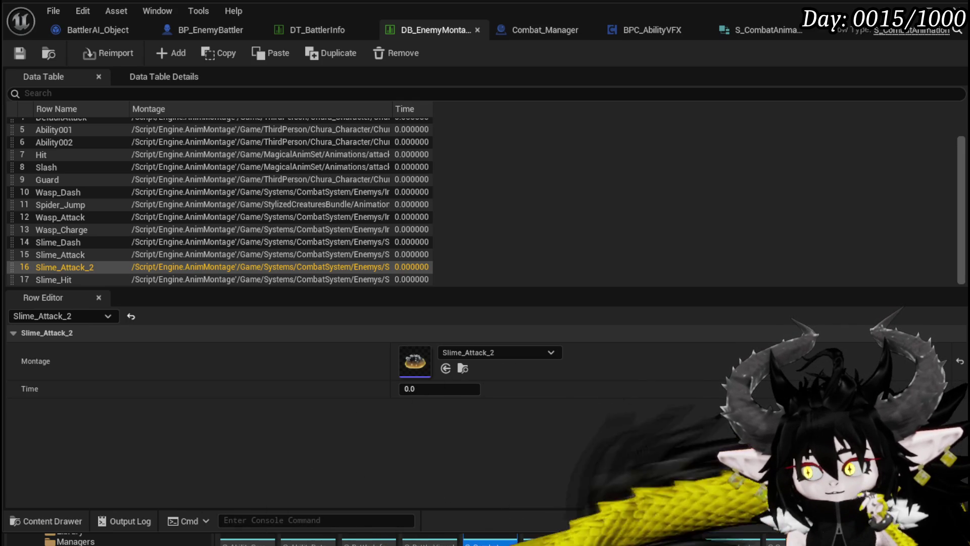
key(ctrl+shift+s)
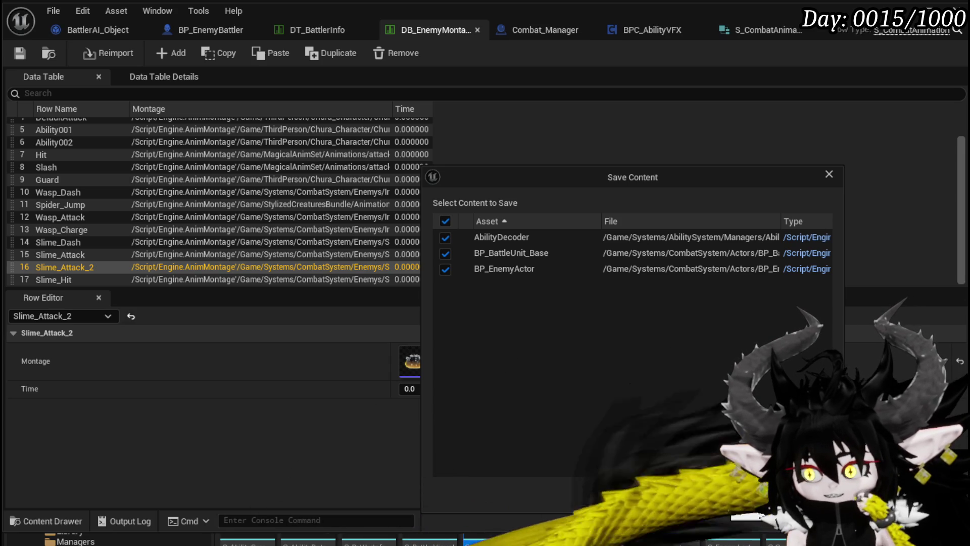
click(801, 494)
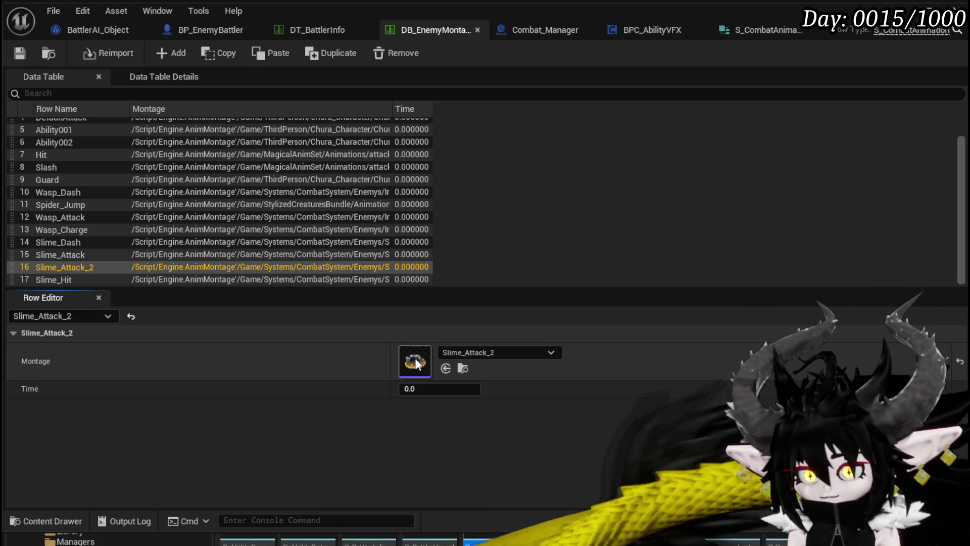
double_click(415, 359)
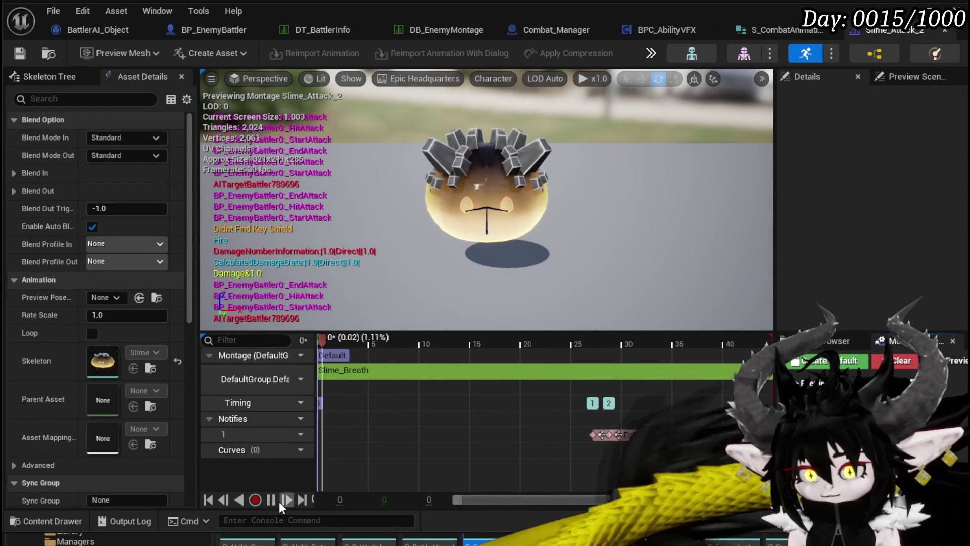
Pause the Slime_Attack_2 preview and scrub it to frame 27 at 0.90
click(270, 500)
click(479, 339)
drag(562, 349, 592, 349)
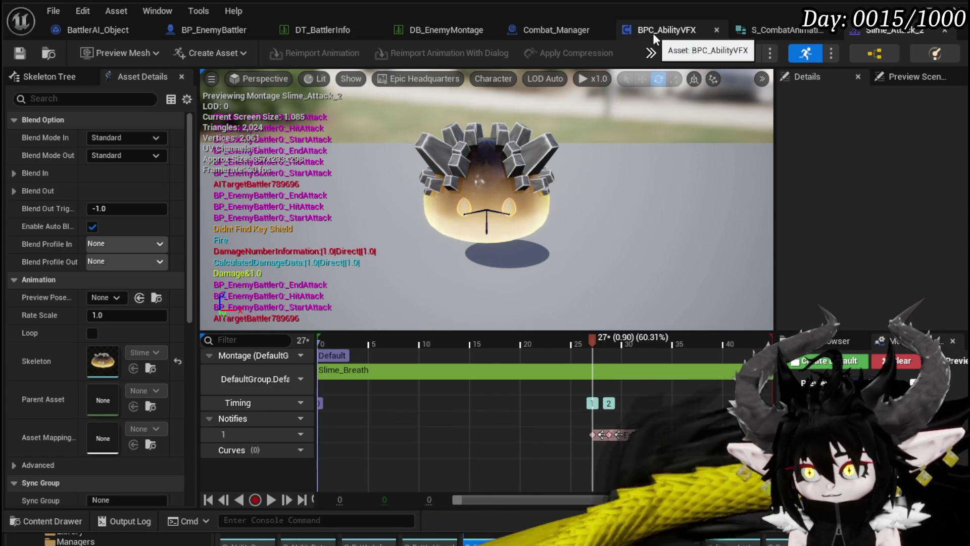
Set the Slime_Attack_2 row's Time to 0.9 in DB_EnemyMontage and save the table
click(829, 33)
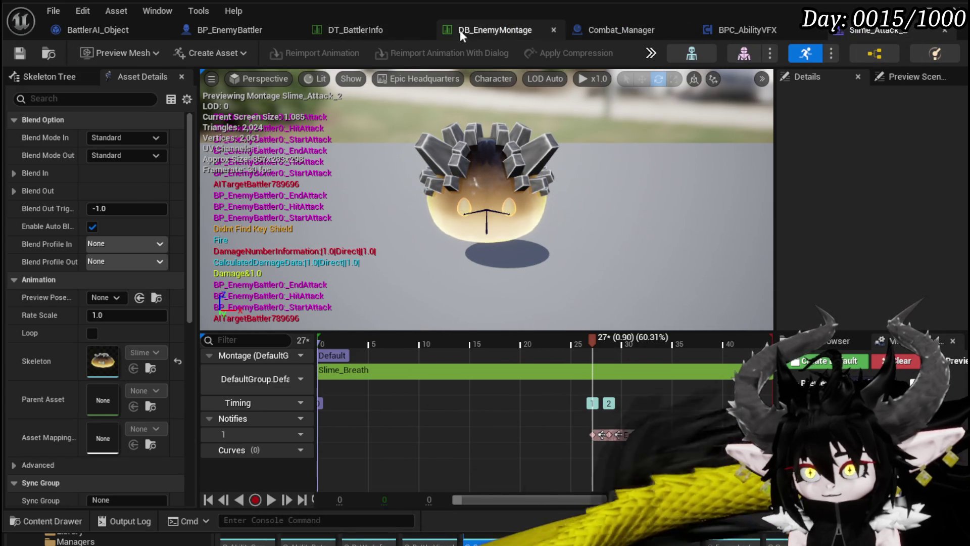
click(445, 32)
click(410, 388)
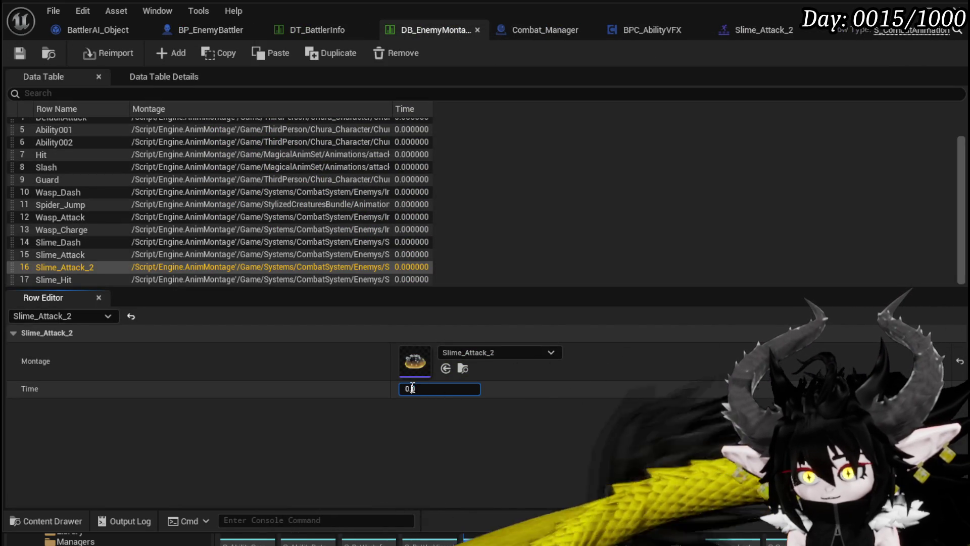
key(Return)
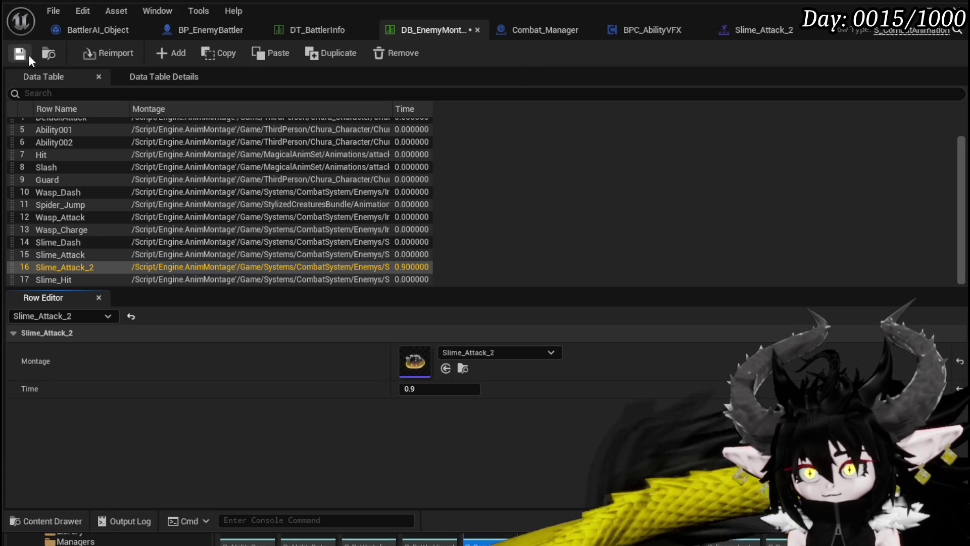
click(20, 53)
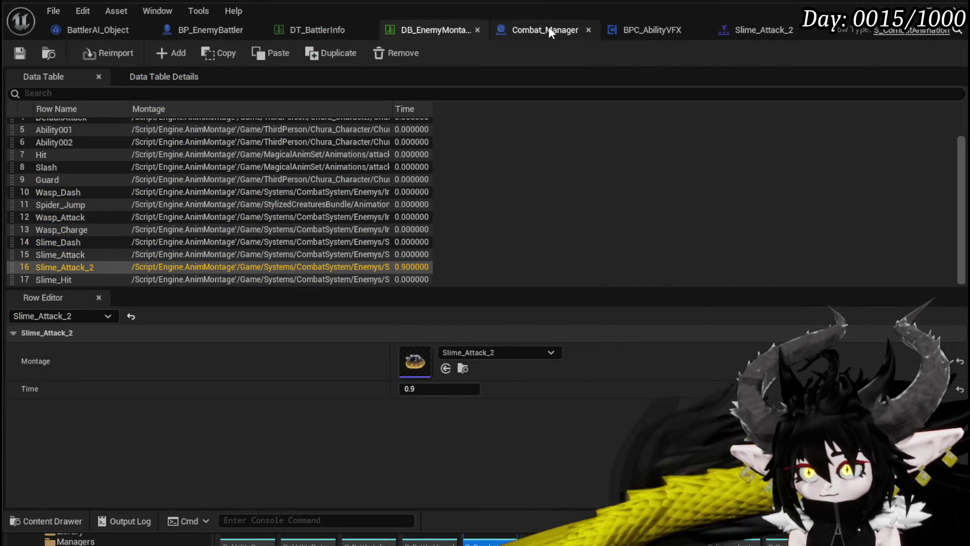
In BP_EnemyBattler's event graph, connect Timer to Set Charge Up System's Montage Timer input
click(181, 33)
mouse_move(666, 138)
mouse_down()
mouse_move(592, 110)
mouse_move(607, 113)
mouse_up()
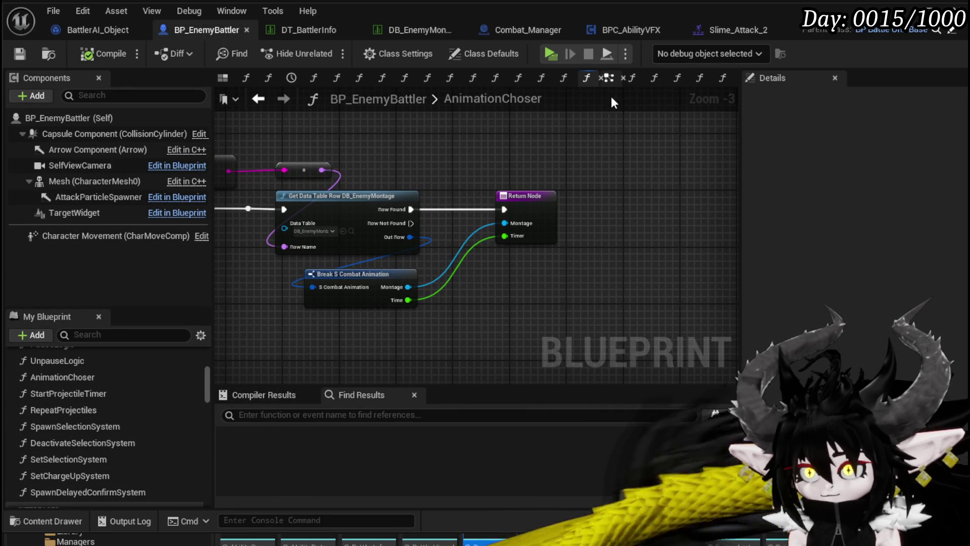
click(607, 80)
mouse_move(602, 154)
mouse_down()
mouse_move(365, 168)
mouse_move(414, 165)
mouse_up()
drag(328, 224, 706, 193)
drag(657, 263, 435, 252)
Review the surrounding event graph nodes around Unpause Timer by Handle
mouse_move(218, 354)
mouse_down()
mouse_move(414, 353)
mouse_move(449, 344)
mouse_up()
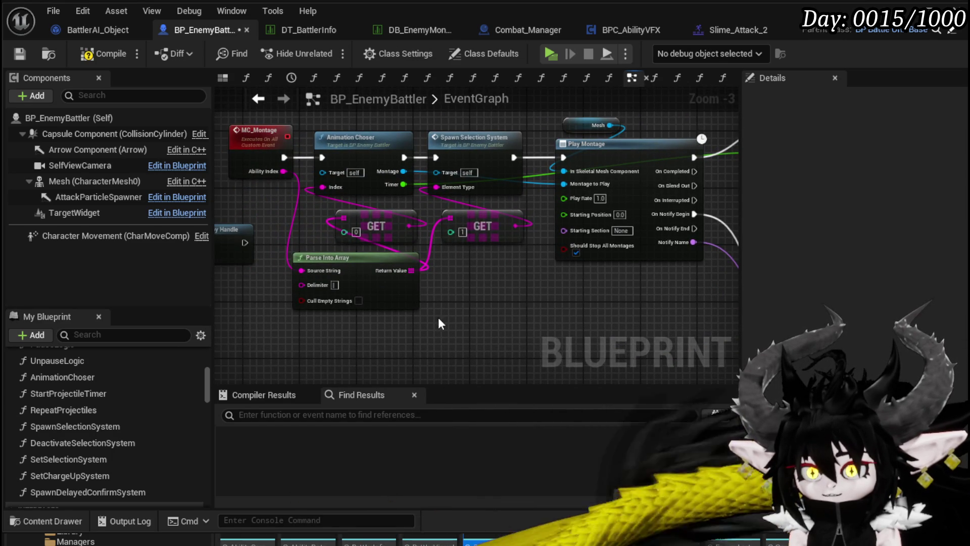
mouse_move(286, 229)
mouse_down()
mouse_move(452, 220)
mouse_move(345, 240)
mouse_up()
scroll(268, 166, down, 3)
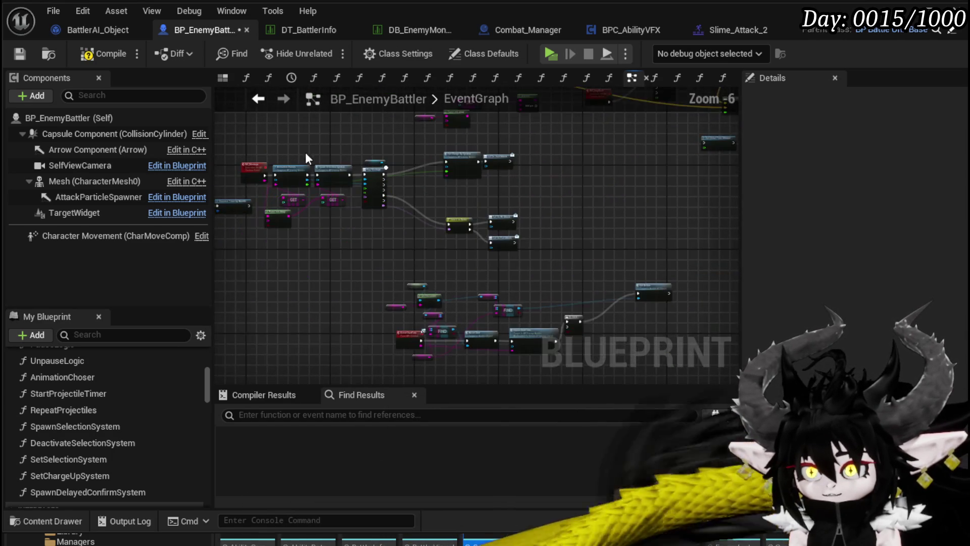
drag(353, 163, 408, 245)
drag(387, 285, 581, 161)
click(590, 177)
scroll(449, 168, up, 4)
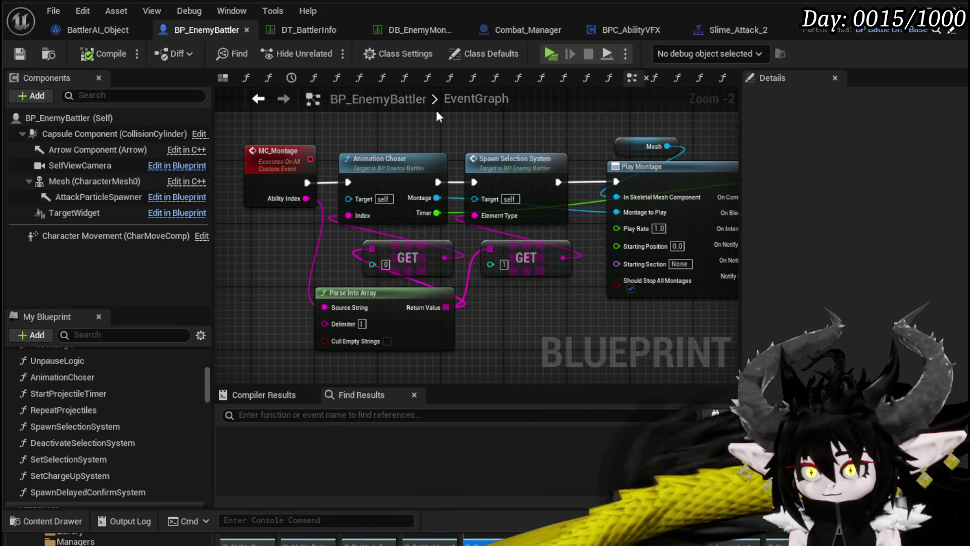
Add a GET node at index 2 on Parse Into Array's output and route it onward
drag(387, 261, 471, 280)
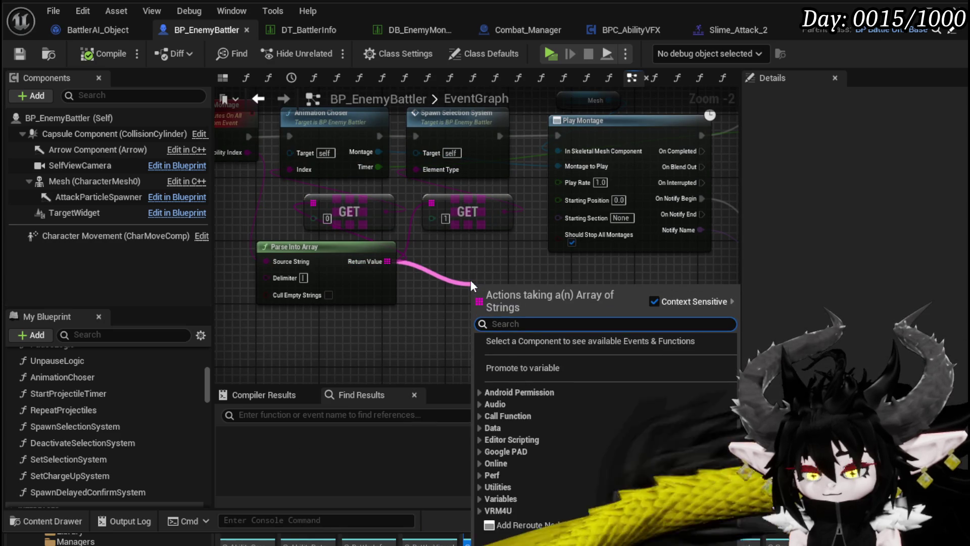
text(Parse)
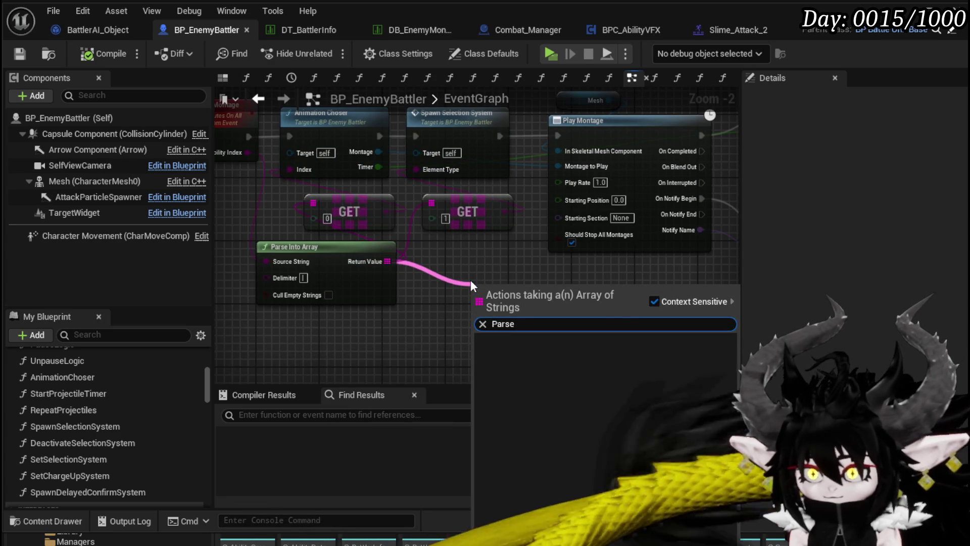
key(BackSpace)
key(BackSpace)
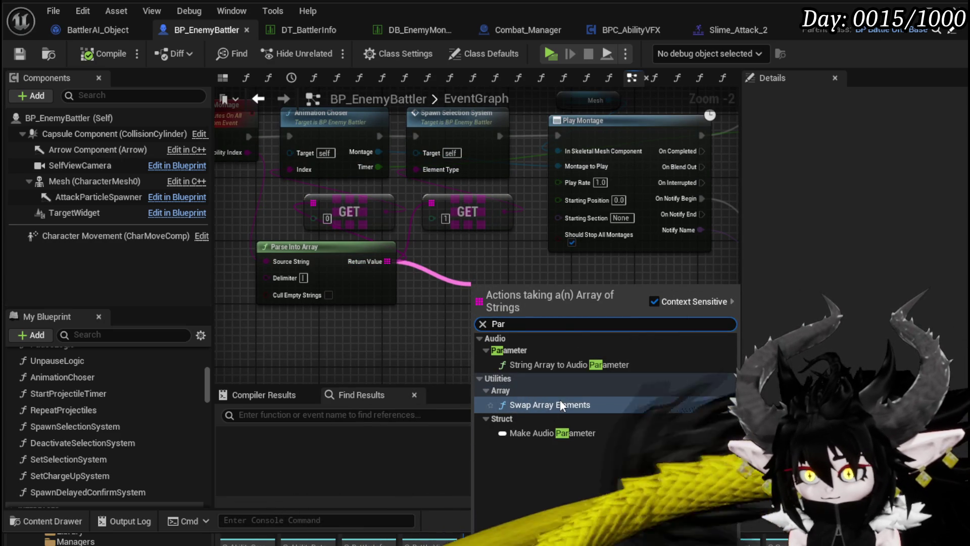
drag(385, 261, 423, 263)
text(get)
click(484, 355)
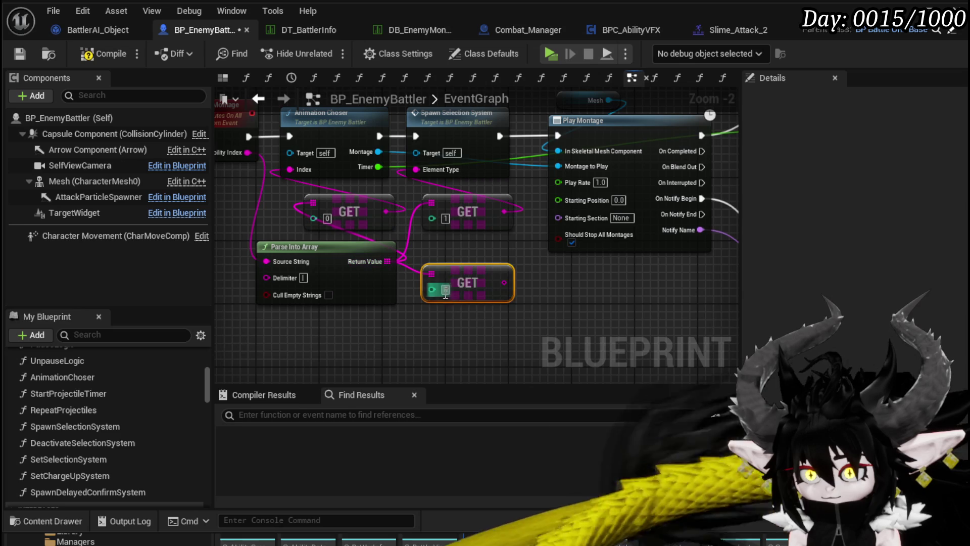
click(445, 289)
text(2)
mouse_move(536, 303)
mouse_down()
mouse_move(347, 331)
mouse_move(659, 212)
mouse_move(654, 184)
mouse_up()
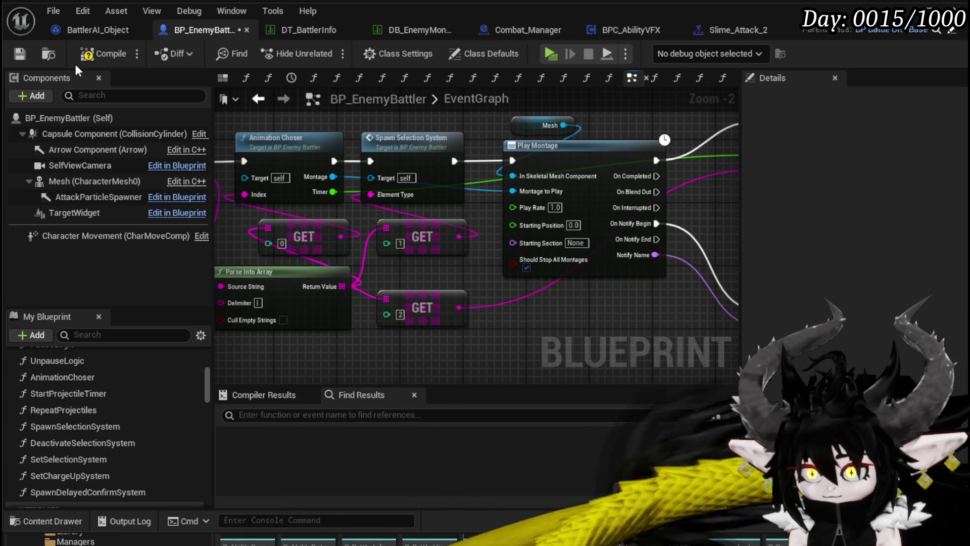
Compile and save BP_EnemyBattler, nudging the Parse Into Array node slightly left
click(87, 59)
click(18, 55)
mouse_move(300, 276)
mouse_down()
mouse_move(386, 253)
mouse_move(350, 254)
mouse_up()
drag(352, 174, 422, 199)
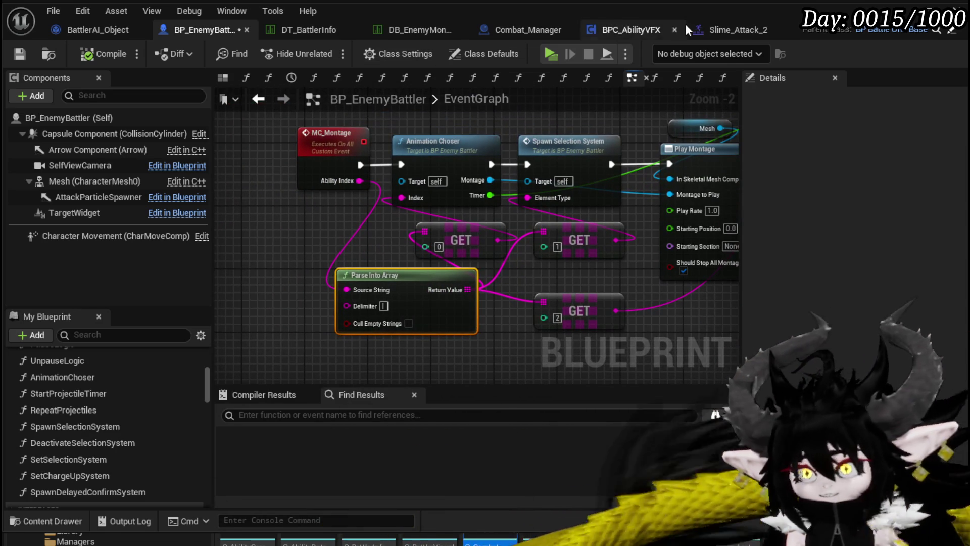
click(113, 31)
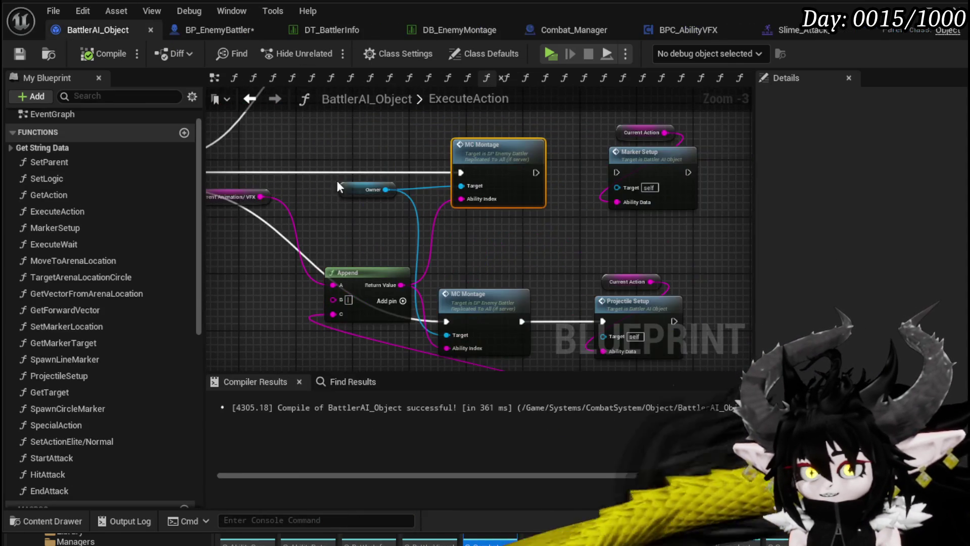
Inspect the Current Animation/VFX variable and the Append and montage nodes in ExecuteAction
scroll(347, 208, up, 3)
click(354, 233)
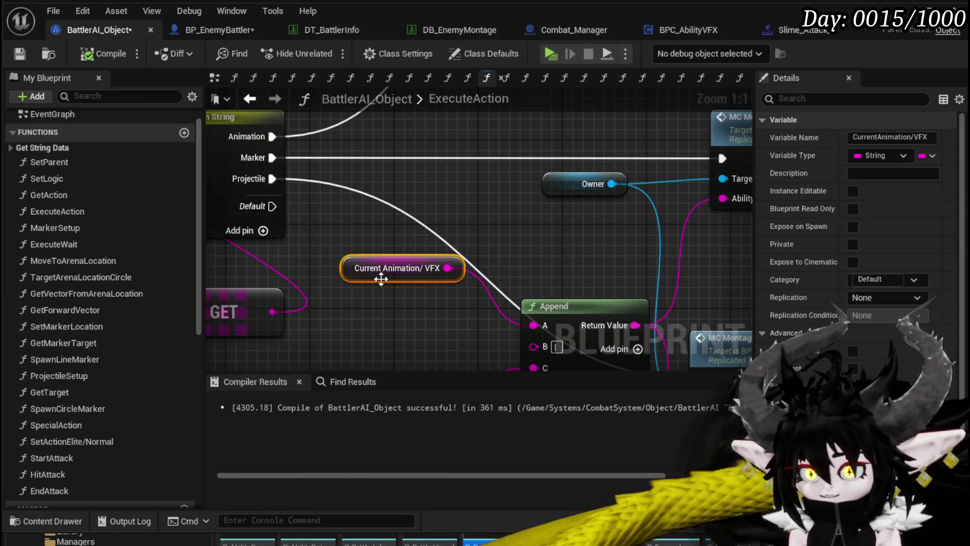
mouse_move(420, 267)
mouse_down()
mouse_move(344, 232)
mouse_move(228, 210)
mouse_move(600, 239)
mouse_move(641, 157)
mouse_move(669, 160)
mouse_up()
click(597, 238)
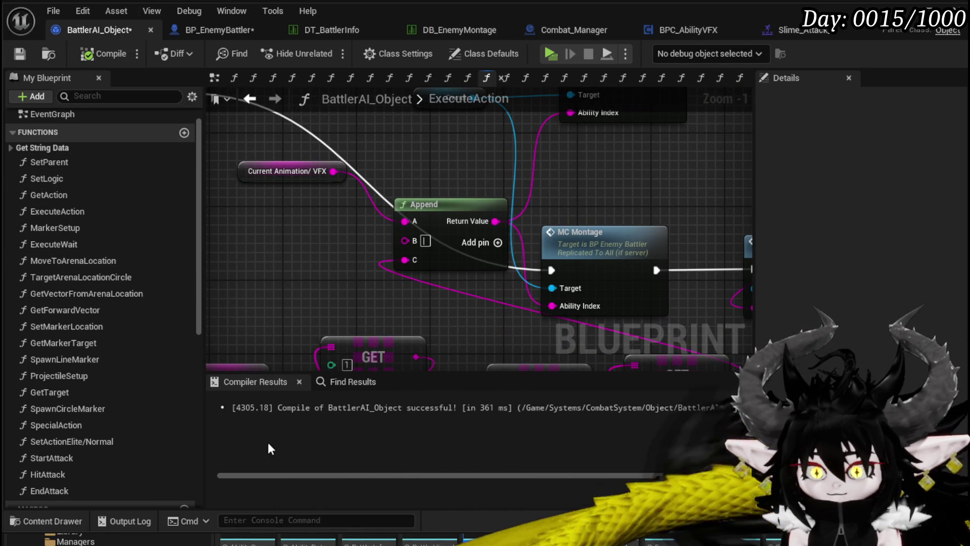
Search 'Set Curren' to jump to the Current Animation/VFX setter beside Switch on String
click(337, 379)
text(Se)
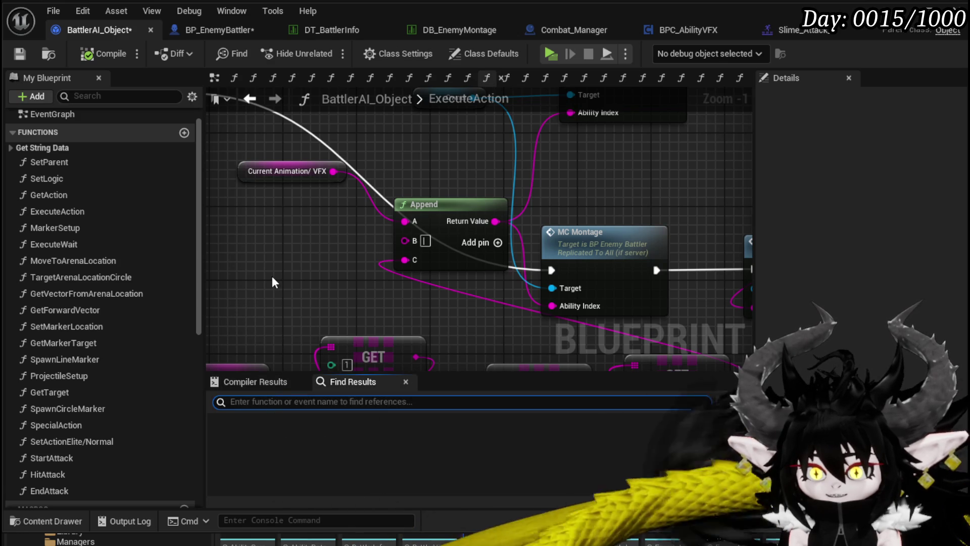
text(t Curren)
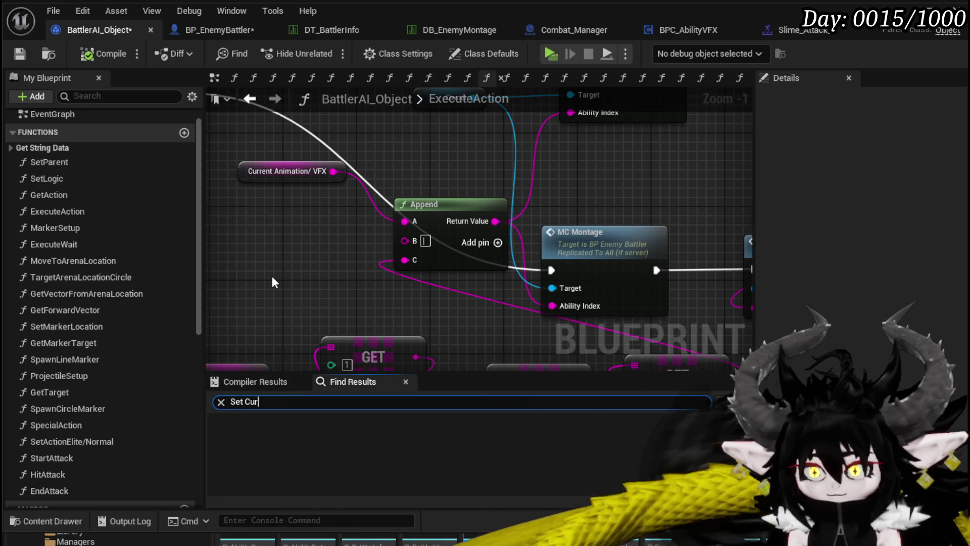
key(Return)
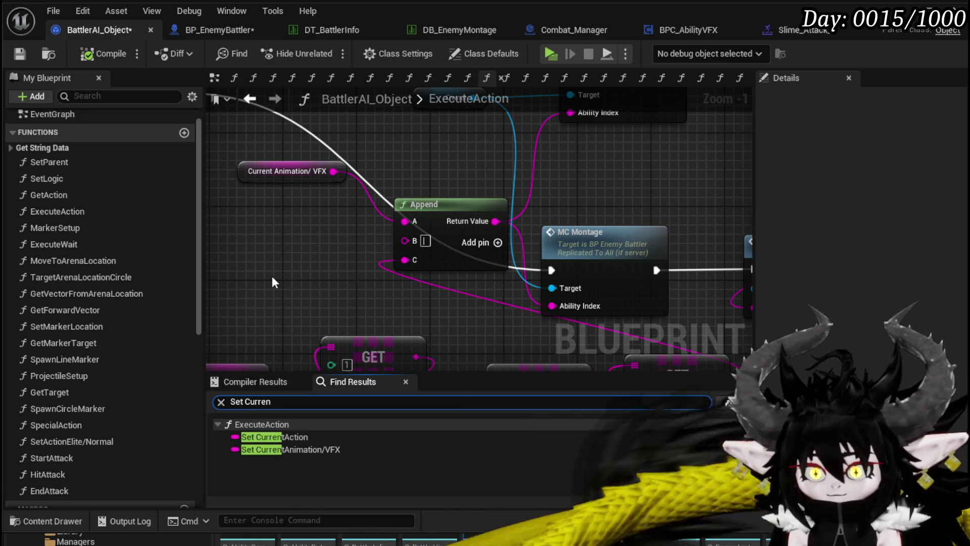
click(299, 449)
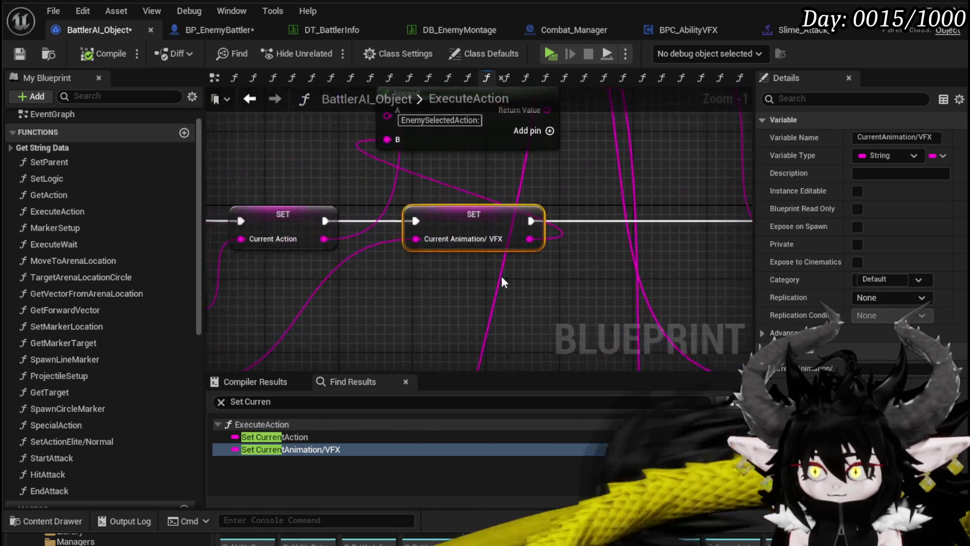
mouse_move(504, 292)
mouse_down()
mouse_move(644, 188)
mouse_move(662, 242)
mouse_move(565, 270)
mouse_move(662, 266)
mouse_up()
mouse_move(665, 210)
mouse_down()
mouse_move(554, 262)
mouse_move(262, 335)
mouse_move(329, 303)
mouse_move(392, 303)
mouse_up()
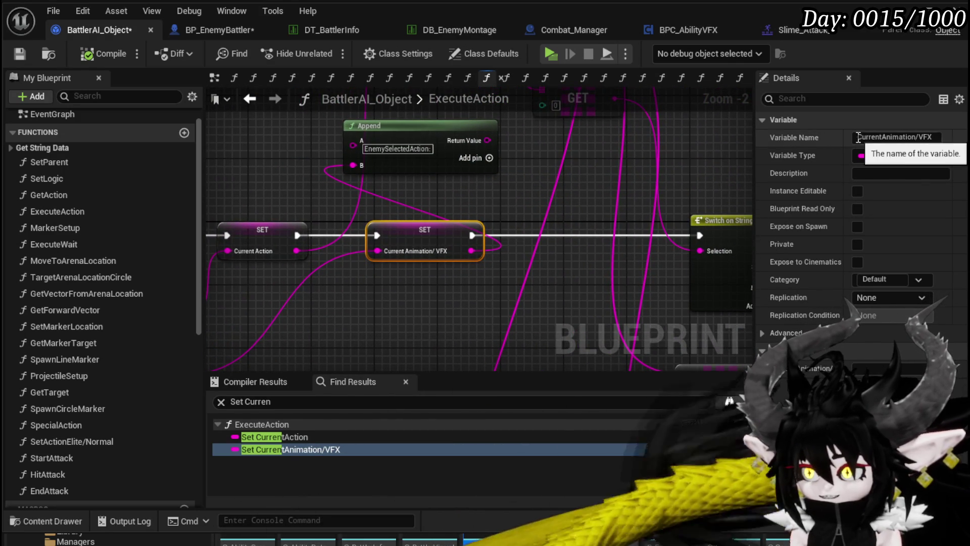
Rename the variable to AnimIndex and compile BattlerAI_Object
drag(945, 138, 943, 137)
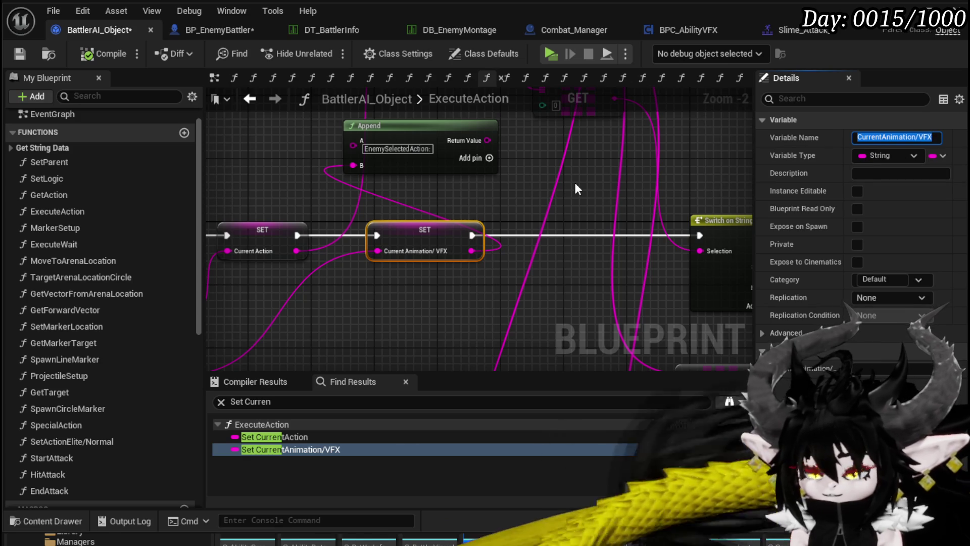
text(AnimIndex)
key(Return)
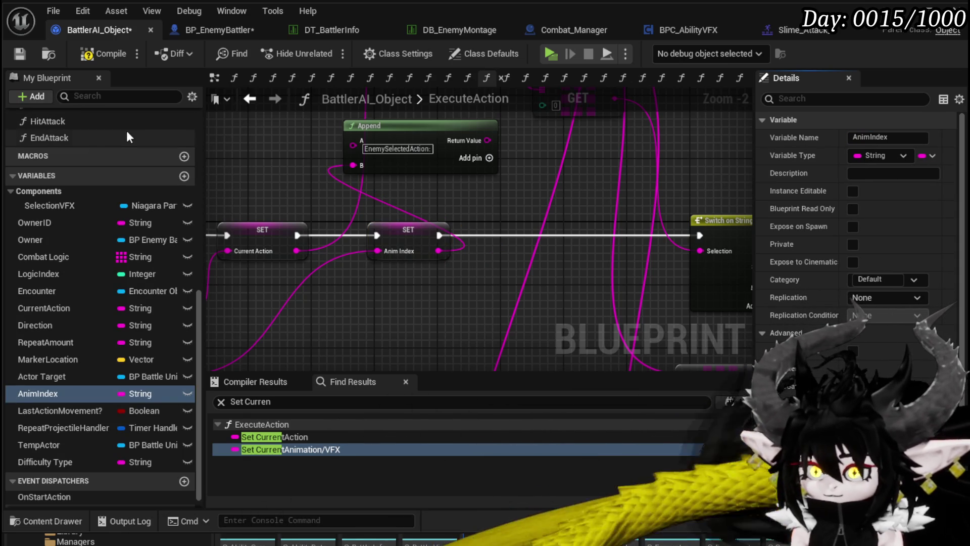
click(93, 55)
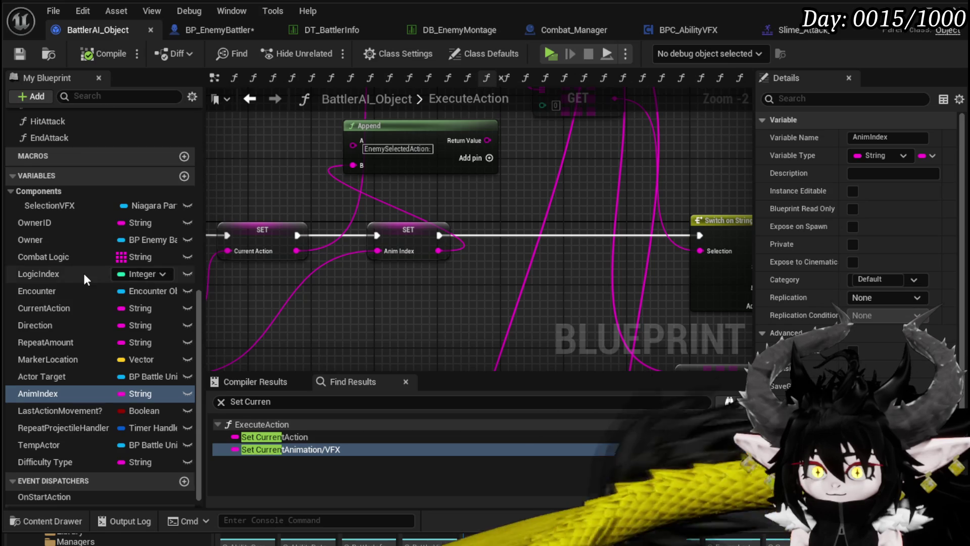
Open the GetVFX function under Get String Data and inspect its Anim Index and Owner nodes
scroll(84, 273, up, 5)
scroll(83, 271, up, 6)
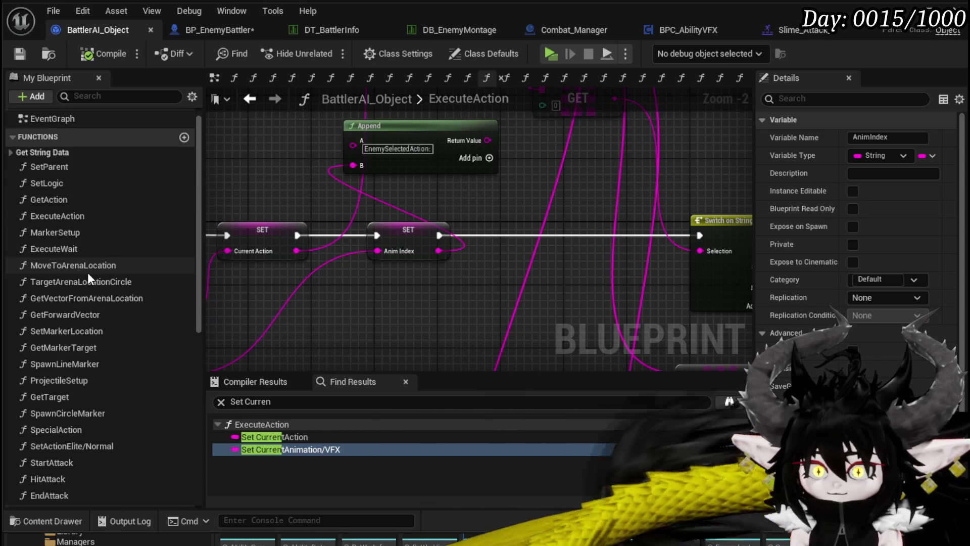
click(10, 152)
double_click(72, 167)
scroll(495, 301, up, 4)
mouse_move(429, 303)
mouse_down()
mouse_move(278, 279)
mouse_move(389, 281)
mouse_move(294, 263)
mouse_up()
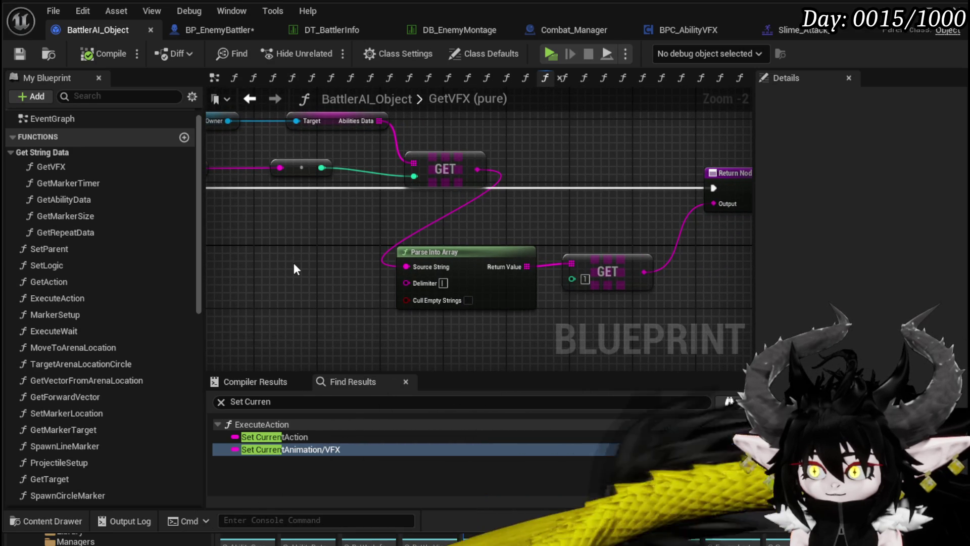
mouse_move(555, 236)
mouse_down()
mouse_move(652, 255)
mouse_move(630, 242)
mouse_up()
mouse_move(391, 244)
mouse_down()
mouse_move(504, 254)
mouse_move(462, 252)
mouse_up()
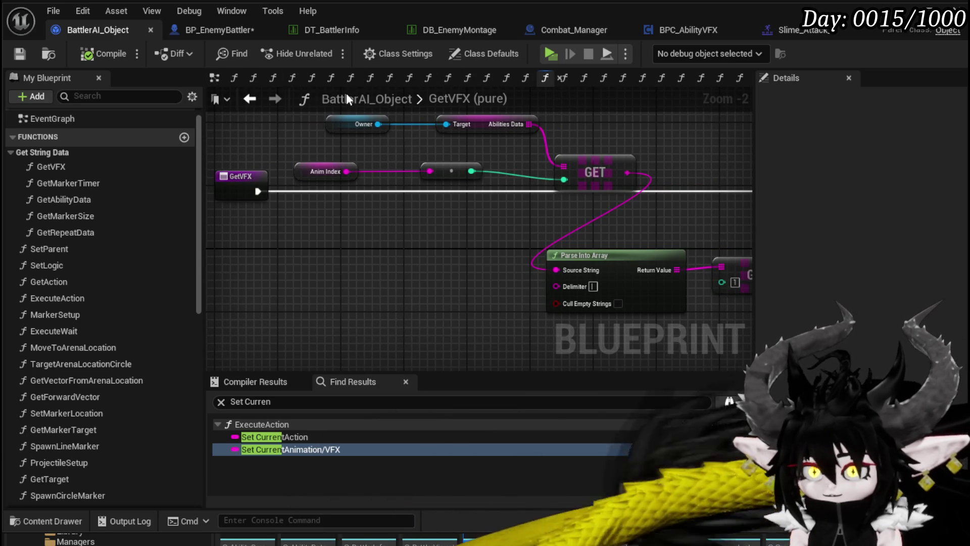
Navigate back through GetAction and EndAttack, returning to the ExecuteAction graph
click(254, 102)
click(254, 102)
drag(581, 263, 288, 300)
click(251, 101)
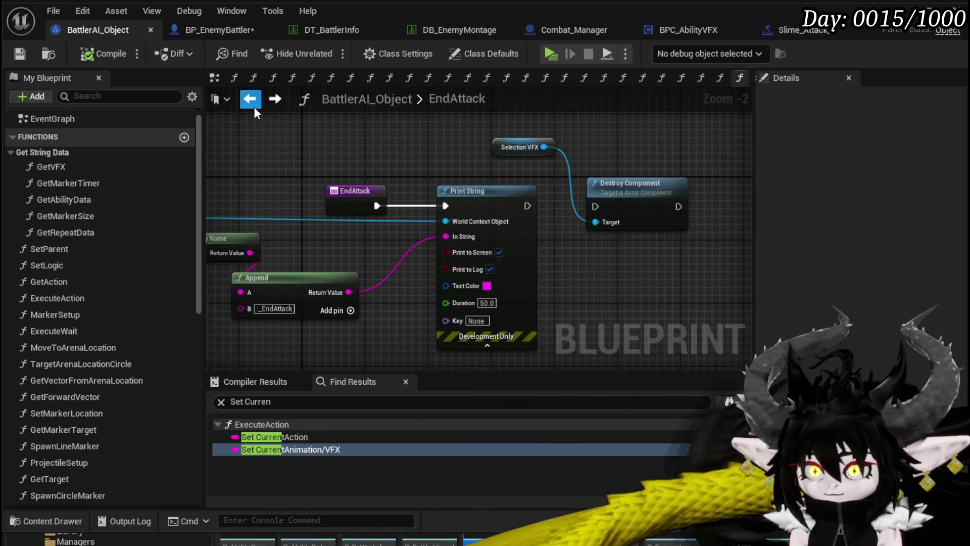
click(275, 100)
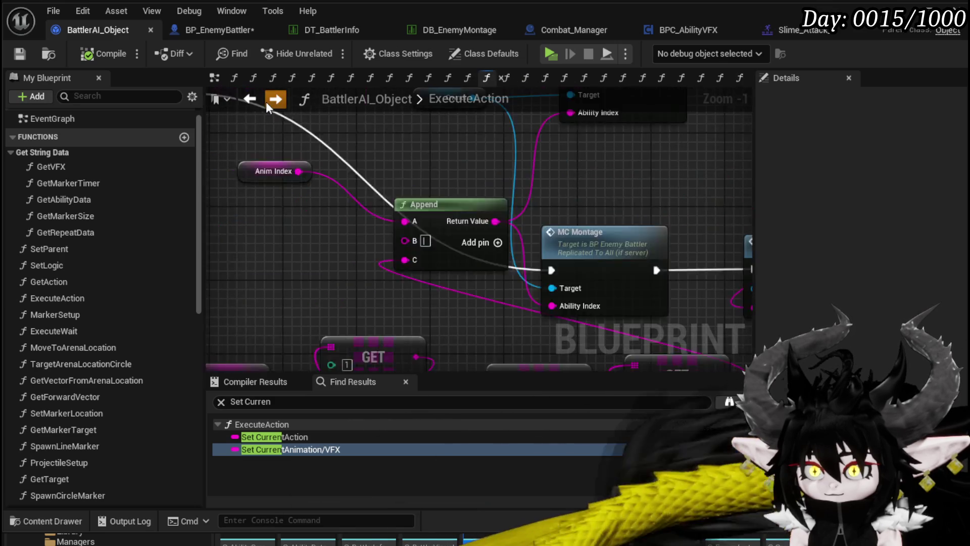
Add two extra pins, D and E, to the Append node feeding the montage
scroll(502, 222, down, 4)
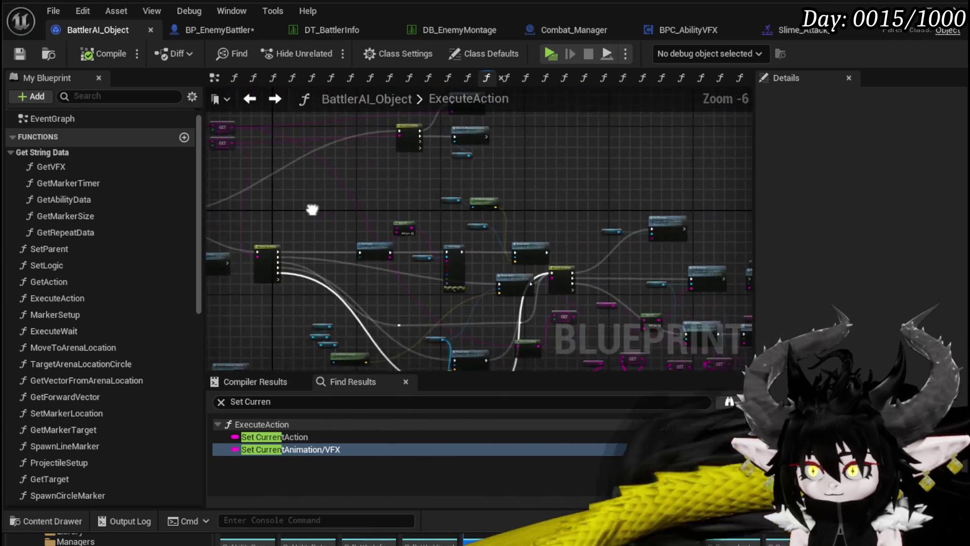
scroll(414, 244, up, 4)
mouse_move(414, 243)
mouse_down()
mouse_move(533, 210)
mouse_move(604, 160)
mouse_up()
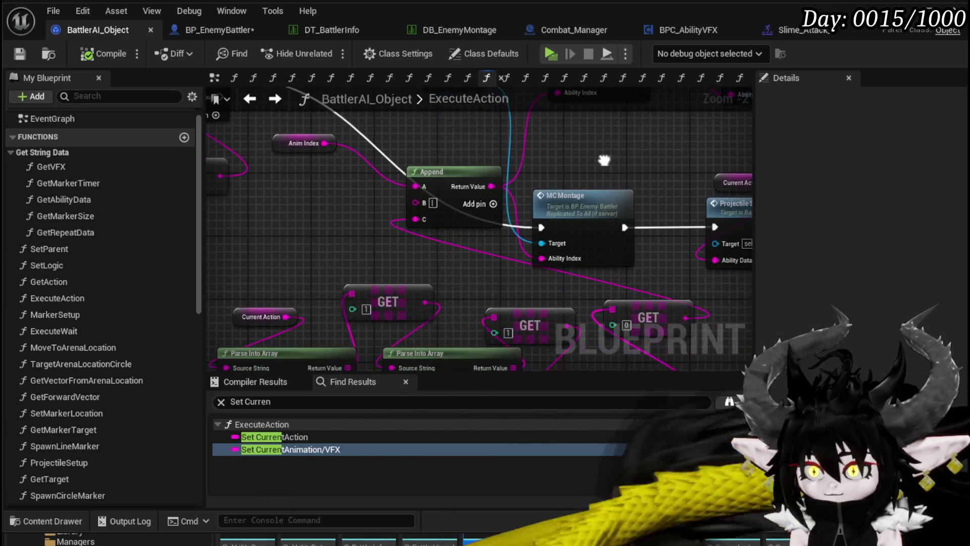
click(493, 204)
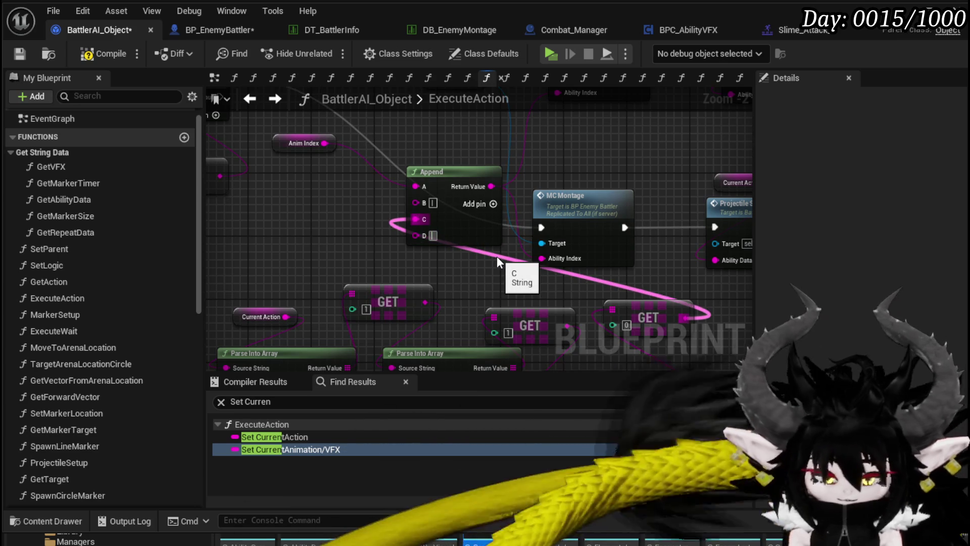
click(493, 203)
Place a GetVFX call in ExecuteAction and wire its Output into Append's E pin
mouse_move(55, 167)
mouse_down()
mouse_move(380, 194)
mouse_move(508, 235)
mouse_move(486, 217)
mouse_up()
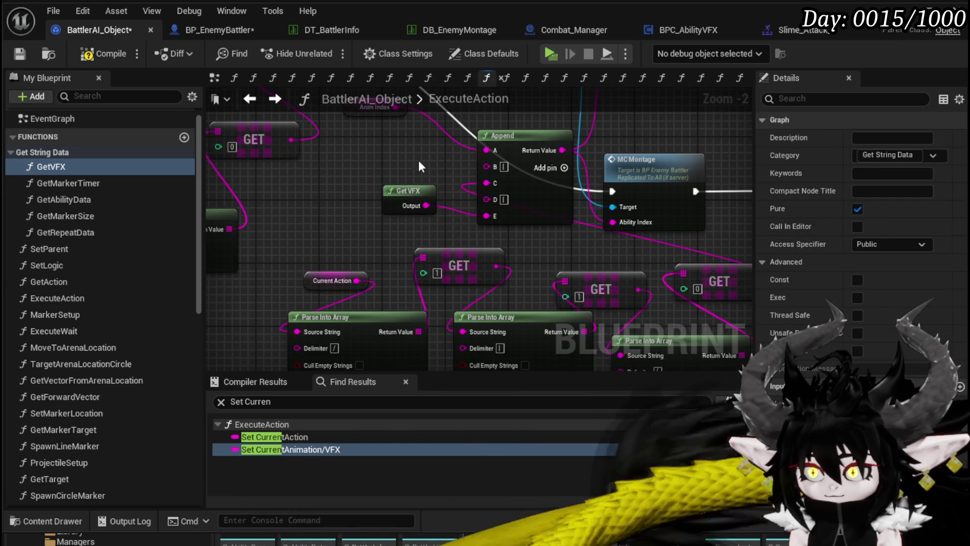
drag(410, 159, 341, 241)
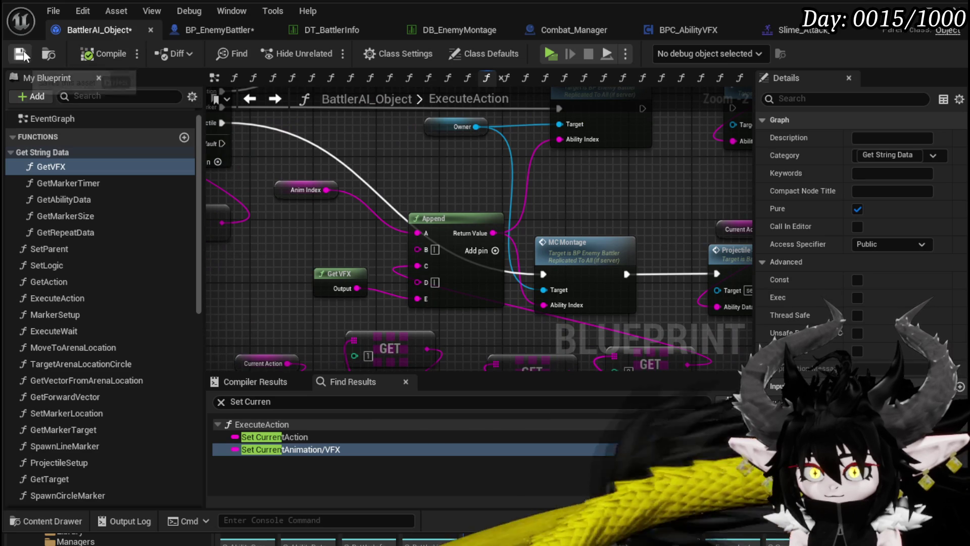
double_click(617, 135)
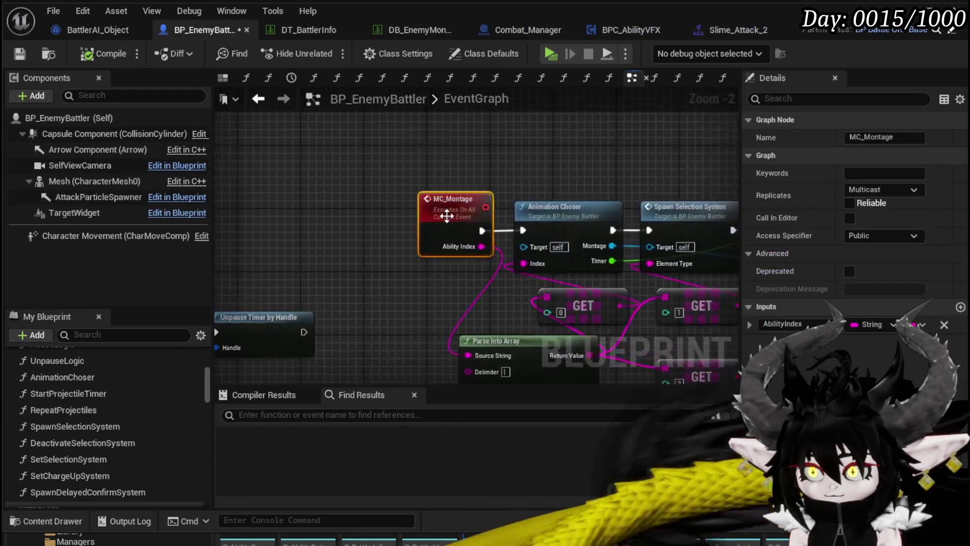
Open the SetChargeUpSystem graph and, from its Get Data Table Row lookup, the Ability_VFX table
drag(539, 176, 351, 175)
mouse_move(421, 162)
mouse_down()
mouse_move(197, 177)
mouse_move(490, 156)
mouse_move(472, 251)
mouse_move(387, 247)
mouse_move(600, 203)
mouse_move(387, 277)
mouse_up()
double_click(433, 154)
mouse_move(433, 158)
mouse_down()
mouse_move(349, 240)
mouse_move(247, 241)
mouse_up()
mouse_move(352, 118)
mouse_down()
mouse_move(456, 200)
mouse_move(458, 250)
mouse_up()
scroll(476, 182, up, 3)
click(487, 186)
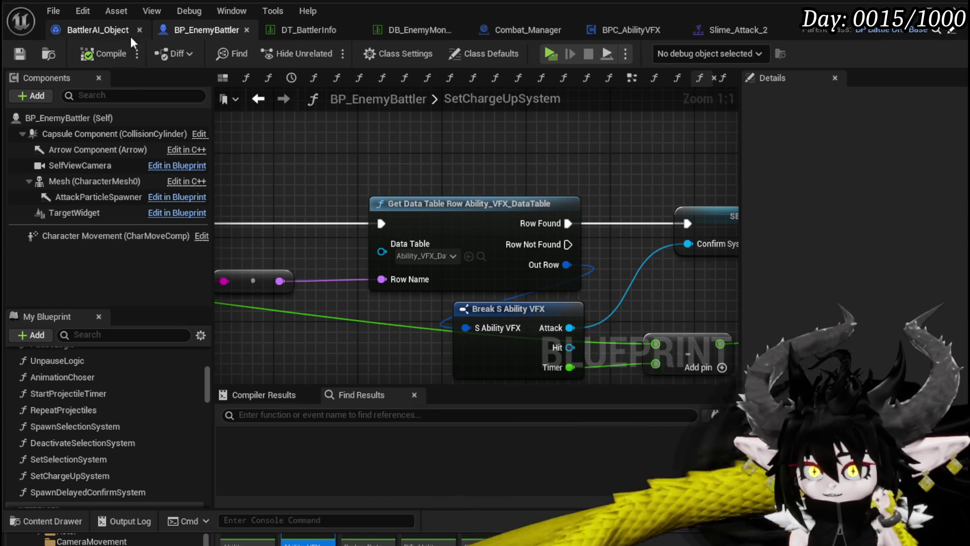
double_click(308, 540)
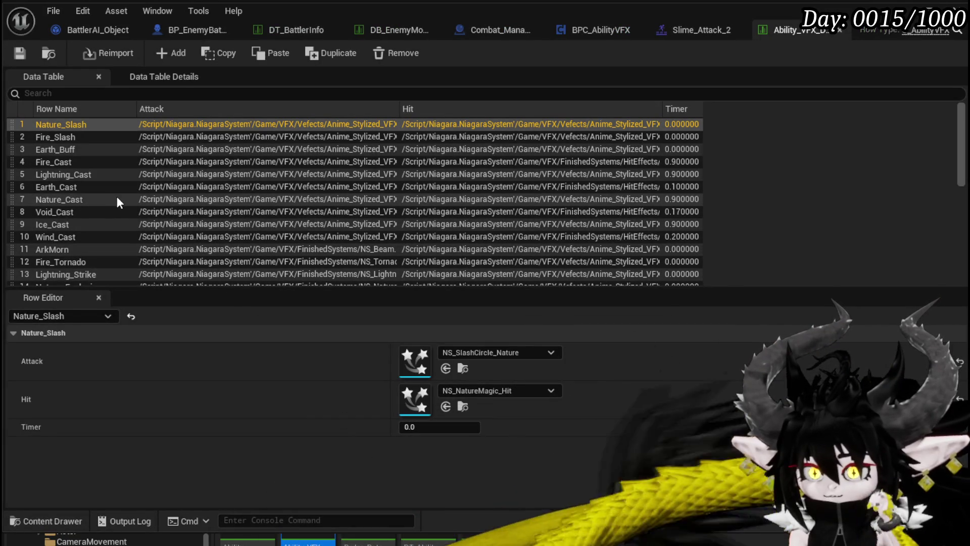
Set the Fire_SlimeSludge row's Attack effect to NS_FireMagic_Cast
scroll(116, 198, down, 5)
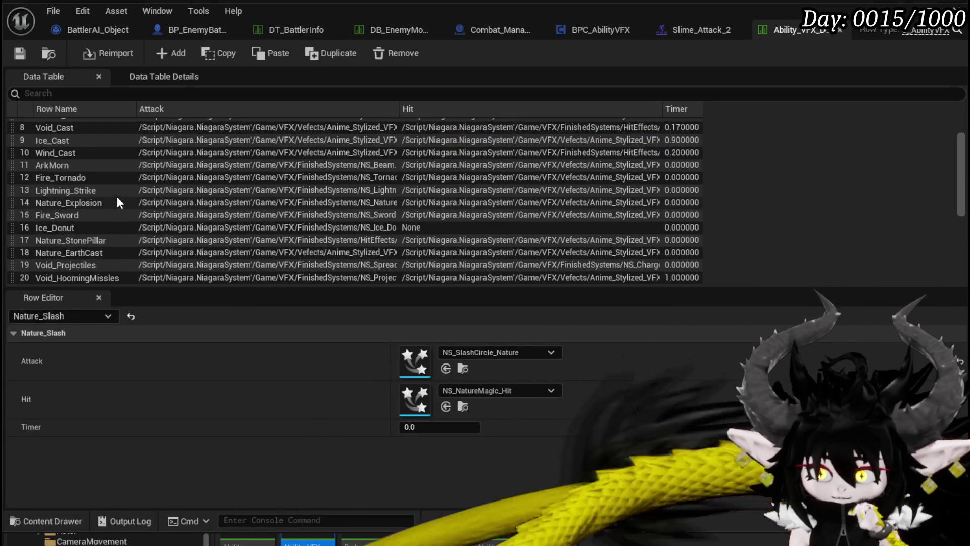
scroll(117, 198, down, 4)
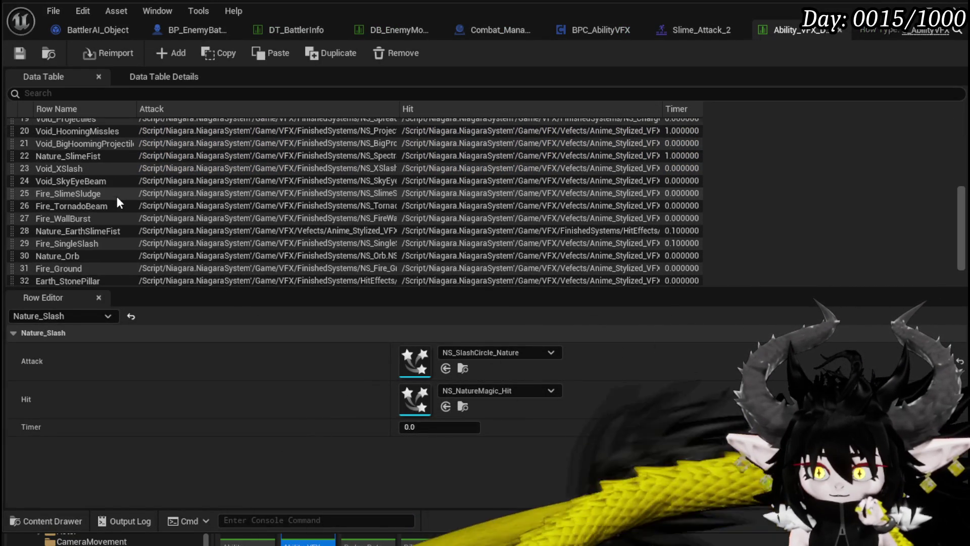
click(117, 197)
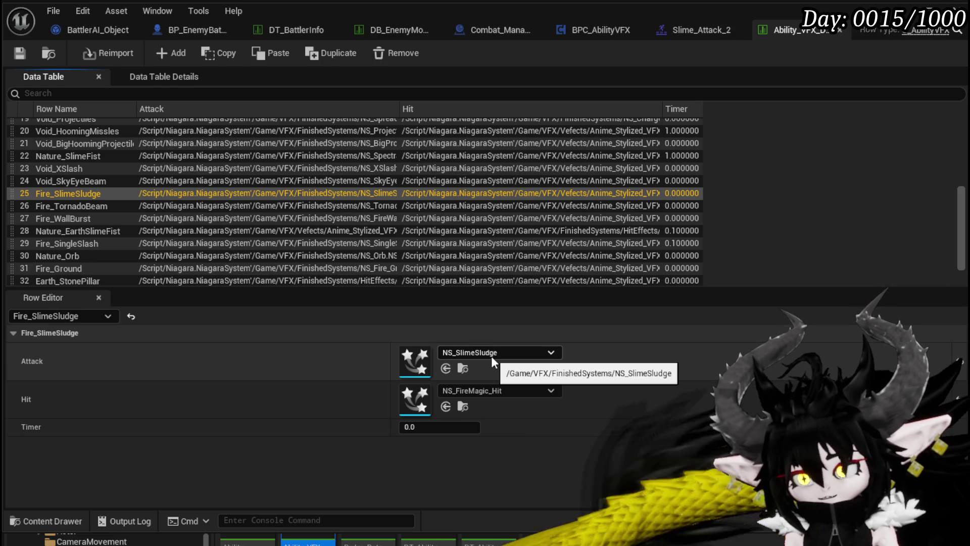
click(523, 357)
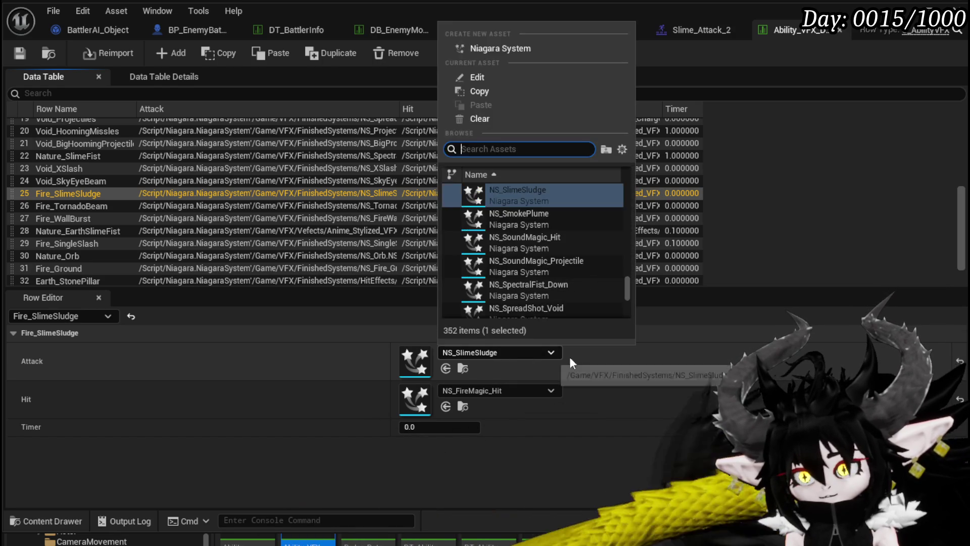
text(Fire)
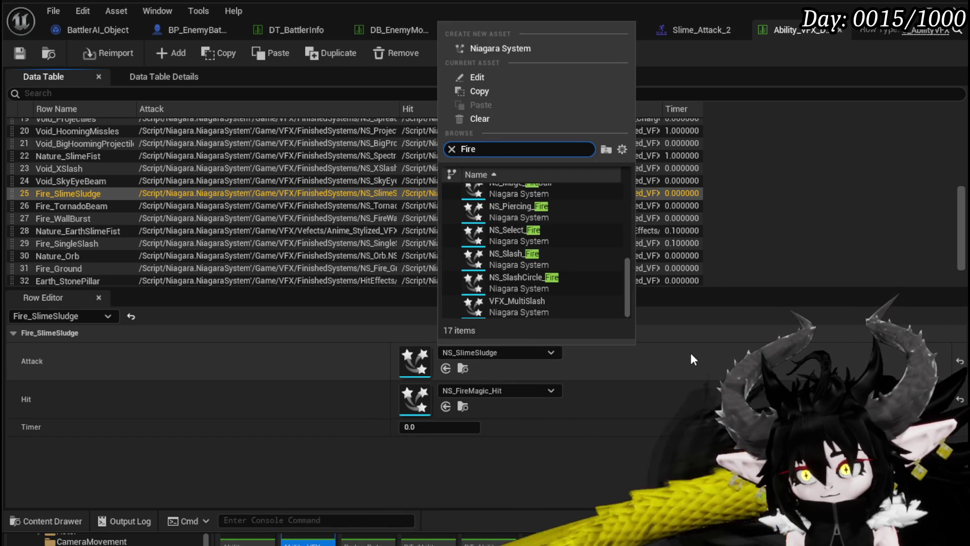
text( Cast)
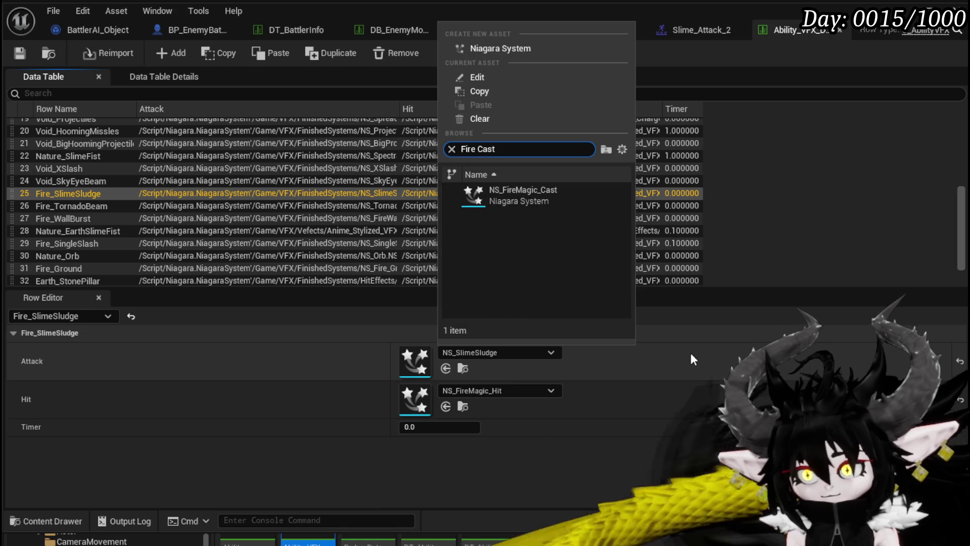
click(514, 197)
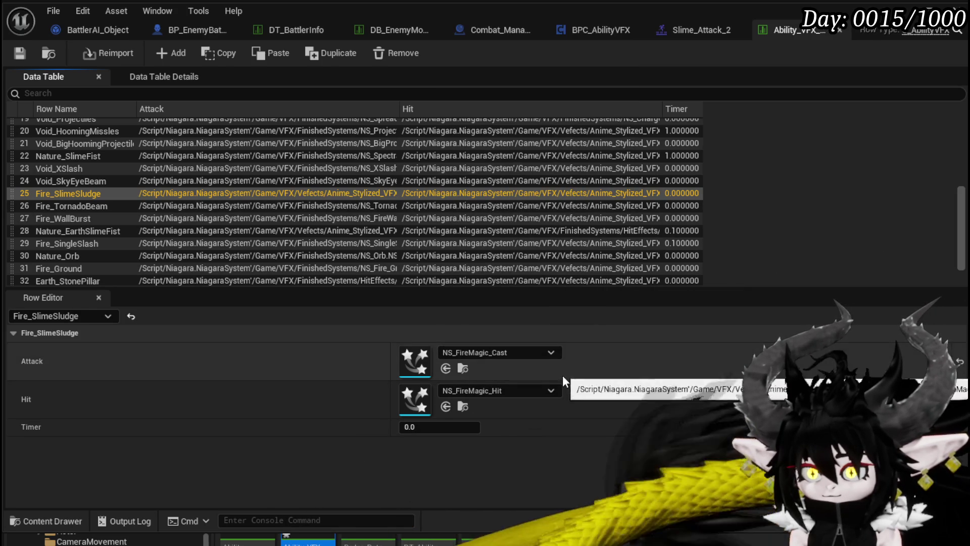
Set its Hit effect to NS_SlimeSludge and locate NS_FireMagic_Cast in the Fire folder
click(499, 390)
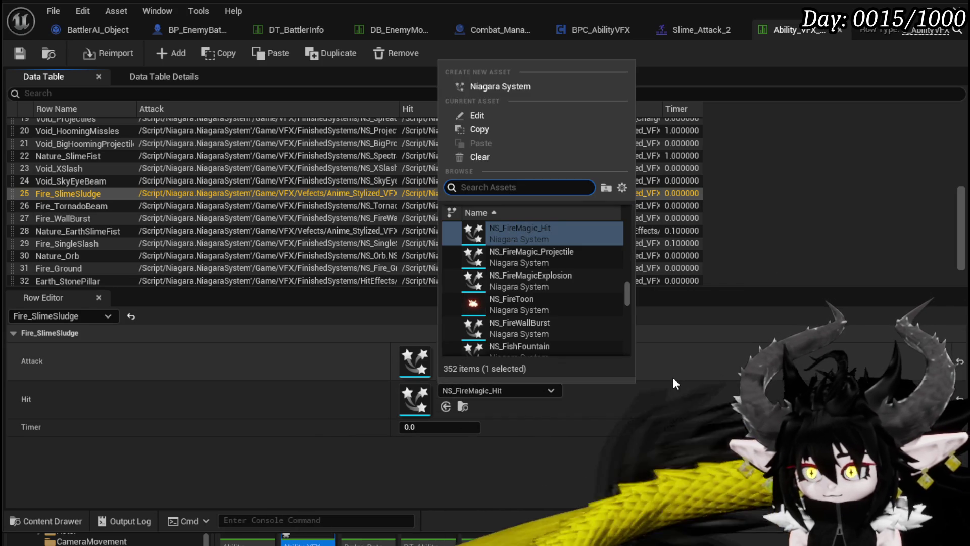
text(Slime)
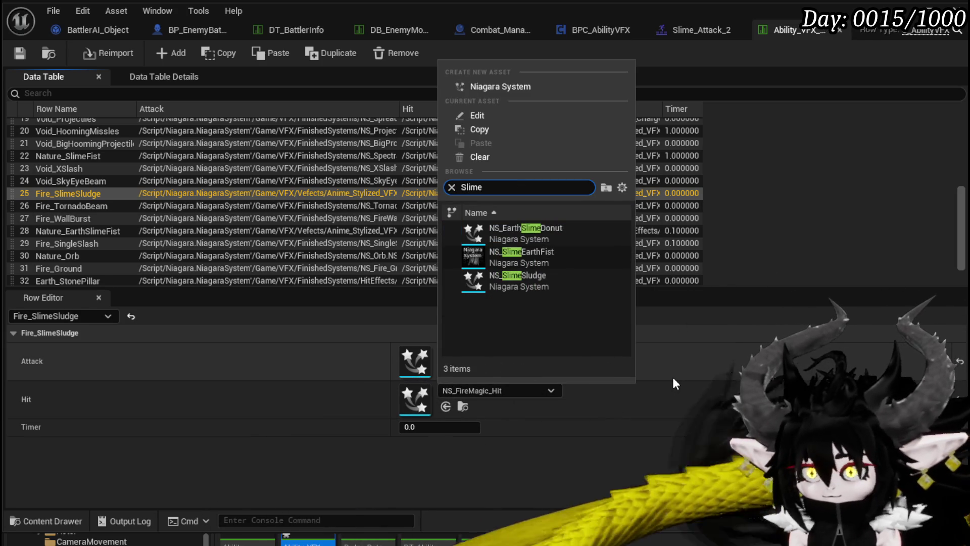
key(Escape)
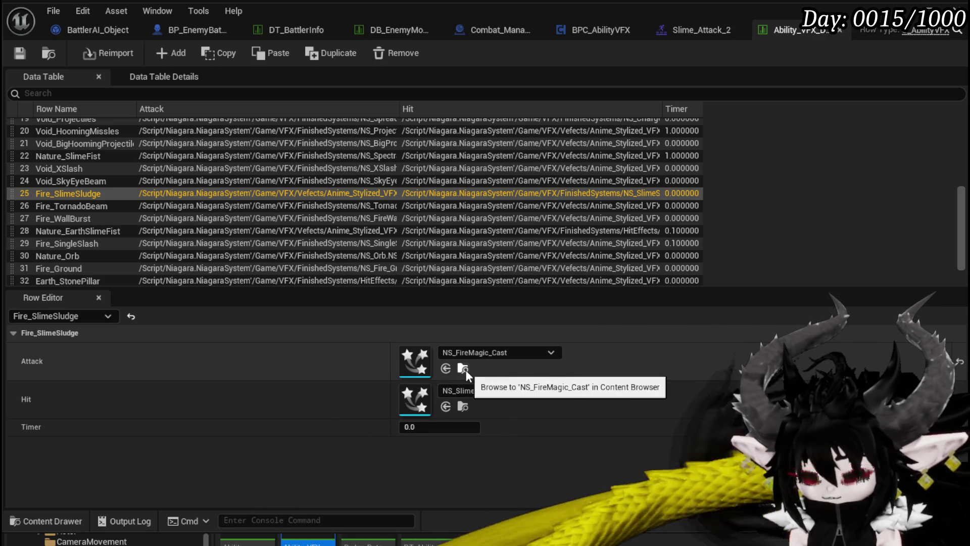
click(465, 368)
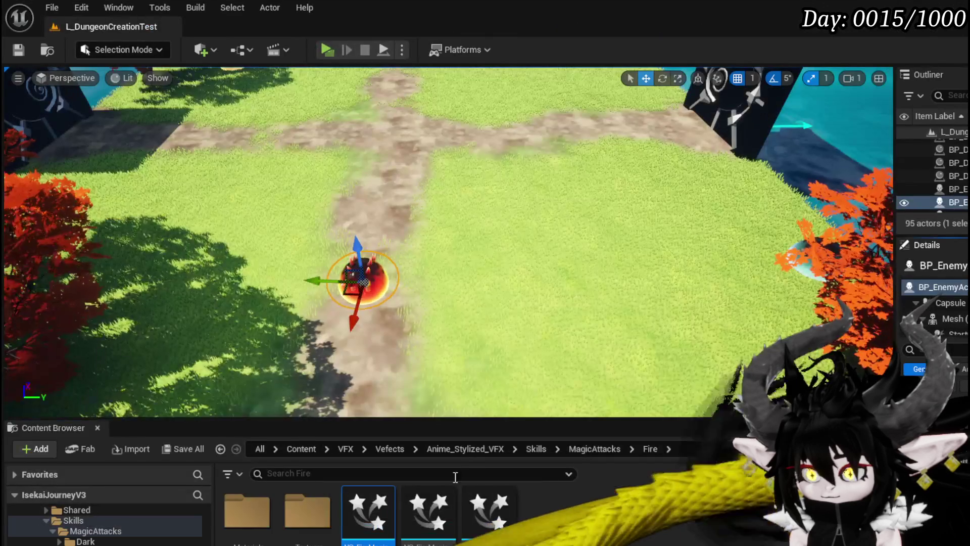
Preview NS_FireMagic_Cast and step its timeline to about 0.75 seconds
key(alt+Tab)
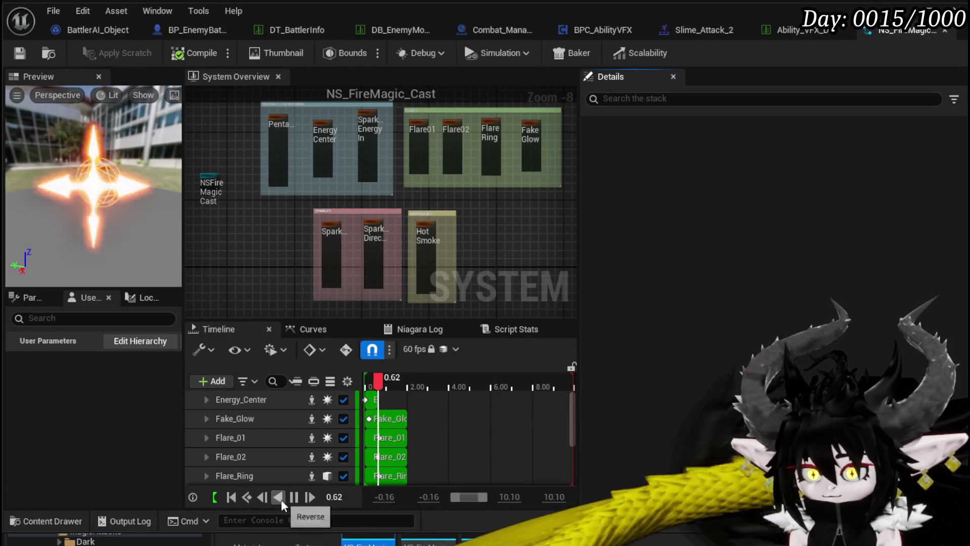
click(372, 386)
drag(368, 388, 383, 388)
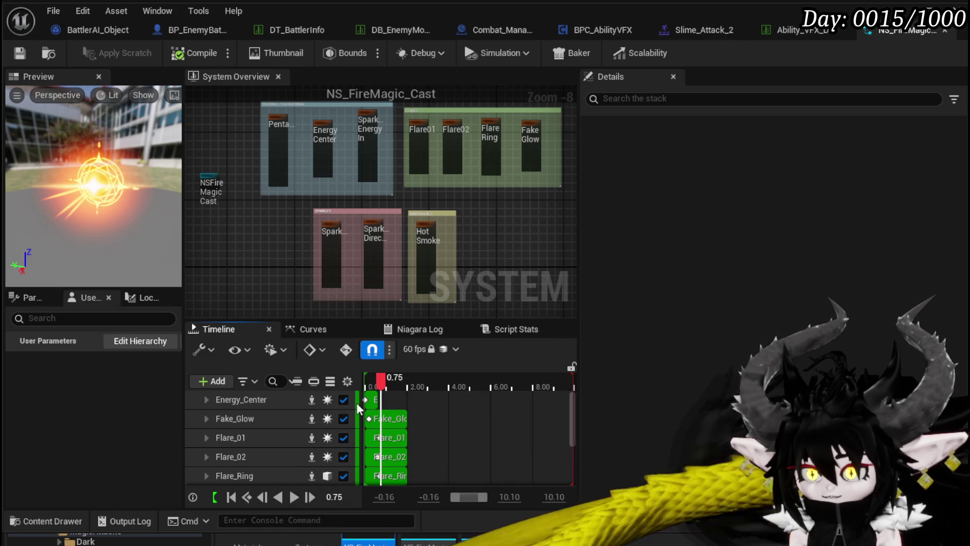
Set the Fire_SlimeSludge Timer to 0.75, then view DT_BattlerInfo's Slime_Fire|Elite row
click(792, 30)
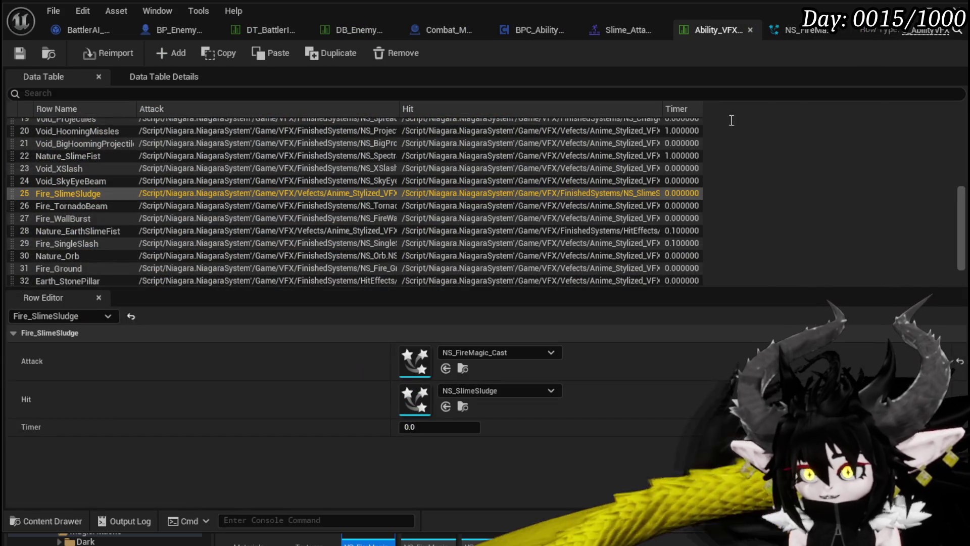
click(433, 427)
text(0.75)
key(Return)
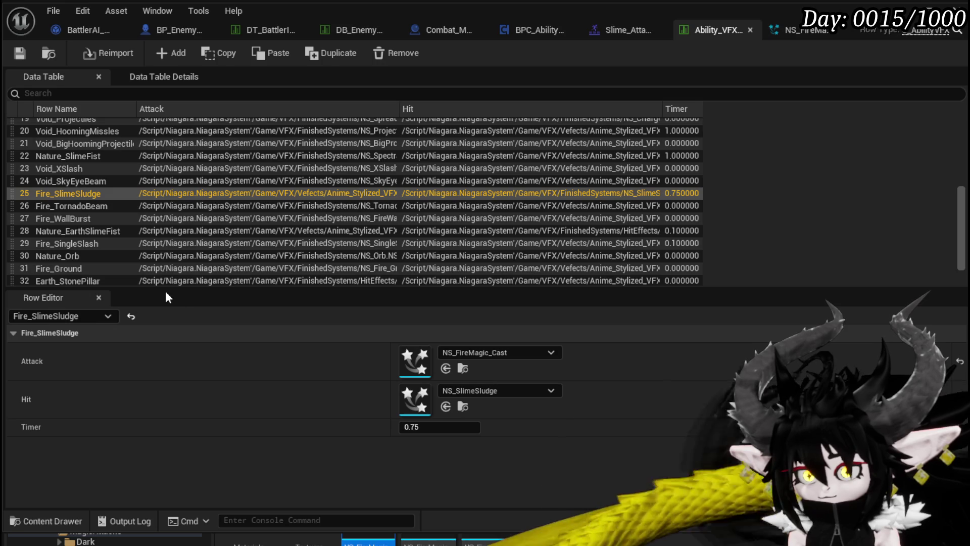
click(242, 33)
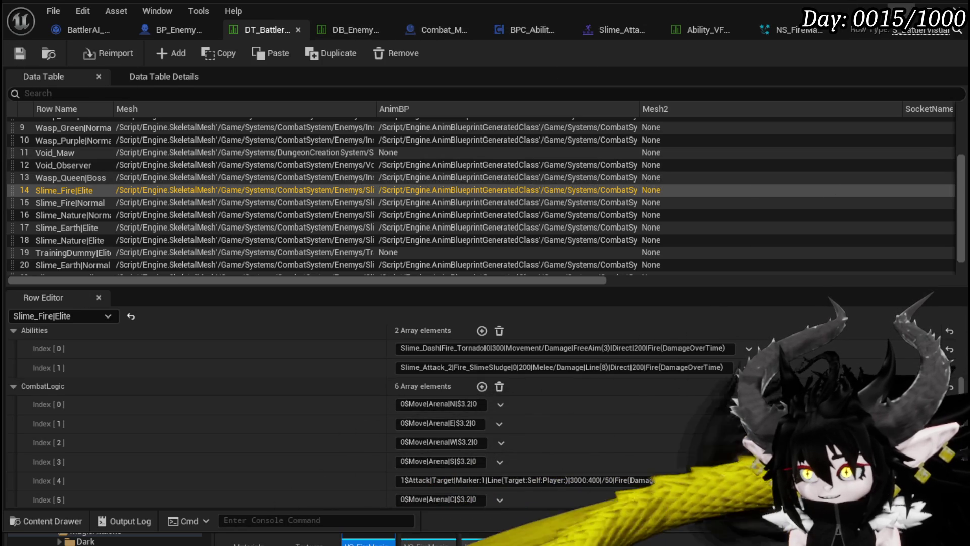
Return to the level editor and browse the Content Browser folders for BP_LineMarker_Child
click(368, 538)
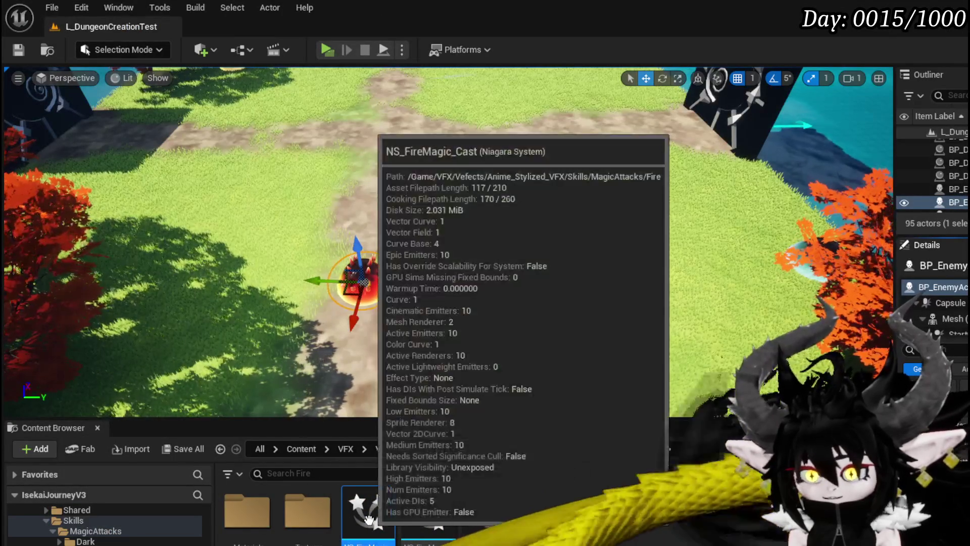
scroll(101, 526, up, 2)
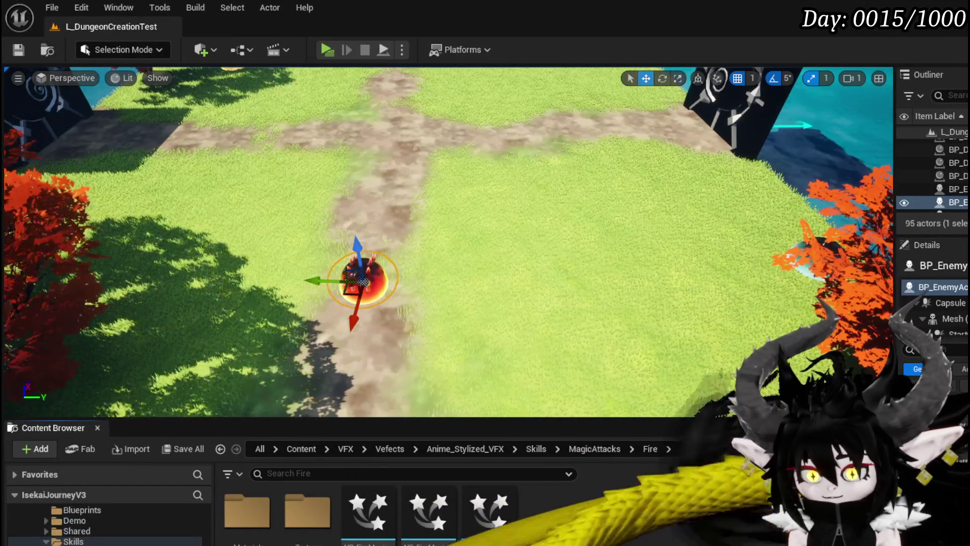
scroll(101, 525, down, 2)
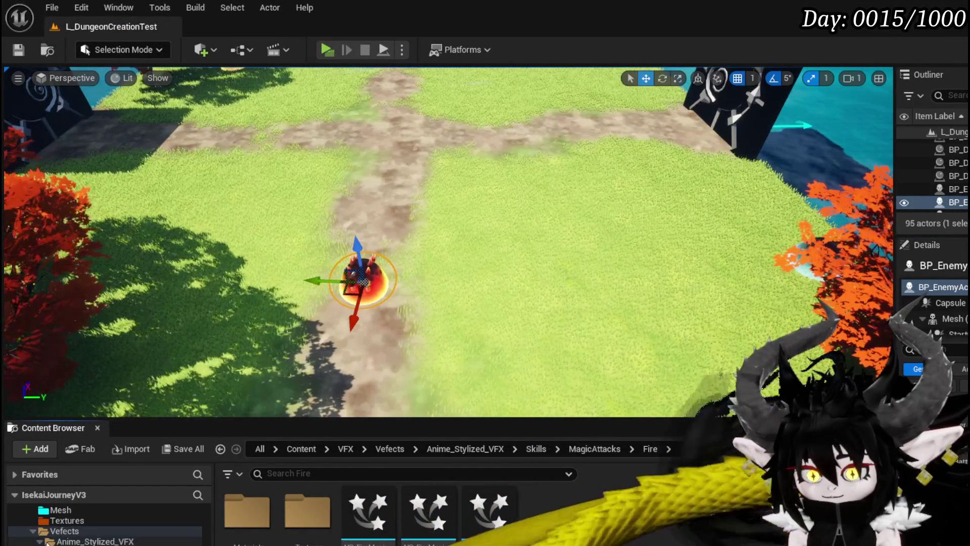
scroll(65, 535, up, 2)
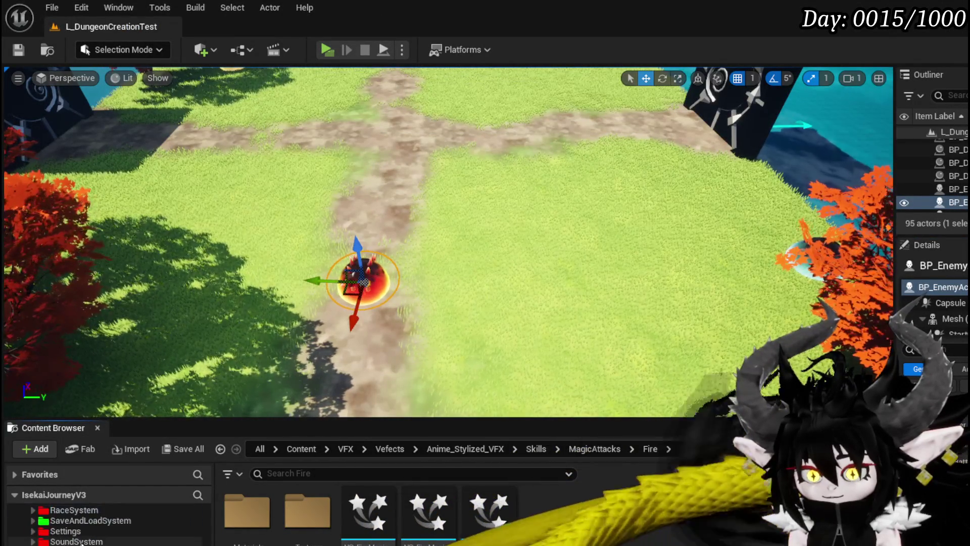
scroll(78, 535, down, 2)
scroll(79, 535, up, 5)
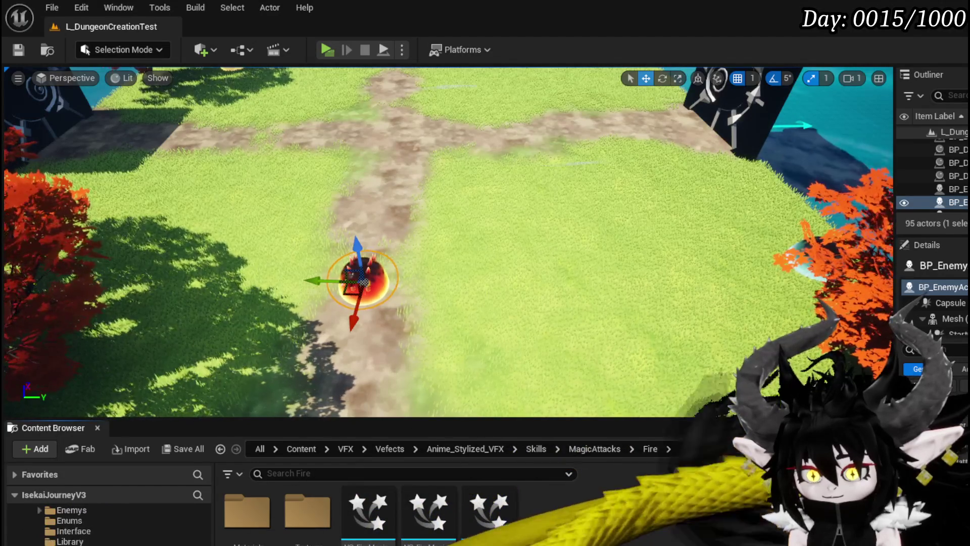
scroll(101, 525, up, 2)
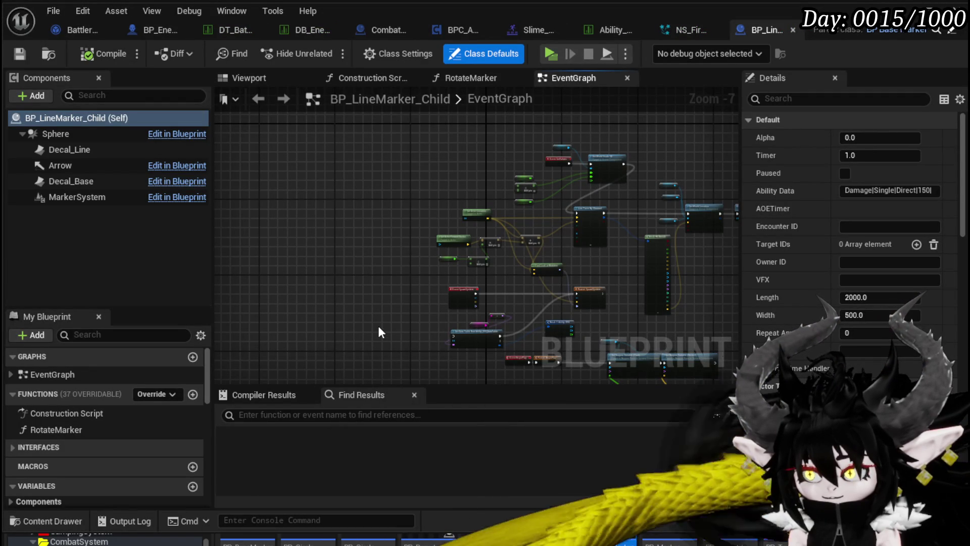
Open BP_BaseMarker's SpawnSystem event from the Parent: SpawnSystem call node
scroll(381, 332, up, 6)
drag(534, 205, 297, 228)
click(601, 164)
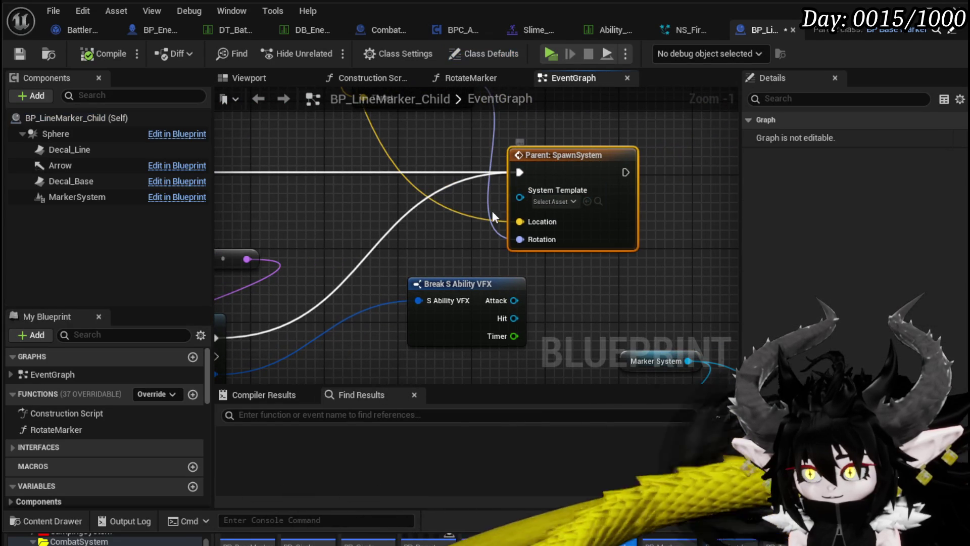
double_click(565, 175)
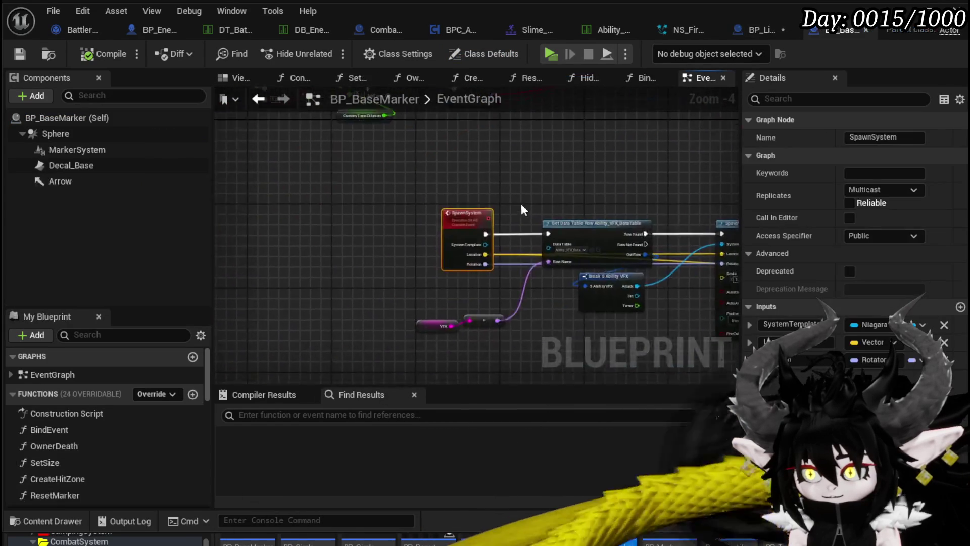
Wire Break S Ability VFX Hit into System Template, compile and save, then return to BP_LineMarker_Child
scroll(488, 197, up, 3)
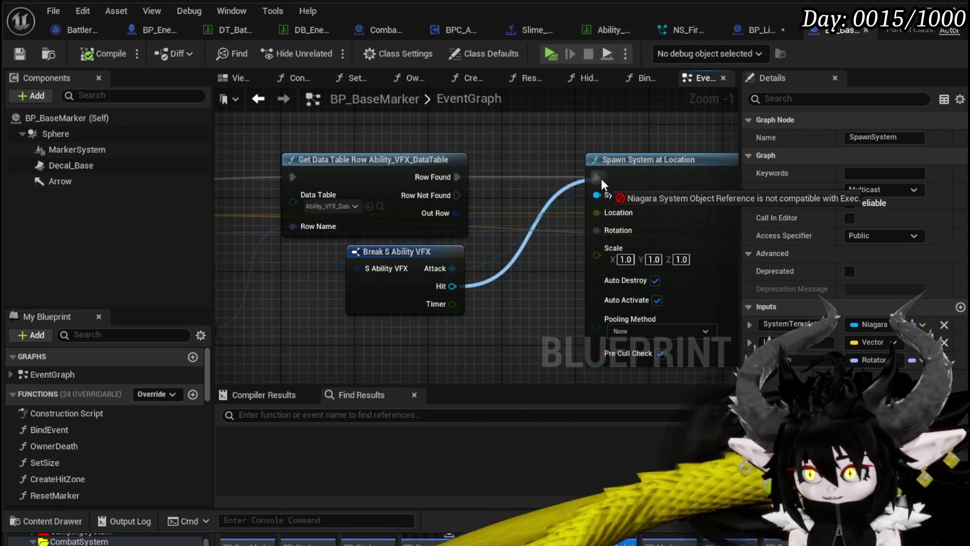
drag(602, 177, 600, 198)
scroll(508, 272, down, 1)
mouse_move(508, 273)
mouse_down()
mouse_move(479, 282)
mouse_move(565, 226)
mouse_up()
scroll(565, 226, down, 1)
drag(518, 141, 235, 151)
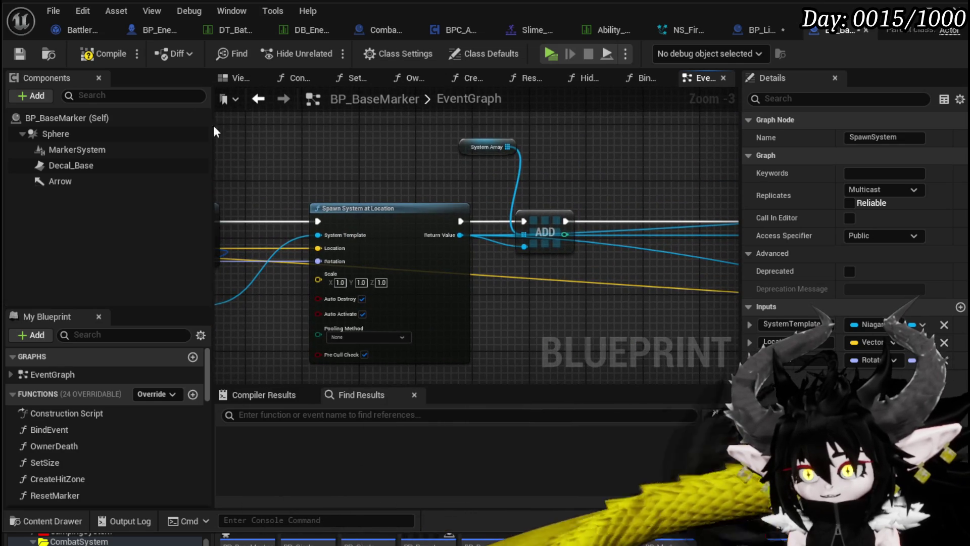
click(19, 54)
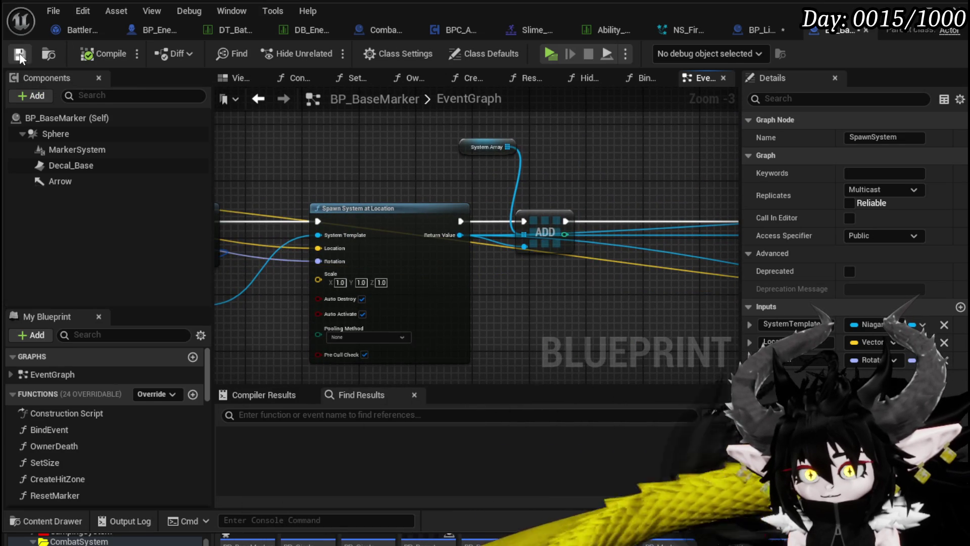
click(766, 25)
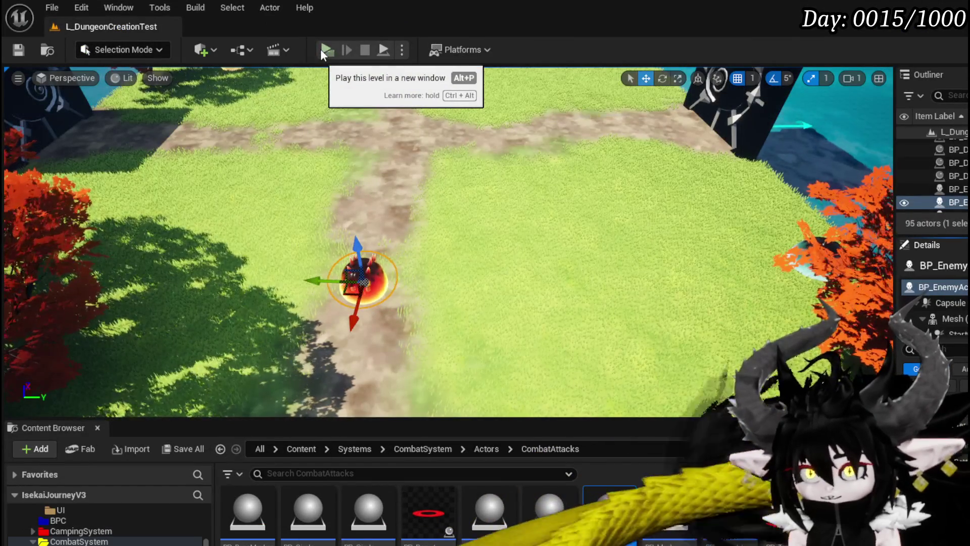
Play-test the level with Alt+P to watch Slime_Fire's fiery area attack, then stop with Escape
drag(334, 111, 389, 117)
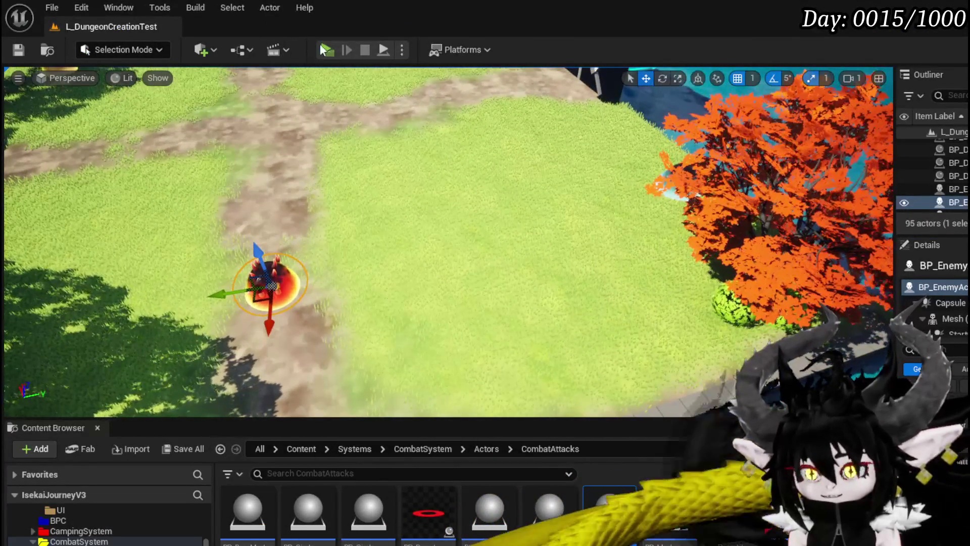
key(alt+p)
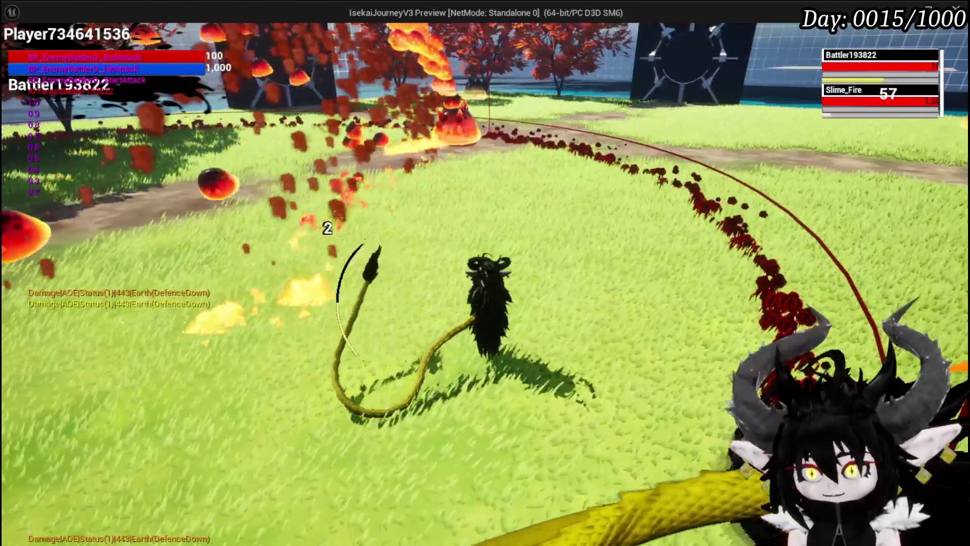
key(Escape)
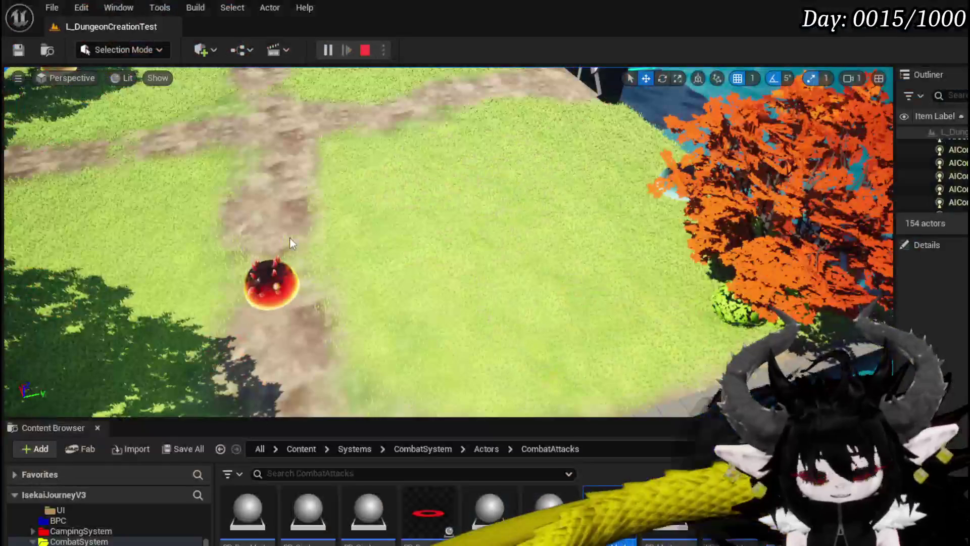
Save the L_DungeonCreationTest level and bring up the BattlerAI_Object ExecuteAction graph
click(19, 49)
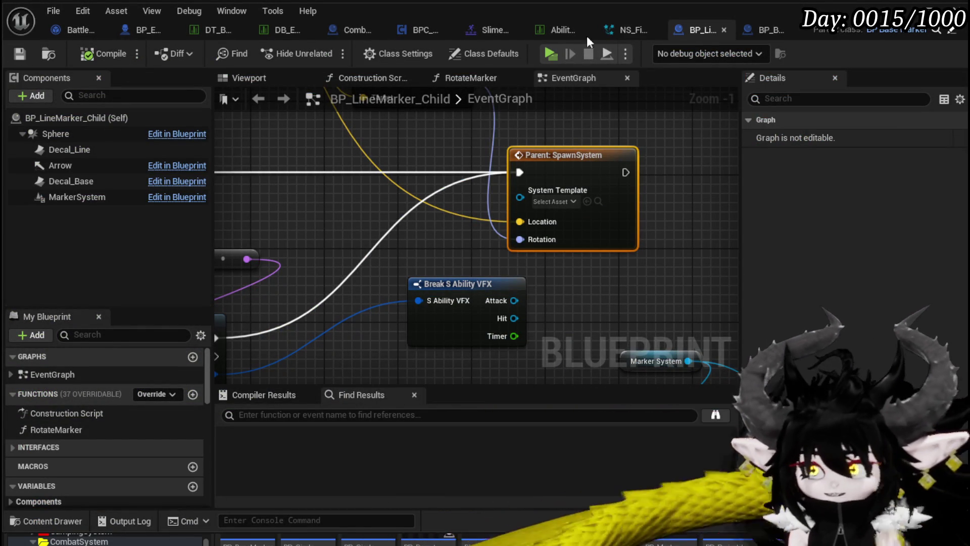
click(76, 30)
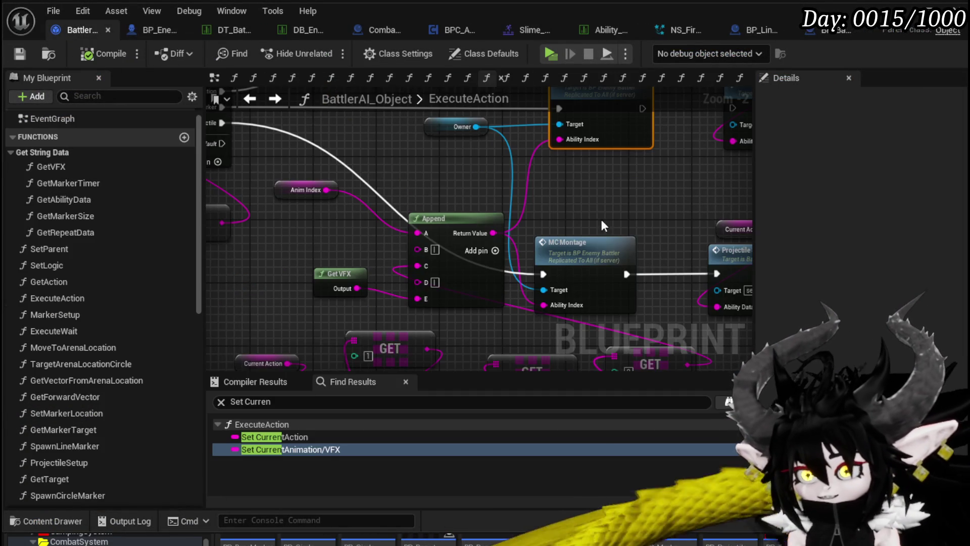
Switch to BP_EnemyBattler's SetChargeUpSystem graph and pan to see more of its nodes
scroll(371, 215, down, 2)
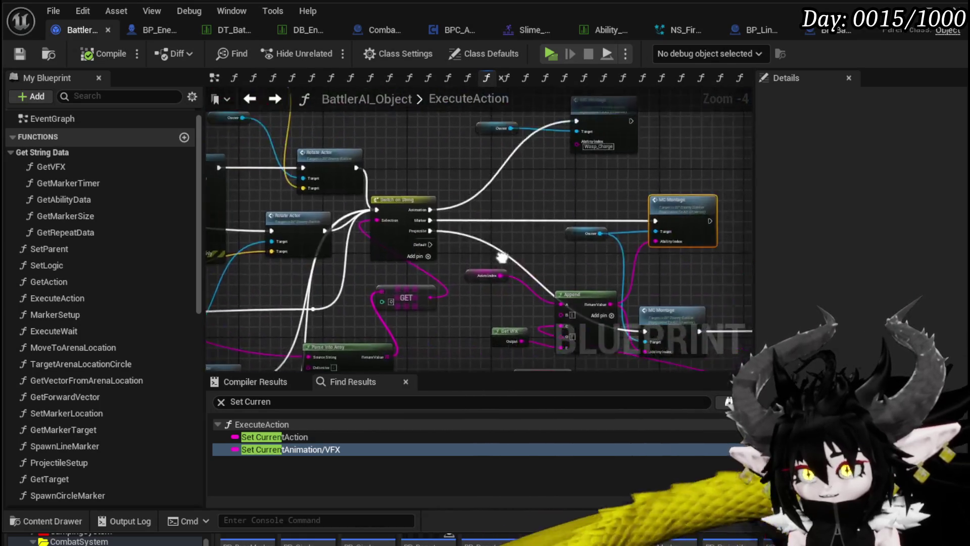
click(154, 31)
scroll(436, 152, down, 2)
mouse_move(480, 174)
mouse_down()
mouse_move(625, 195)
mouse_move(482, 201)
mouse_up()
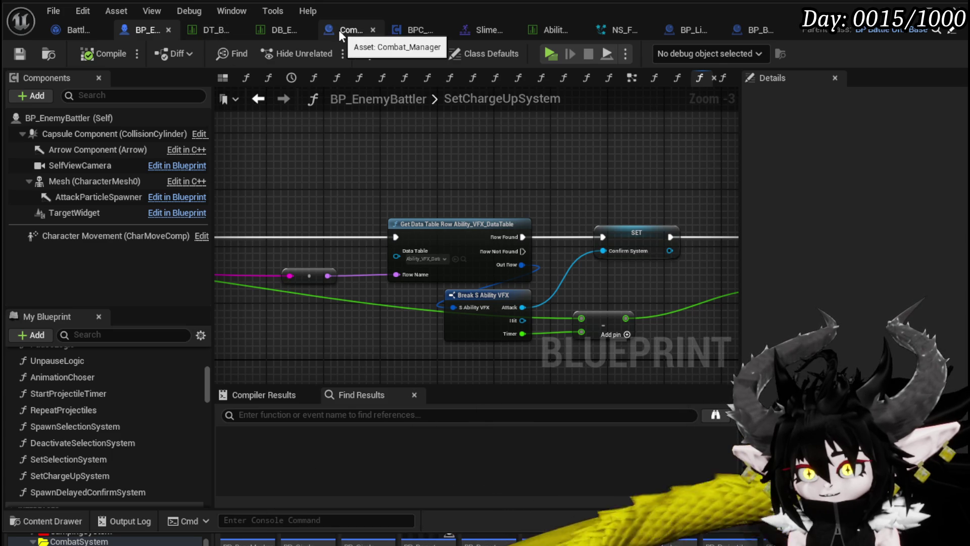
Zoom over the SetChargeUpSystem graph, then go back to BP_EnemyBattler's EventGraph
scroll(374, 138, down, 4)
scroll(362, 130, up, 2)
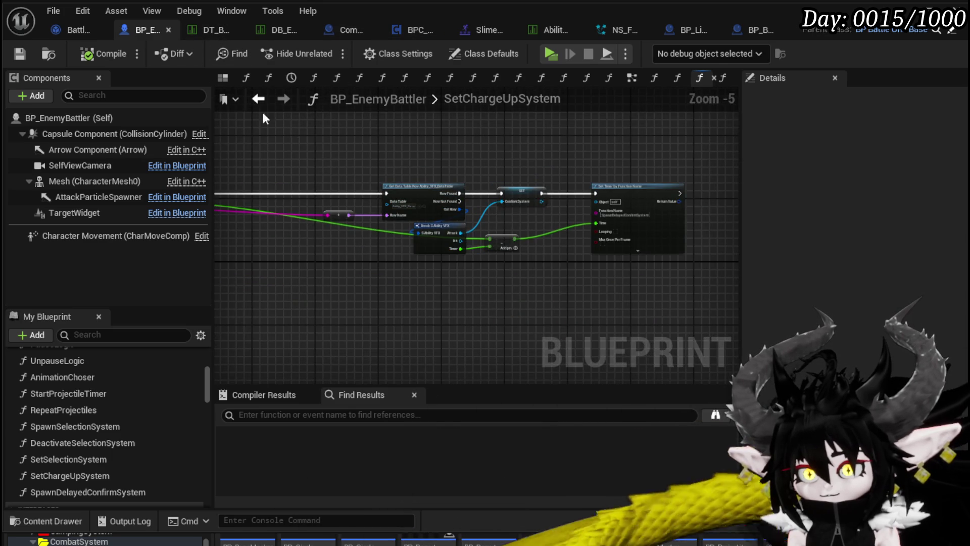
scroll(505, 143, up, 1)
scroll(404, 121, down, 1)
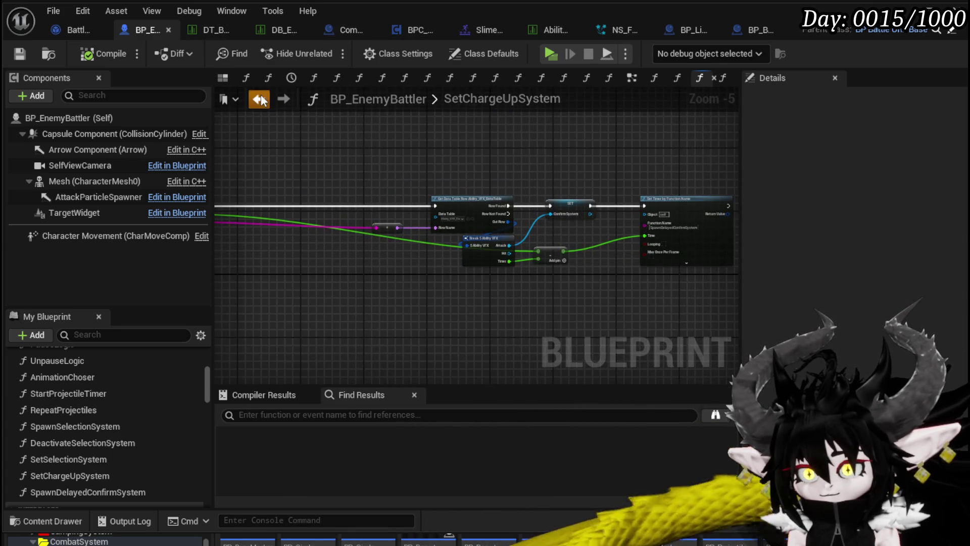
click(259, 99)
Align the Call On Hit Attack node with Call On End Attack
drag(414, 220, 456, 146)
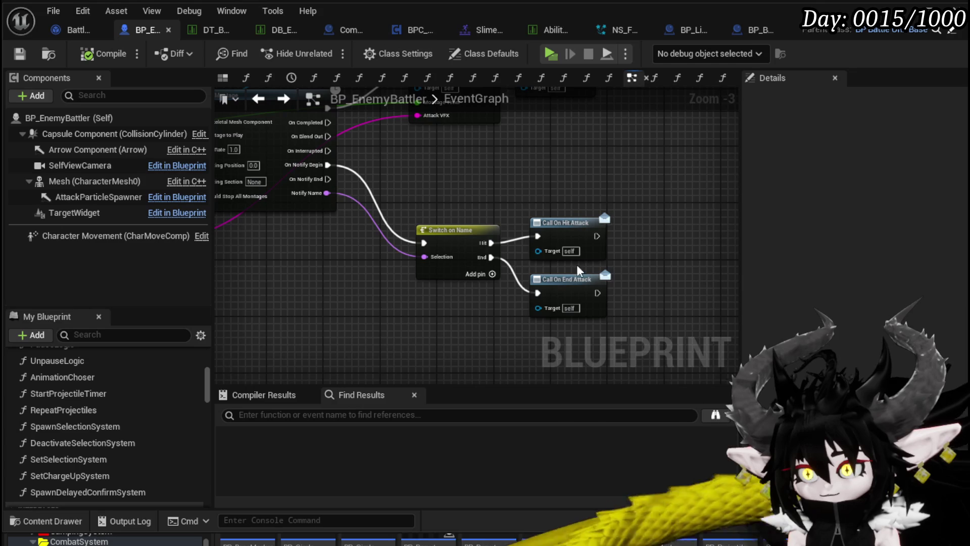
drag(561, 230, 562, 239)
click(503, 185)
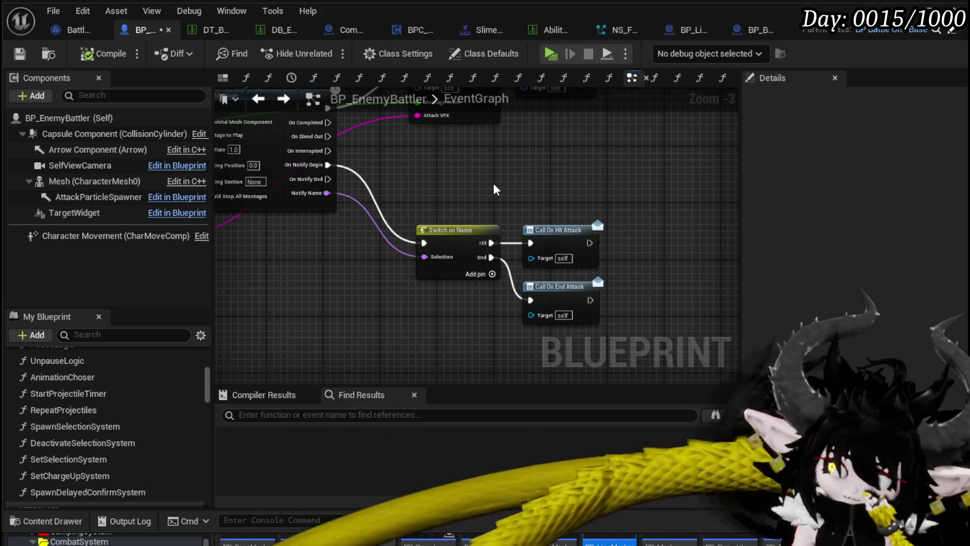
scroll(494, 190, down, 1)
mouse_move(494, 189)
mouse_down()
mouse_move(641, 237)
mouse_move(596, 242)
mouse_move(540, 224)
mouse_up()
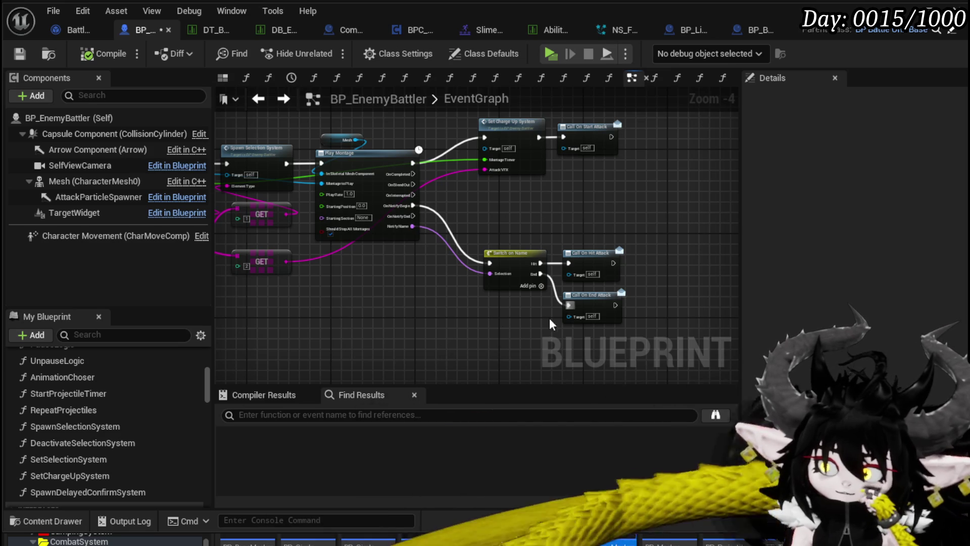
Review the Play Montage and MC_Montage nodes around the attack calls, then save BP_EnemyBattler
click(568, 318)
click(637, 288)
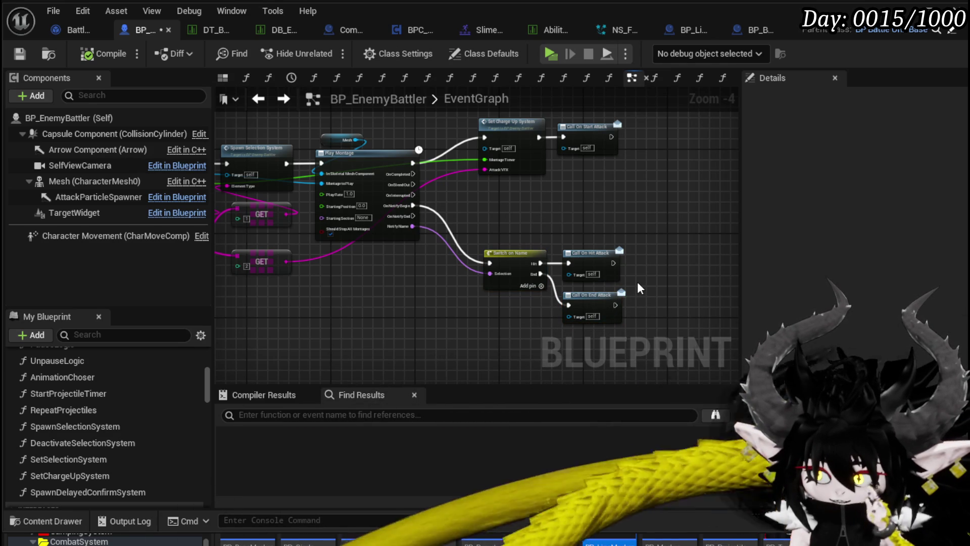
mouse_move(638, 284)
mouse_down()
mouse_move(566, 316)
mouse_move(563, 332)
mouse_move(658, 303)
mouse_up()
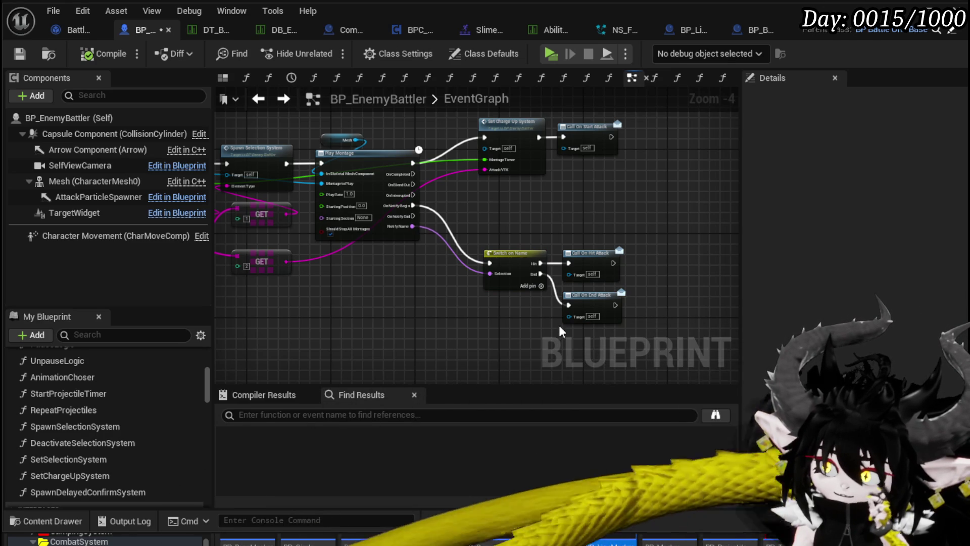
drag(374, 293, 567, 293)
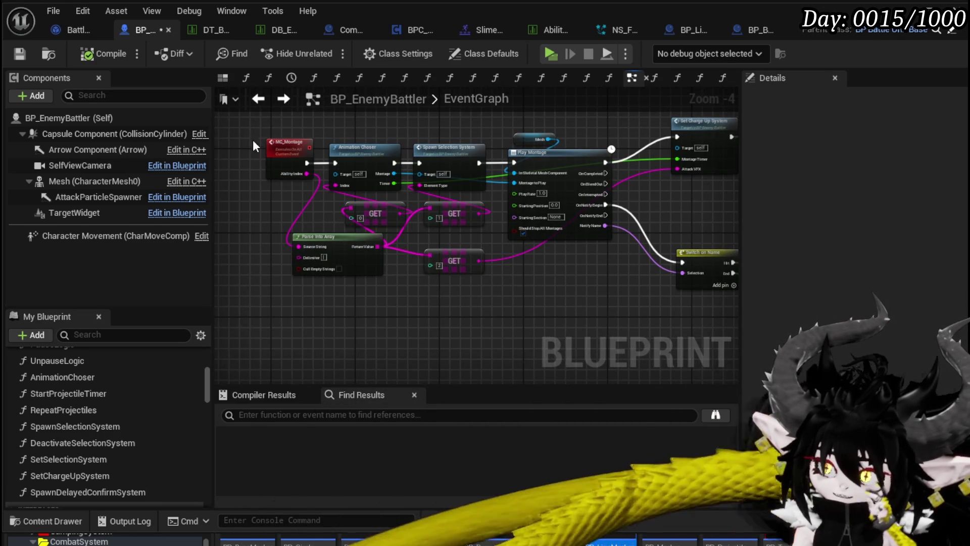
mouse_move(476, 127)
mouse_down()
mouse_move(354, 143)
mouse_move(411, 148)
mouse_up()
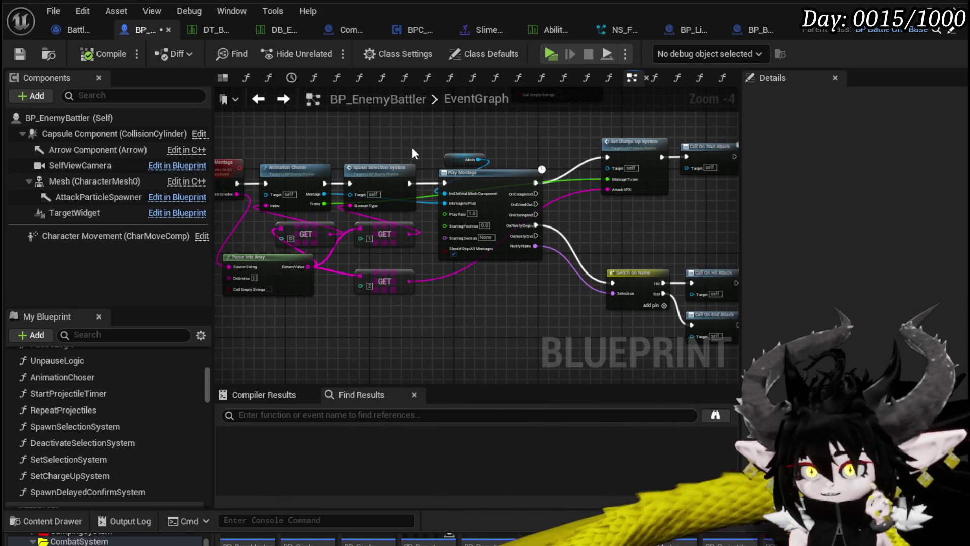
click(26, 55)
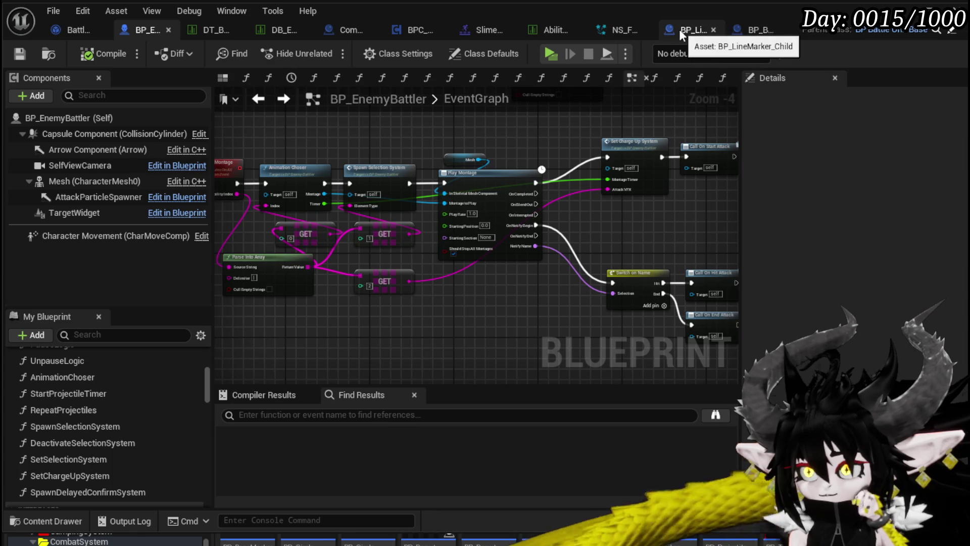
In BP_LineMarker_Child's EventGraph, move Event AimFunction up and to the left
click(682, 30)
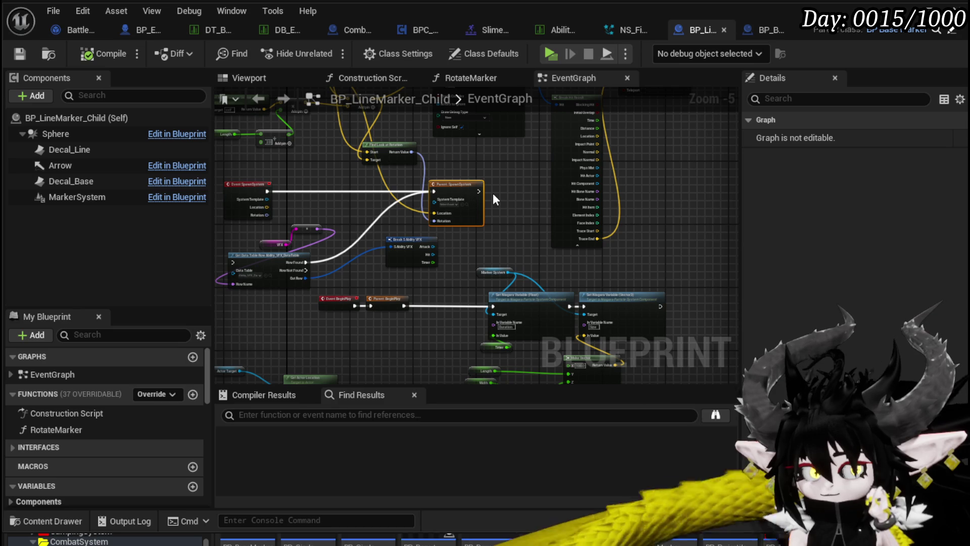
scroll(493, 193, down, 3)
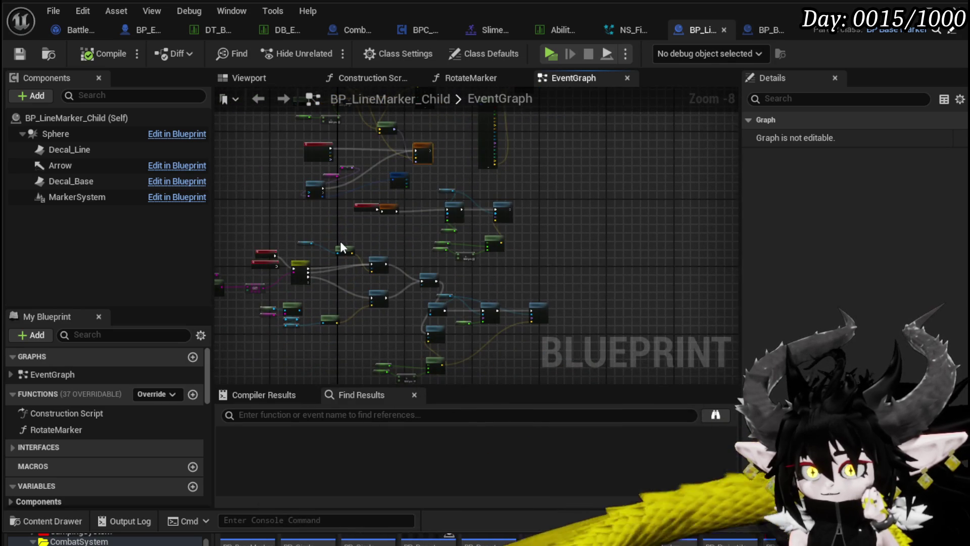
scroll(331, 205, up, 3)
scroll(356, 189, up, 4)
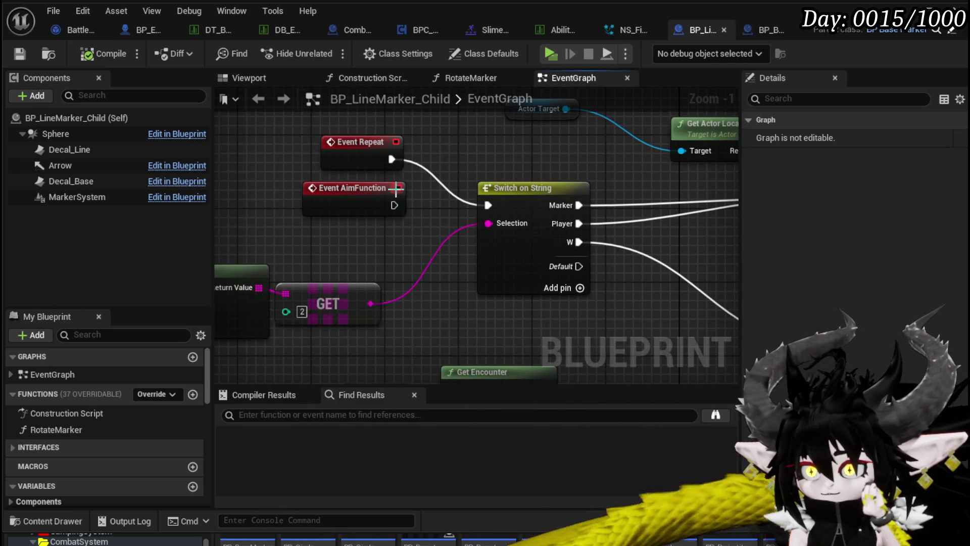
mouse_move(428, 203)
mouse_down()
mouse_move(270, 172)
mouse_move(268, 147)
mouse_up()
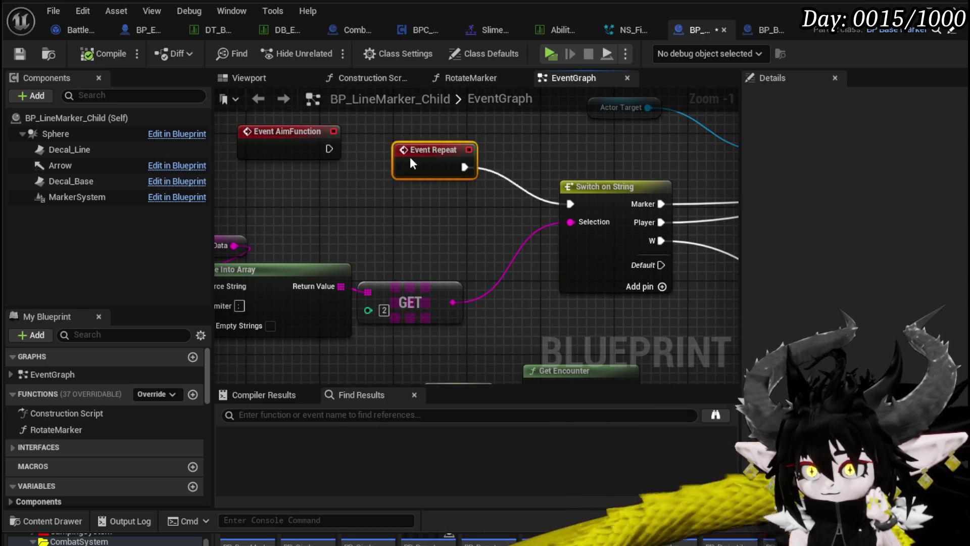
scroll(443, 164, down, 1)
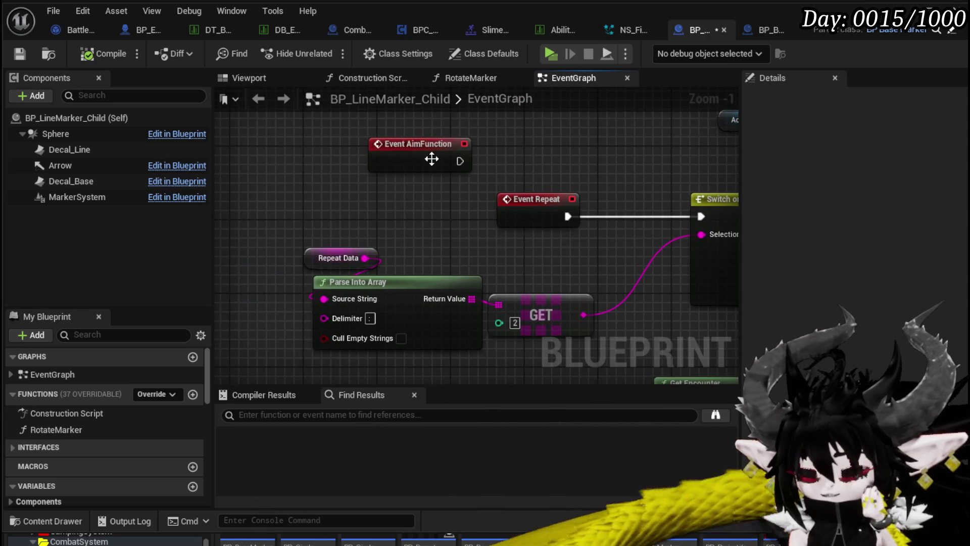
drag(431, 158, 308, 159)
Shift the Repeat Data, Parse Into Array and GET nodes down, and Event Repeat far left
scroll(469, 186, down, 1)
drag(467, 186, 507, 156)
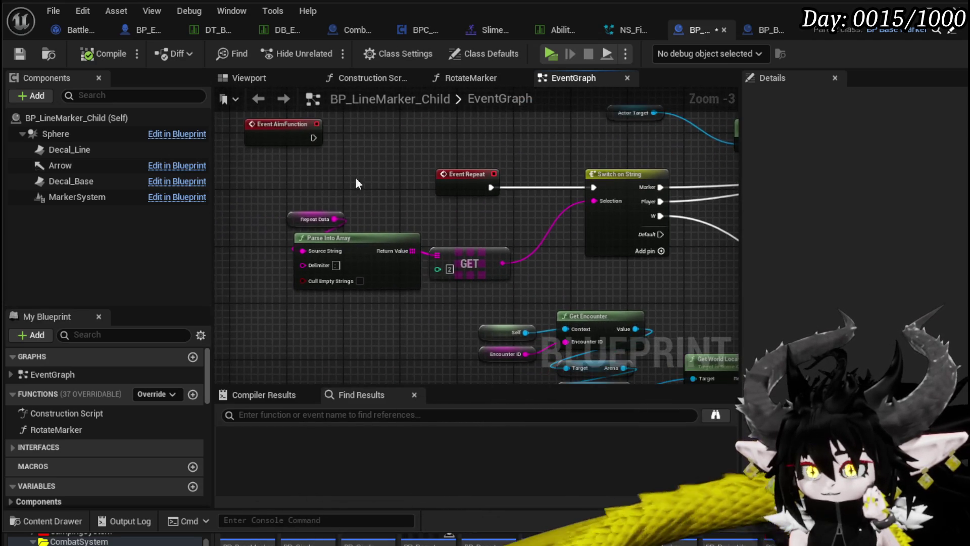
drag(369, 234, 357, 244)
ctrl+click(470, 263)
drag(469, 263, 463, 285)
mouse_move(436, 174)
mouse_down()
mouse_move(265, 196)
mouse_move(235, 169)
mouse_up()
click(377, 163)
drag(446, 168, 210, 173)
Pan across the Rotate Marker, Start Timer, Reset System and Switch nodes
mouse_move(569, 225)
mouse_down()
mouse_move(413, 232)
mouse_move(213, 208)
mouse_up()
mouse_move(394, 228)
mouse_down()
mouse_move(485, 202)
mouse_move(589, 154)
mouse_move(472, 228)
mouse_up()
scroll(403, 228, down, 2)
scroll(472, 229, up, 3)
scroll(457, 185, down, 3)
mouse_move(457, 186)
mouse_down()
mouse_move(449, 241)
mouse_move(400, 264)
mouse_move(303, 275)
mouse_up()
mouse_move(556, 241)
mouse_down()
mouse_move(483, 337)
mouse_move(539, 232)
mouse_up()
scroll(539, 232, up, 3)
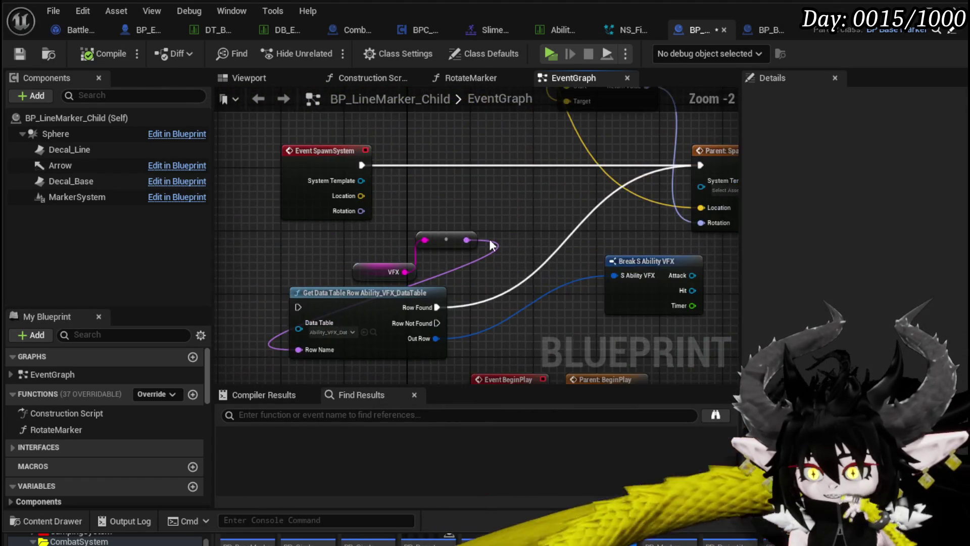
scroll(492, 243, down, 3)
Inspect the Line Trace, Break Hit Result and Set World Scale 3D nodes, then zoom out
drag(496, 199, 380, 317)
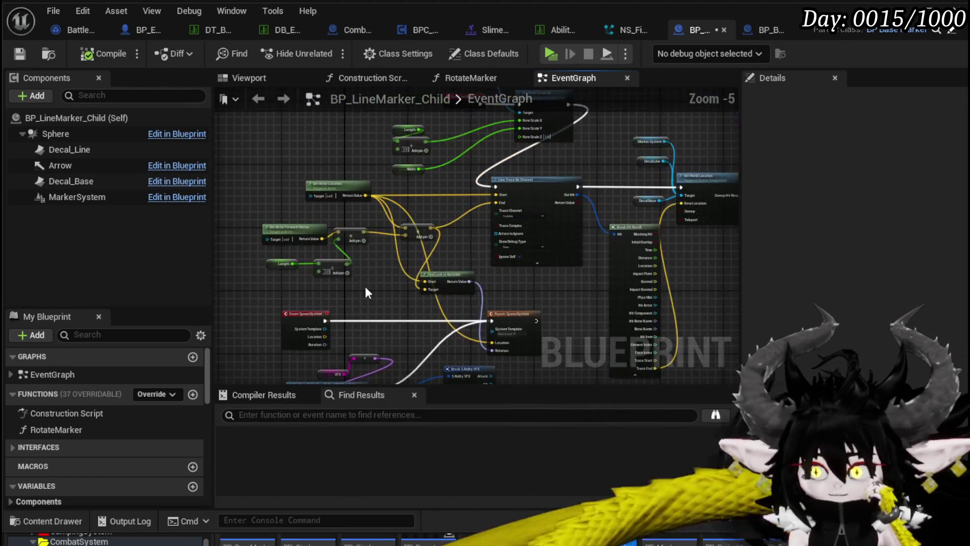
mouse_move(367, 195)
mouse_down()
mouse_move(335, 288)
mouse_move(377, 256)
mouse_up()
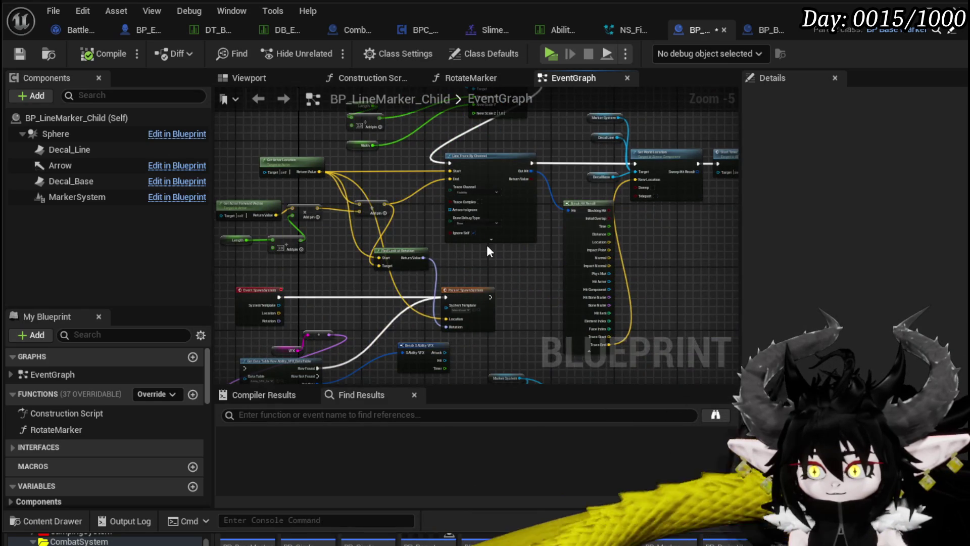
drag(487, 245, 496, 347)
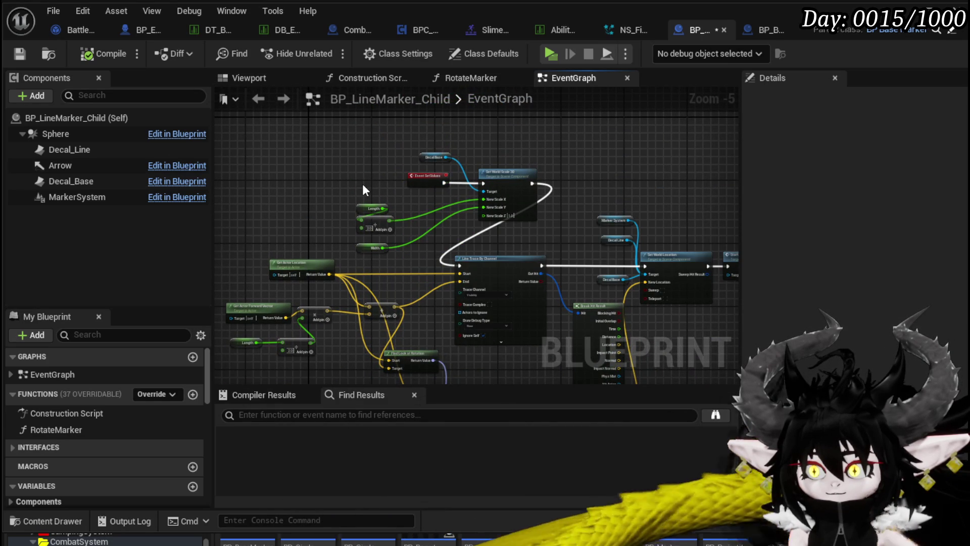
scroll(363, 186, up, 3)
scroll(369, 189, down, 6)
mouse_move(381, 197)
mouse_down()
mouse_move(432, 142)
mouse_move(406, 211)
mouse_move(460, 173)
mouse_move(487, 232)
mouse_move(444, 209)
mouse_up()
scroll(459, 173, up, 2)
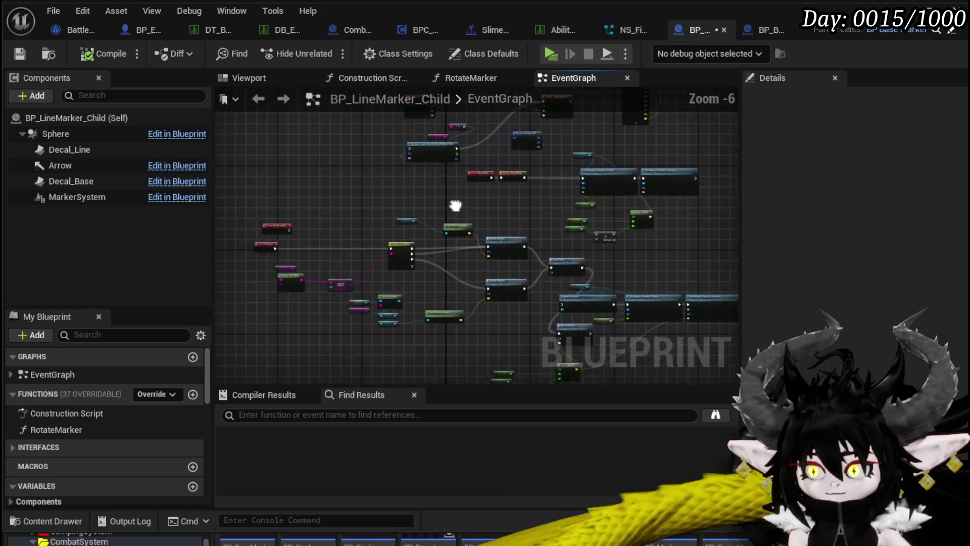
scroll(383, 221, up, 3)
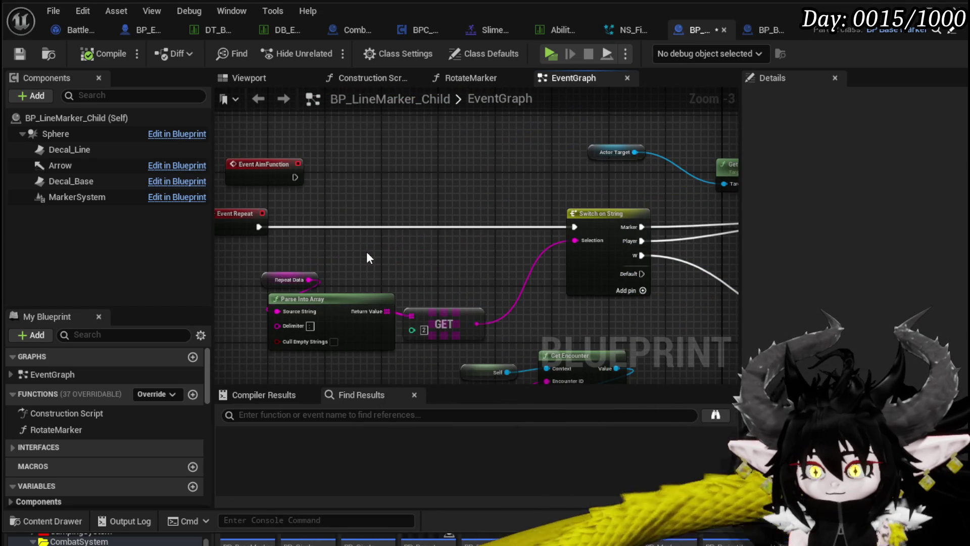
drag(366, 250, 449, 175)
scroll(150, 374, down, 10)
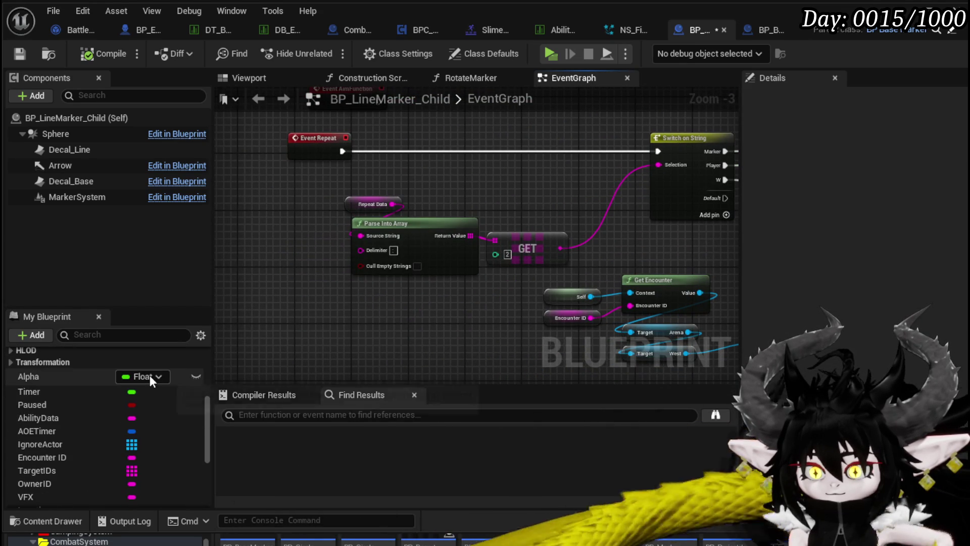
Save the BP_LineMarker_Child blueprint
scroll(149, 375, down, 3)
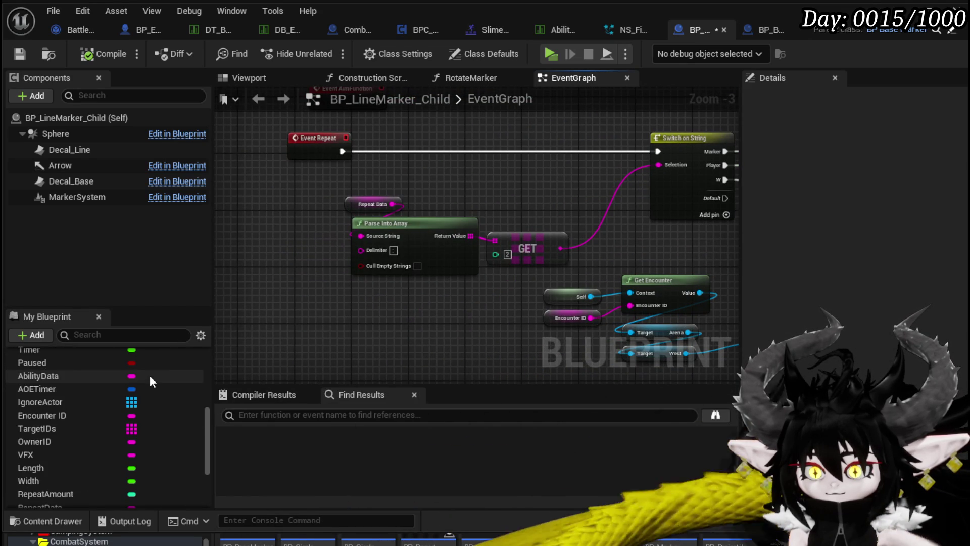
scroll(150, 375, down, 4)
scroll(150, 375, down, 5)
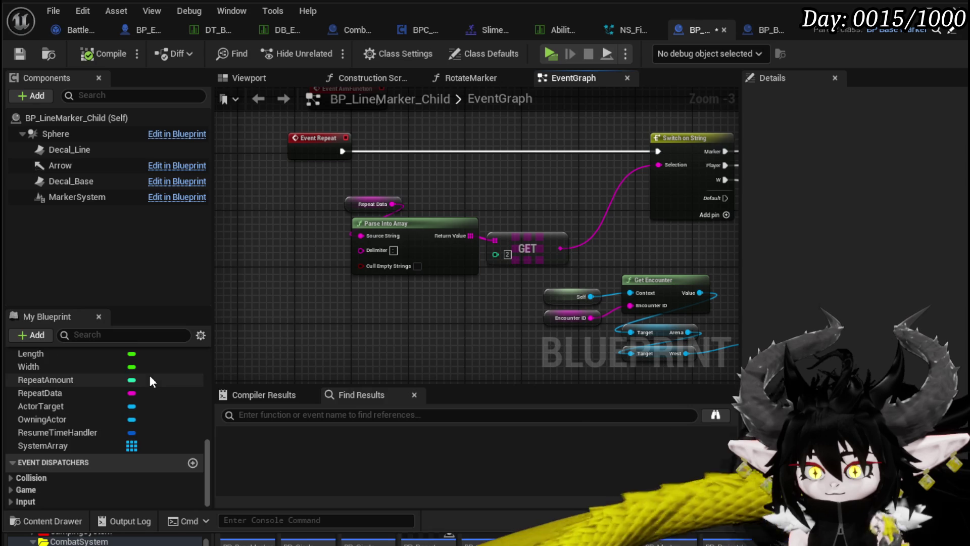
scroll(149, 380, up, 15)
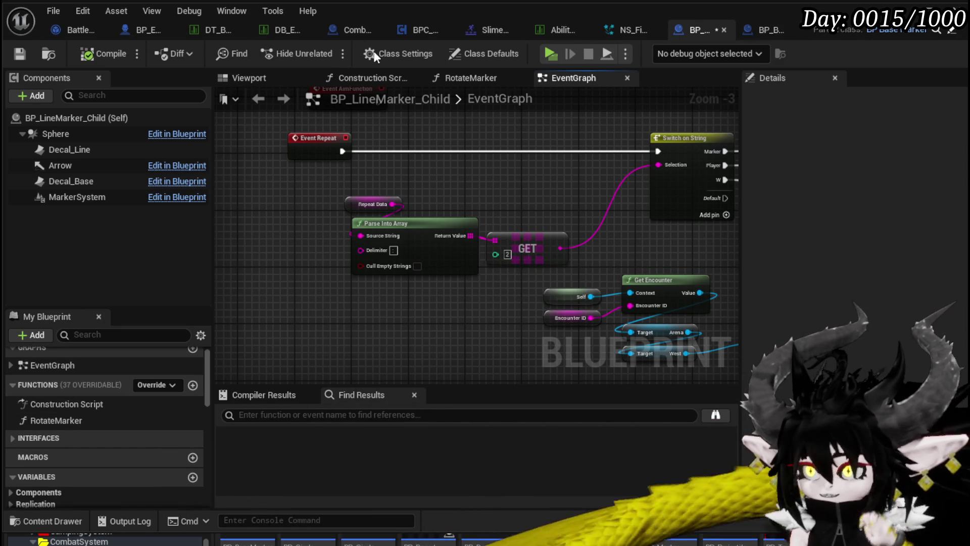
click(10, 62)
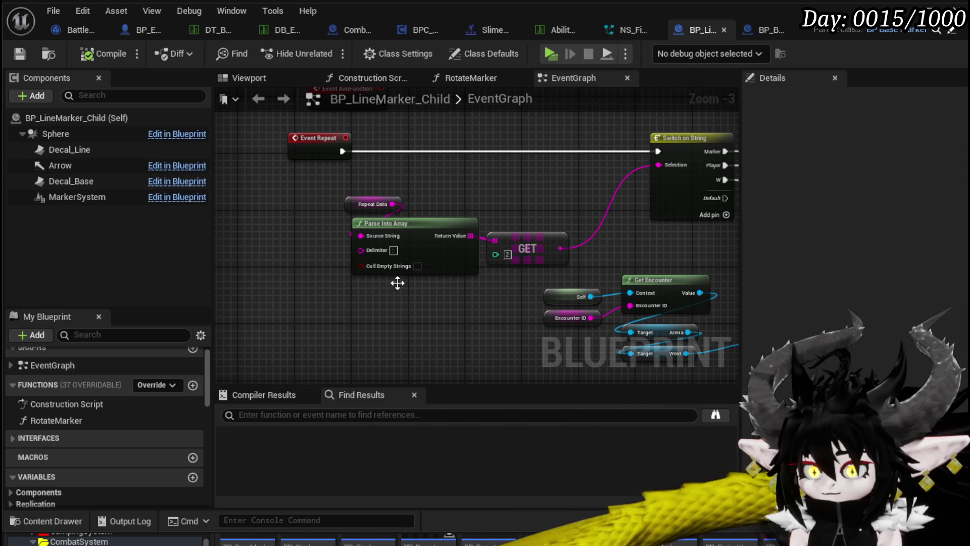
Zoom around the EventGraph to view the Get Encounter node fed by Self and Encounter ID
scroll(170, 437, down, 1)
scroll(196, 414, down, 7)
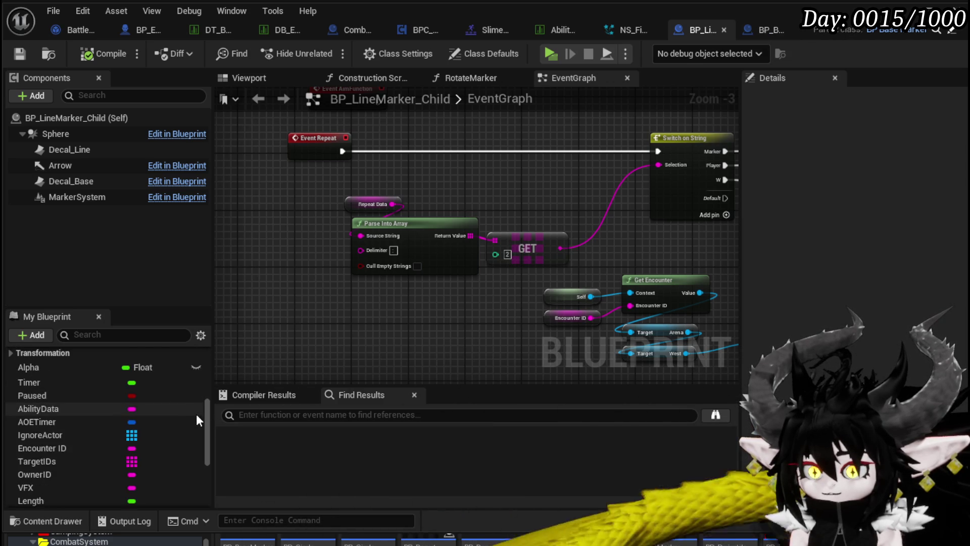
scroll(196, 414, down, 2)
scroll(196, 419, down, 1)
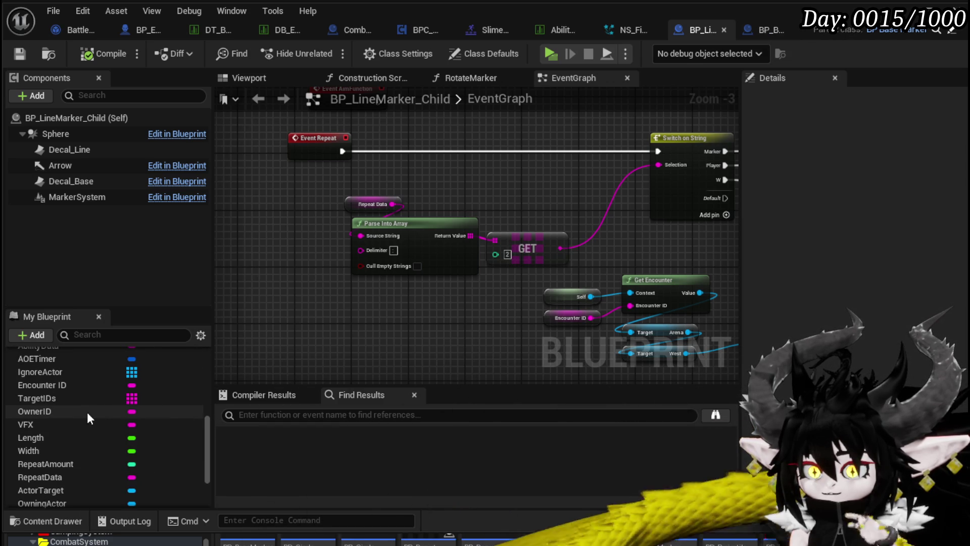
scroll(189, 407, down, 2)
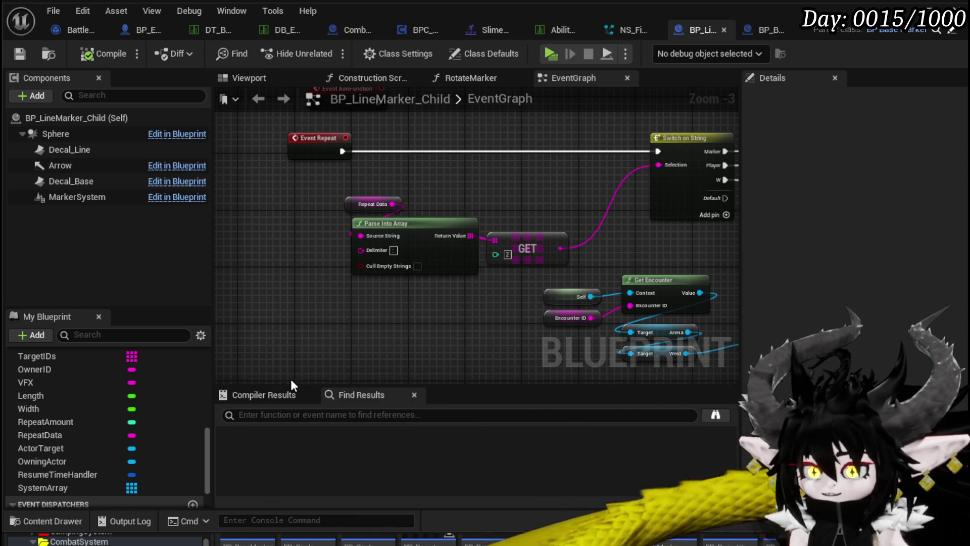
scroll(107, 418, up, 8)
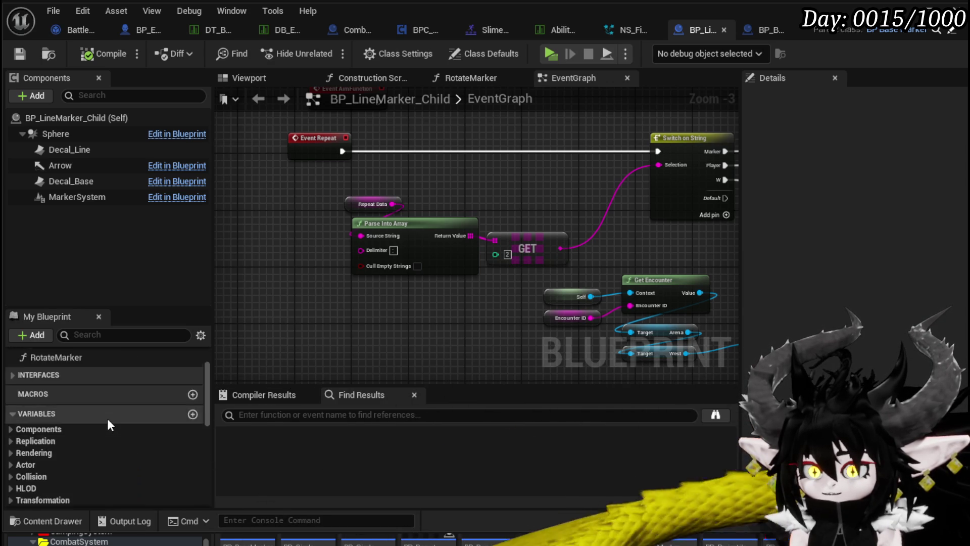
scroll(107, 418, up, 3)
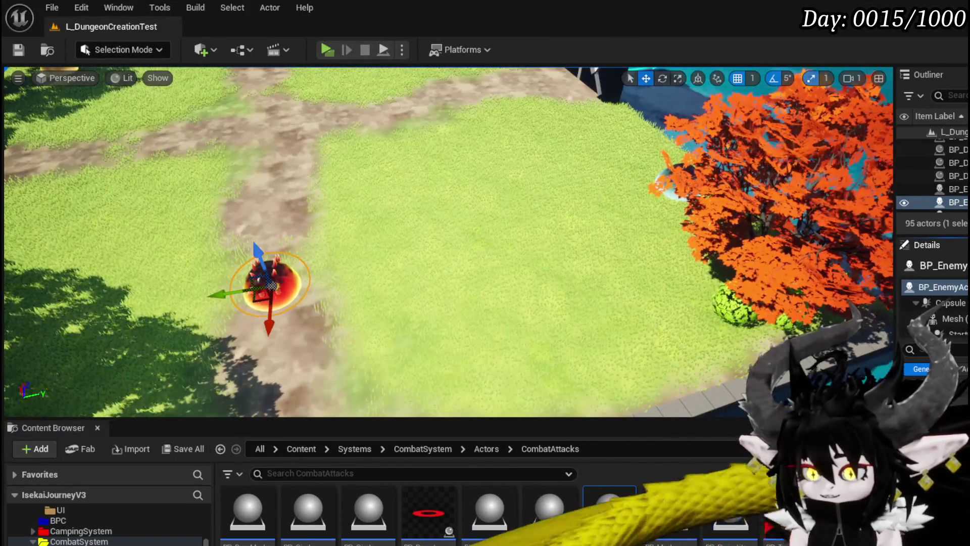
Open BP_LineMarker_Child and look over its class defaults and class settings
double_click(599, 513)
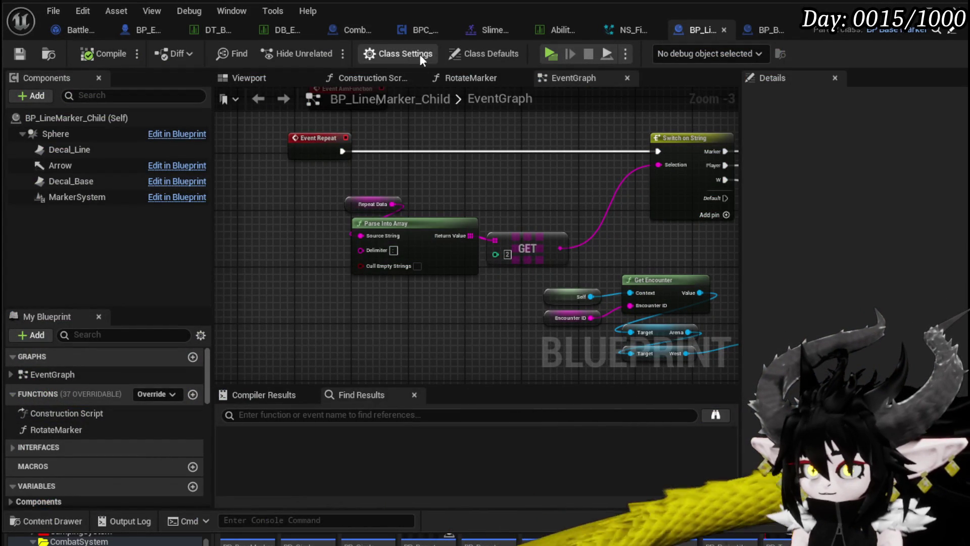
click(461, 53)
click(395, 53)
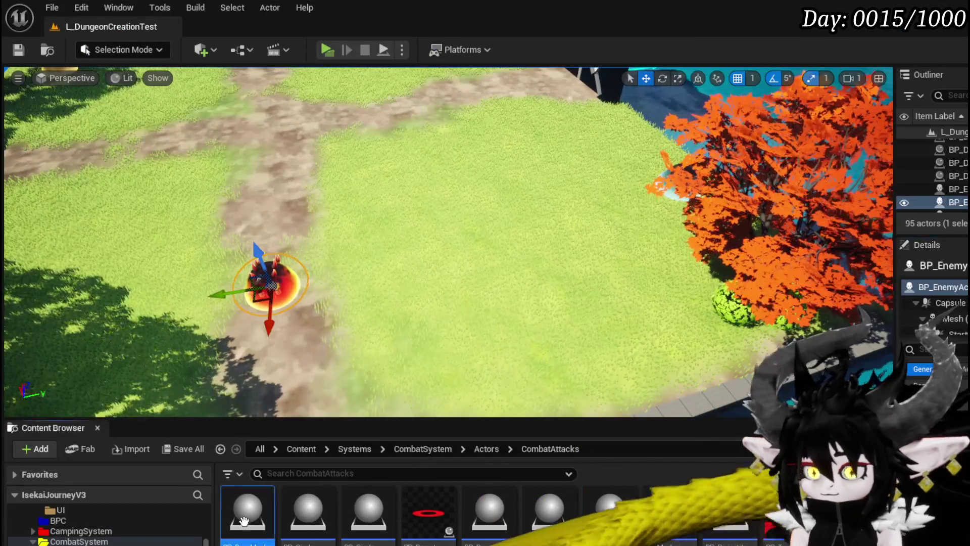
Open BP_BaseMarker and bring its ResetTime, Branch and SET nodes into view
double_click(244, 520)
scroll(555, 301, down, 2)
mouse_move(616, 294)
mouse_down()
mouse_move(426, 199)
mouse_move(464, 331)
mouse_up()
scroll(427, 199, down, 1)
scroll(374, 199, up, 3)
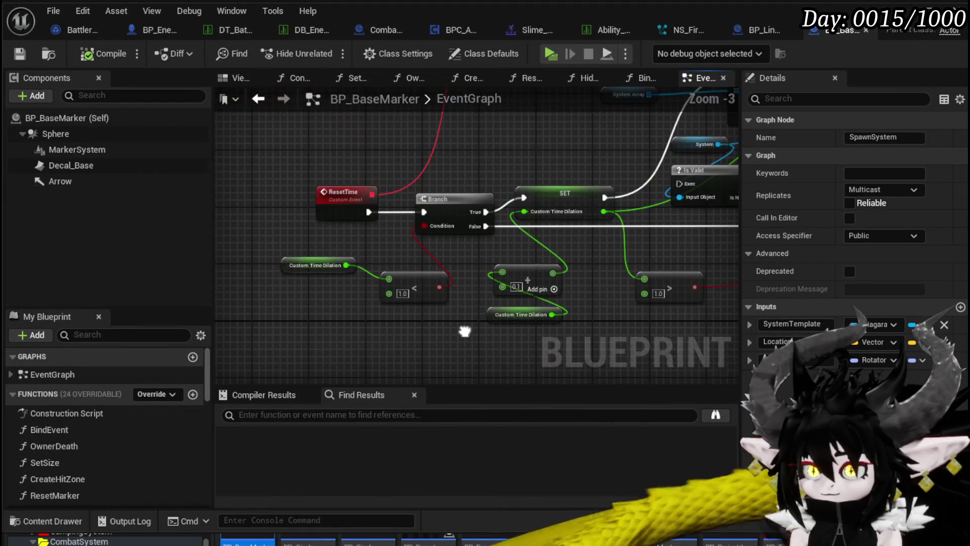
Open the BindEvent function graph and search for an 'End attack' bind action
double_click(59, 429)
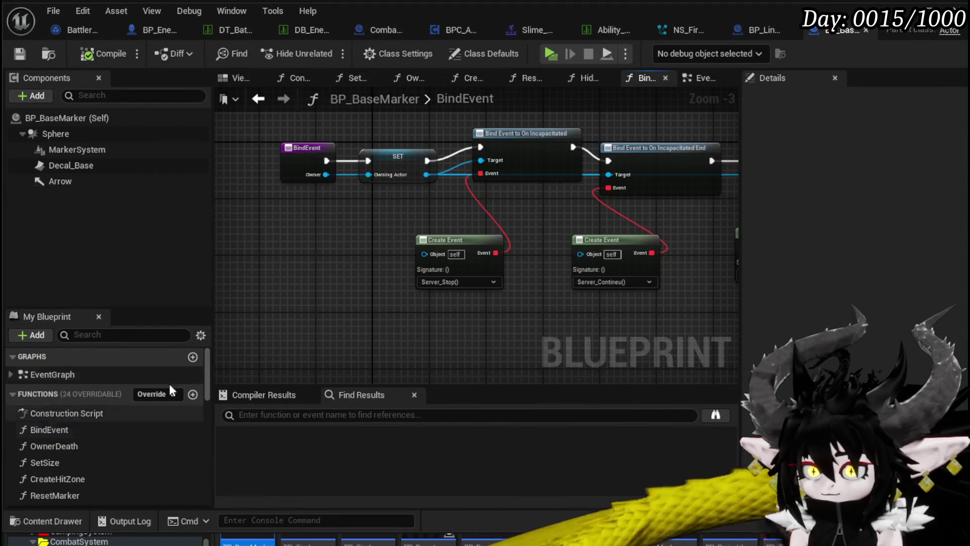
scroll(356, 257, up, 2)
mouse_move(342, 286)
mouse_down()
mouse_move(455, 207)
mouse_move(237, 187)
mouse_up()
scroll(313, 274, down, 2)
mouse_move(314, 275)
mouse_down()
mouse_move(386, 196)
mouse_move(411, 190)
mouse_move(309, 205)
mouse_move(283, 190)
mouse_move(371, 273)
mouse_up()
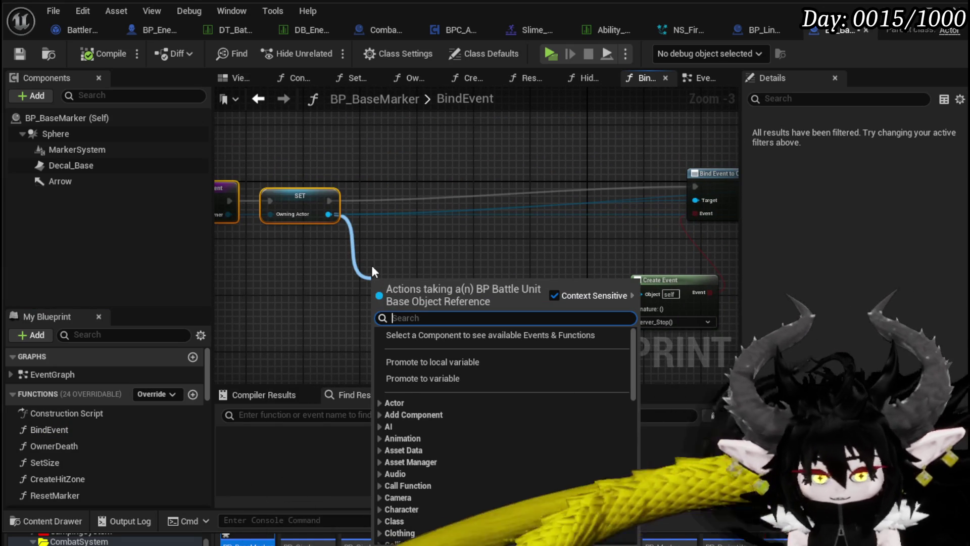
text(Bind on a)
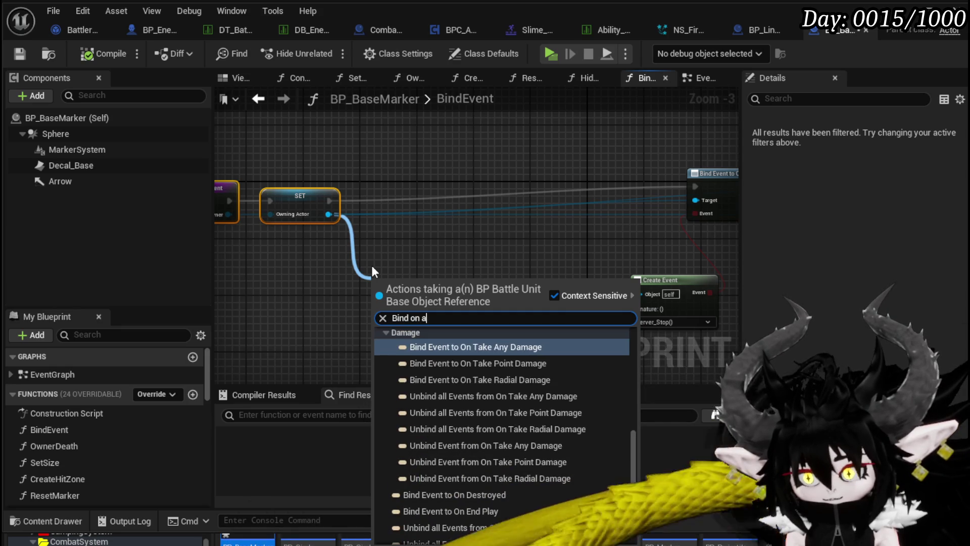
text(ttack)
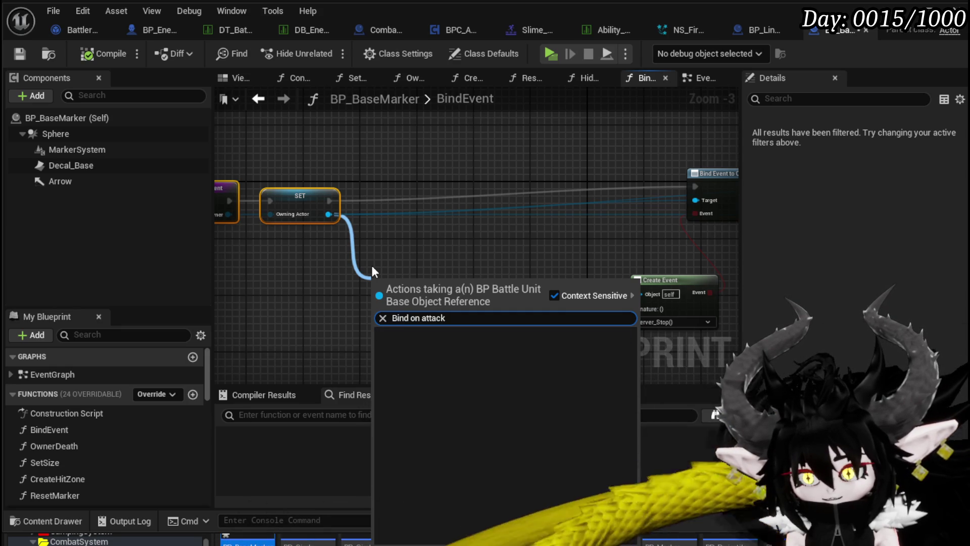
key(BackSpace)
key(BackSpace)
key(BackSpace)
key(BackSpace)
key(BackSpace)
key(BackSpace)
text(End)
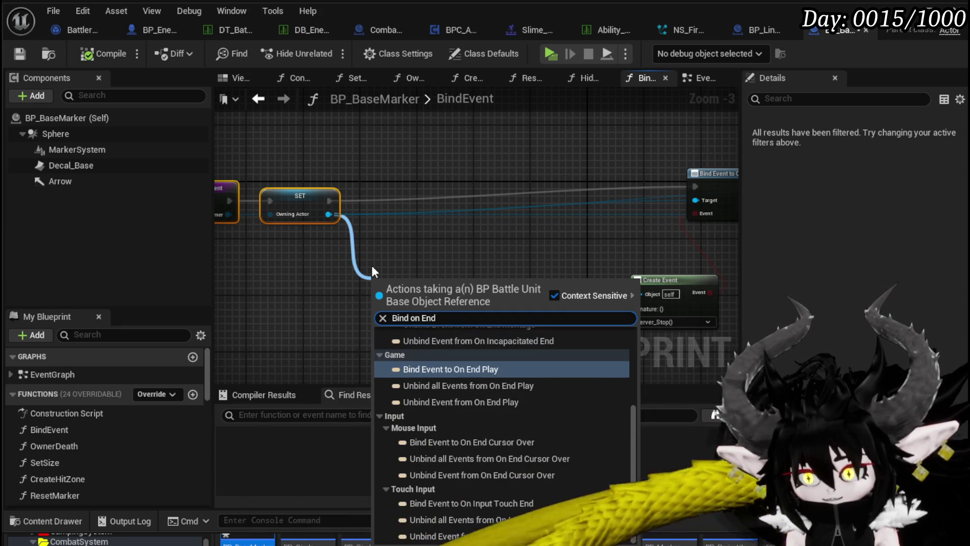
text( attac)
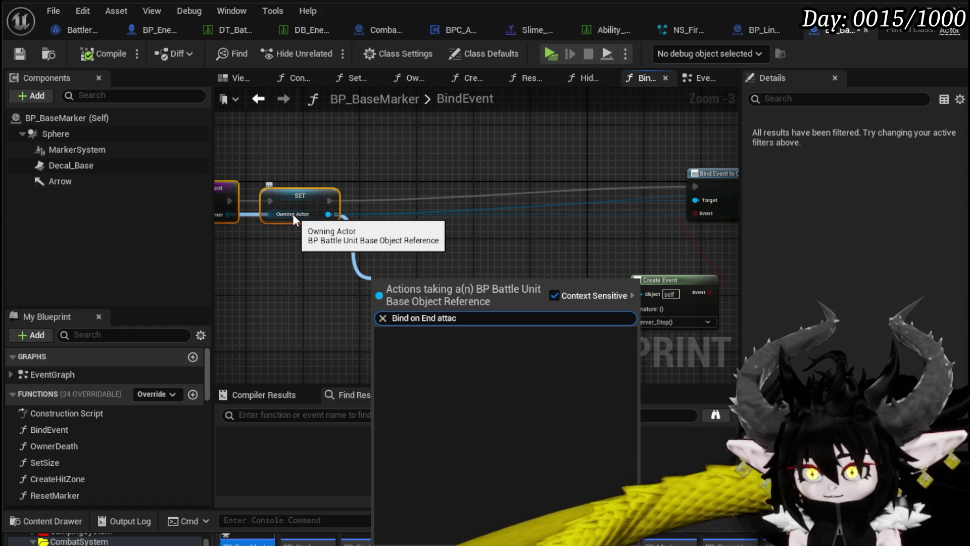
drag(474, 263, 397, 264)
Regroup the existing bind and create event nodes, moving the Server_Stop create event up-right
scroll(397, 263, down, 1)
mouse_move(228, 323)
mouse_down()
mouse_move(402, 346)
mouse_move(726, 167)
mouse_up()
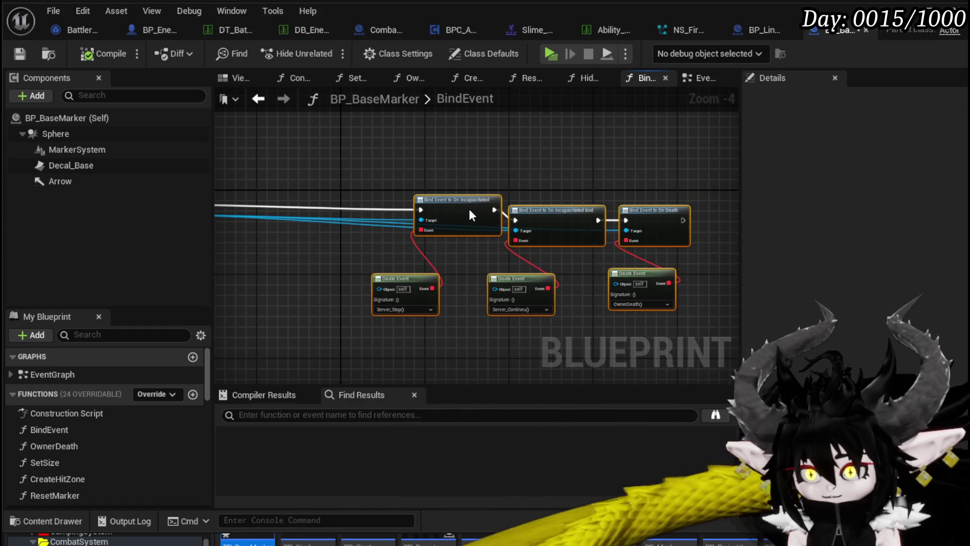
drag(373, 183, 464, 174)
mouse_move(598, 208)
mouse_down()
mouse_move(494, 160)
mouse_move(656, 283)
mouse_up()
drag(502, 204, 525, 190)
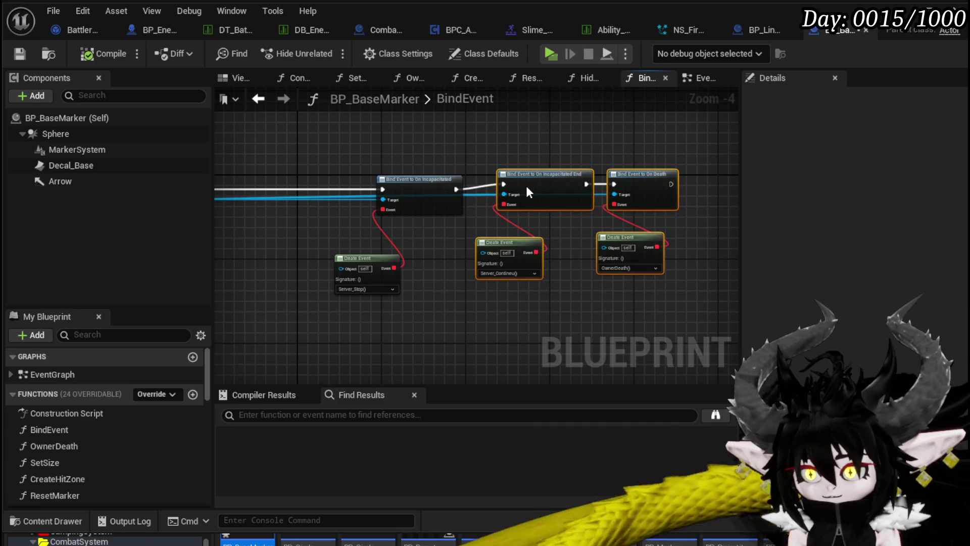
drag(333, 195, 498, 206)
drag(535, 262, 572, 246)
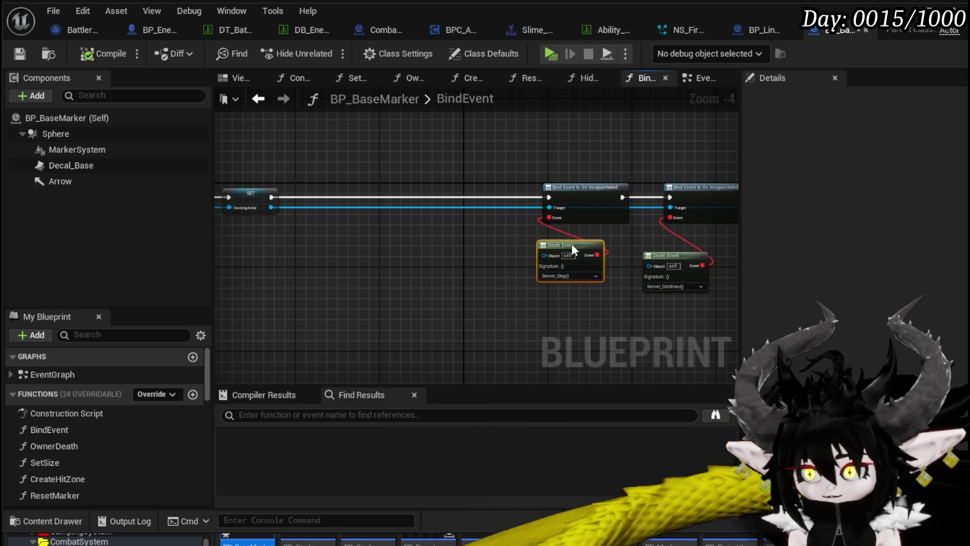
scroll(480, 254, up, 3)
Add a Cast to BP_EnemyBattler after SET, its success leading to the Incapacitated bind
drag(325, 200, 383, 262)
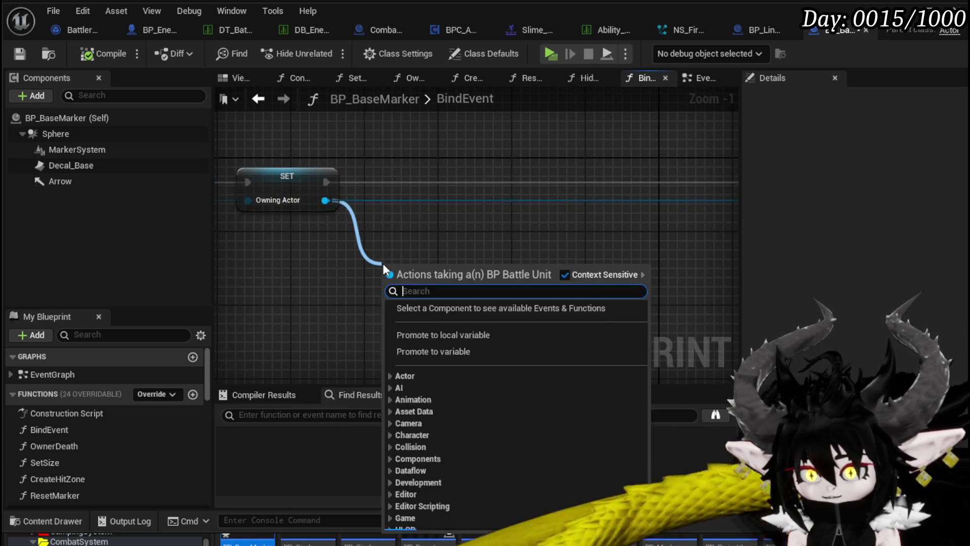
text(cast to enem)
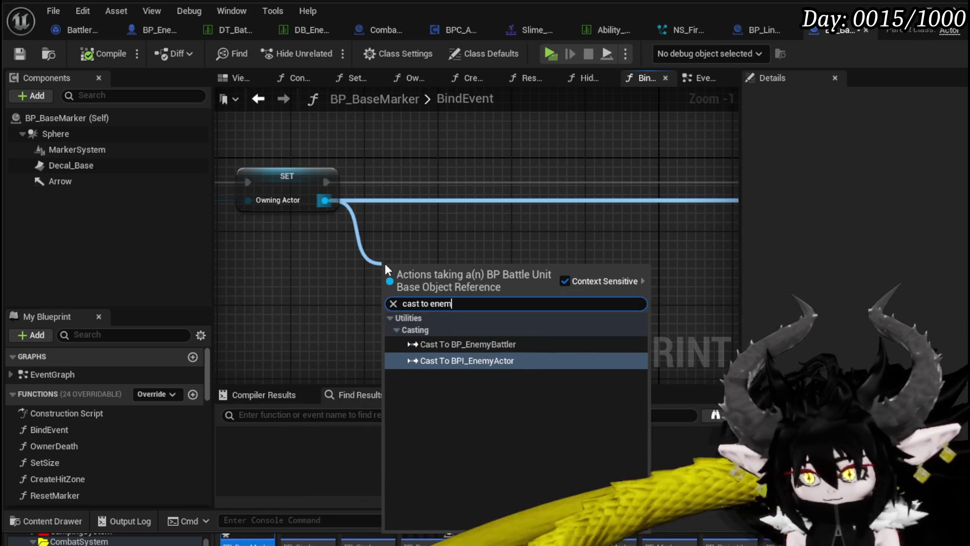
text(y)
click(449, 344)
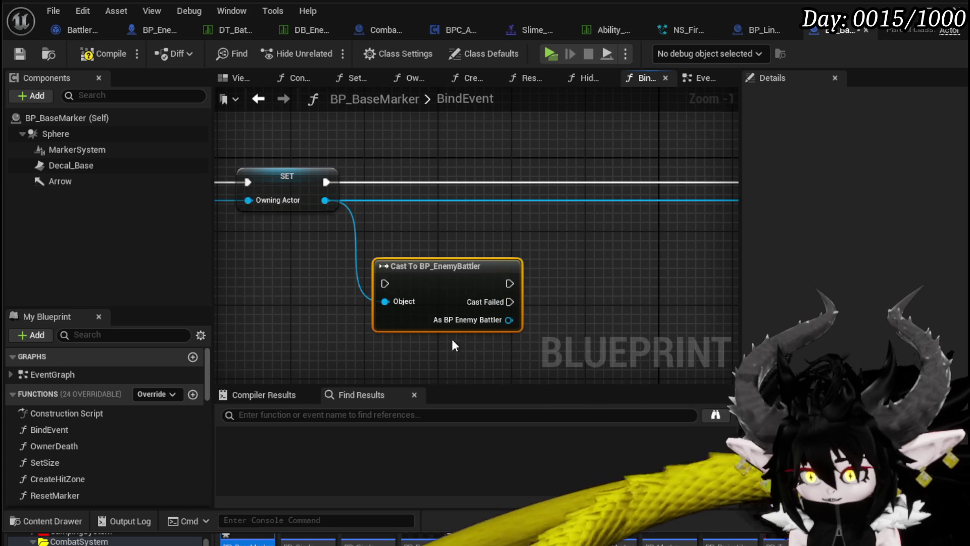
mouse_move(326, 182)
mouse_down()
mouse_move(395, 281)
mouse_move(385, 283)
mouse_up()
mouse_move(433, 272)
mouse_down()
mouse_move(441, 226)
mouse_move(423, 177)
mouse_up()
drag(276, 181, 587, 184)
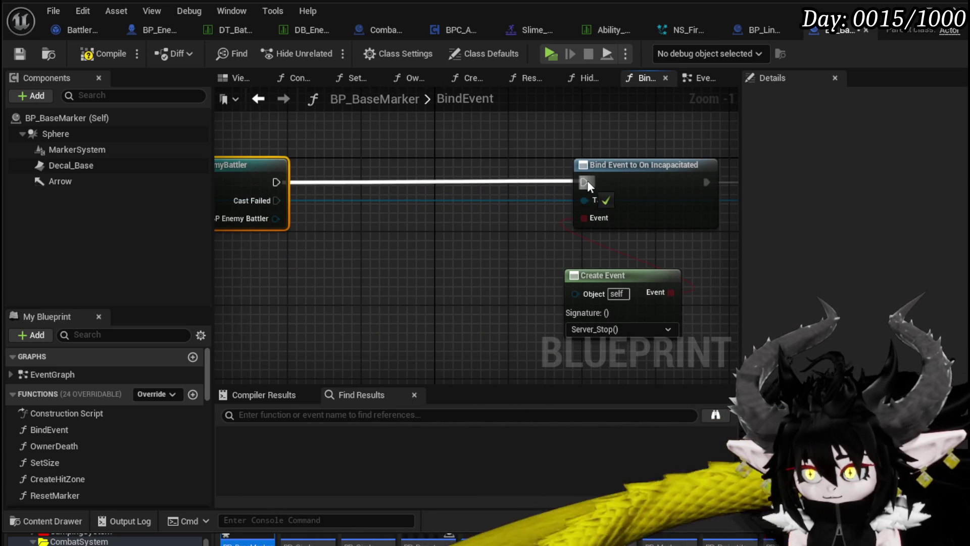
Insert a Bind Event to On End Attack between the cast and the Incapacitated bind
drag(259, 221, 337, 272)
text(Bi)
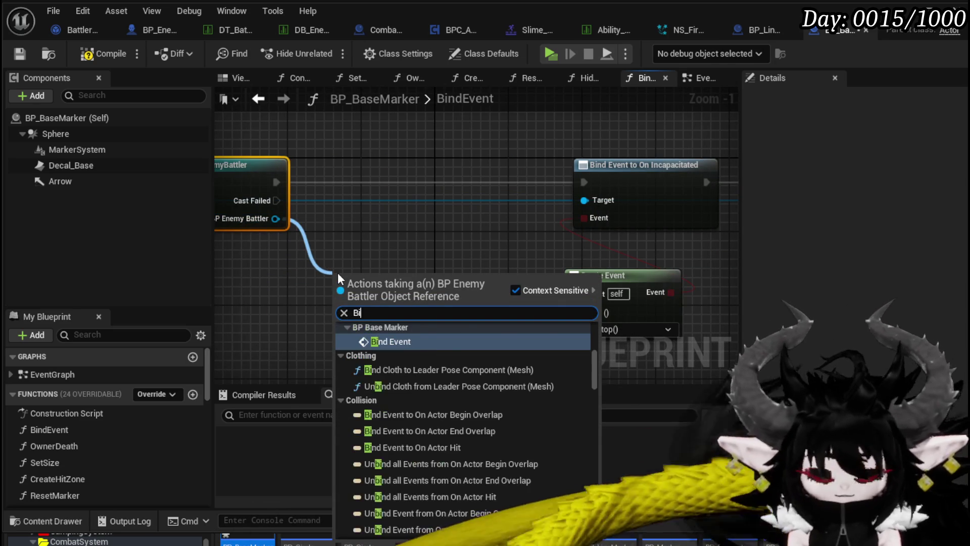
text(nd on)
text(attack EN)
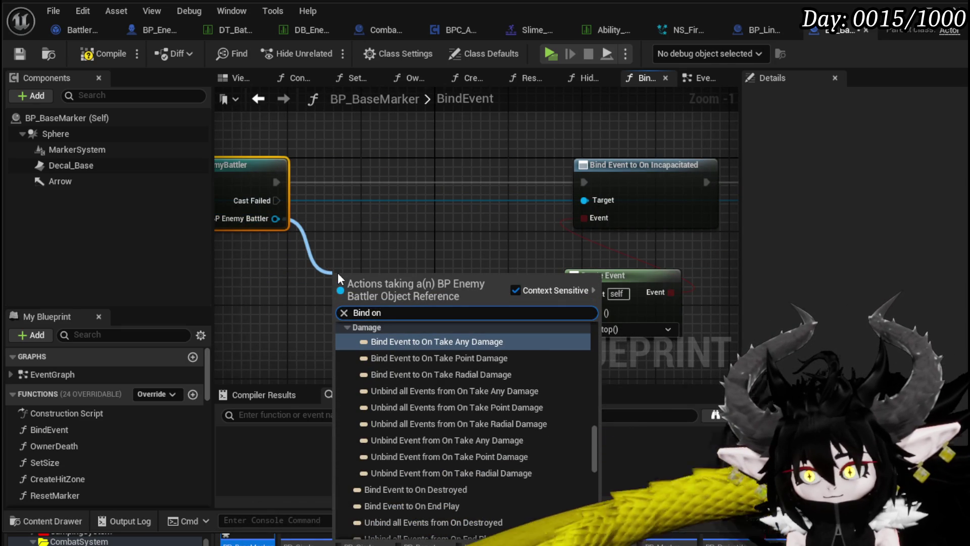
text(d)
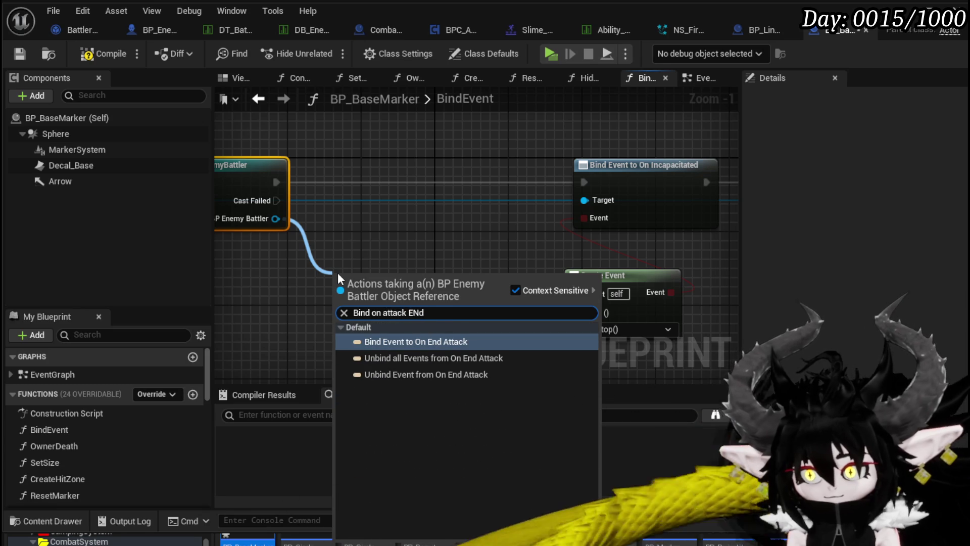
click(432, 341)
drag(397, 275, 431, 163)
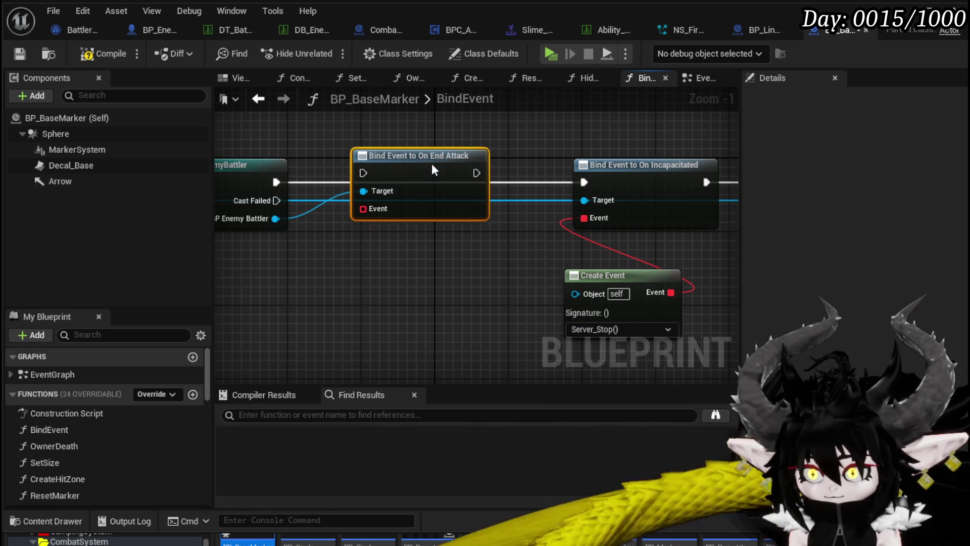
drag(275, 182, 362, 183)
drag(477, 182, 582, 183)
drag(238, 368, 455, 268)
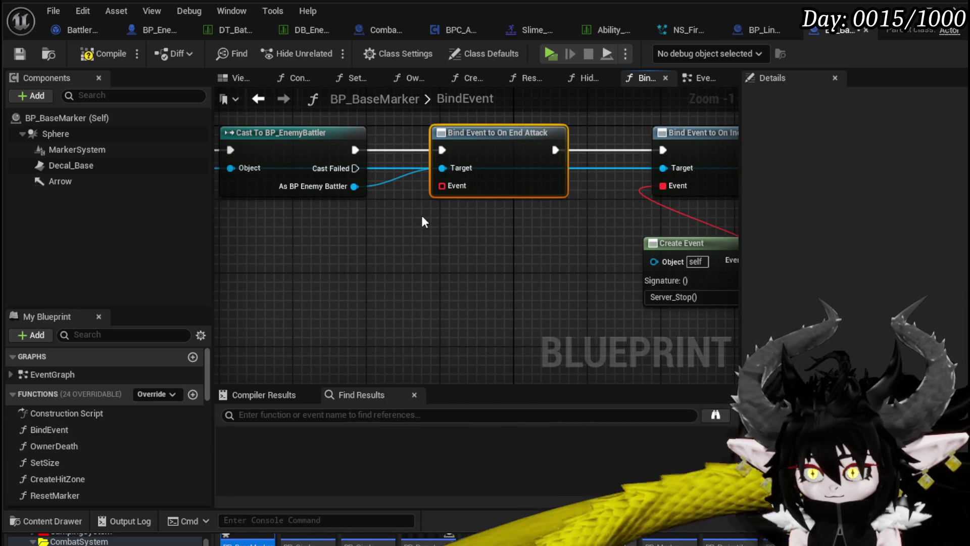
Feed a Create Event set to Repeat() into the End Attack bind, then compile and save
drag(450, 186, 445, 241)
text(Crea)
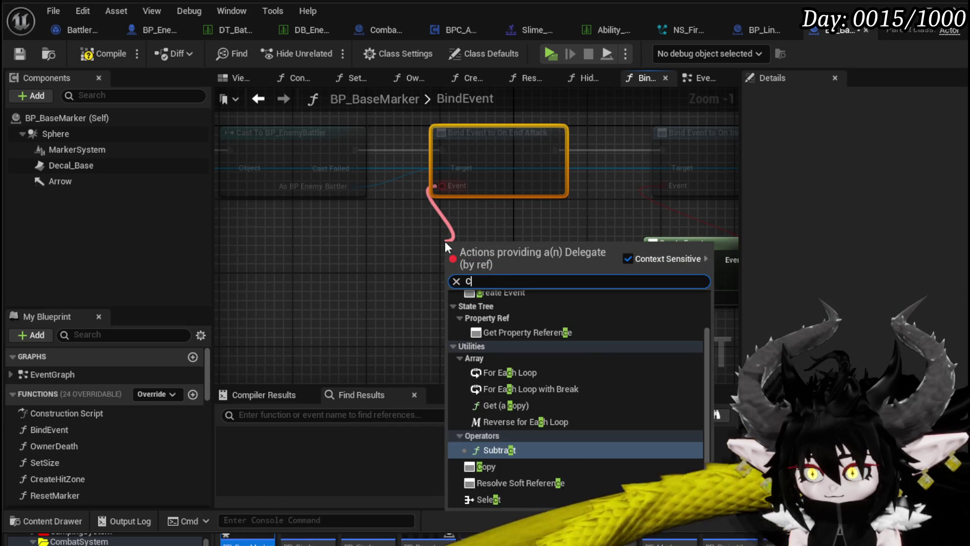
click(487, 309)
click(441, 296)
text(Re)
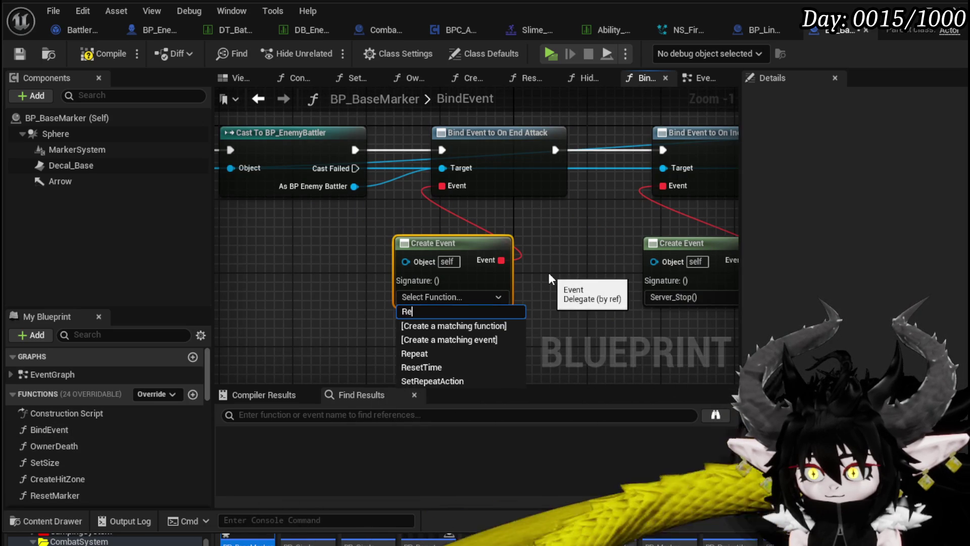
click(431, 352)
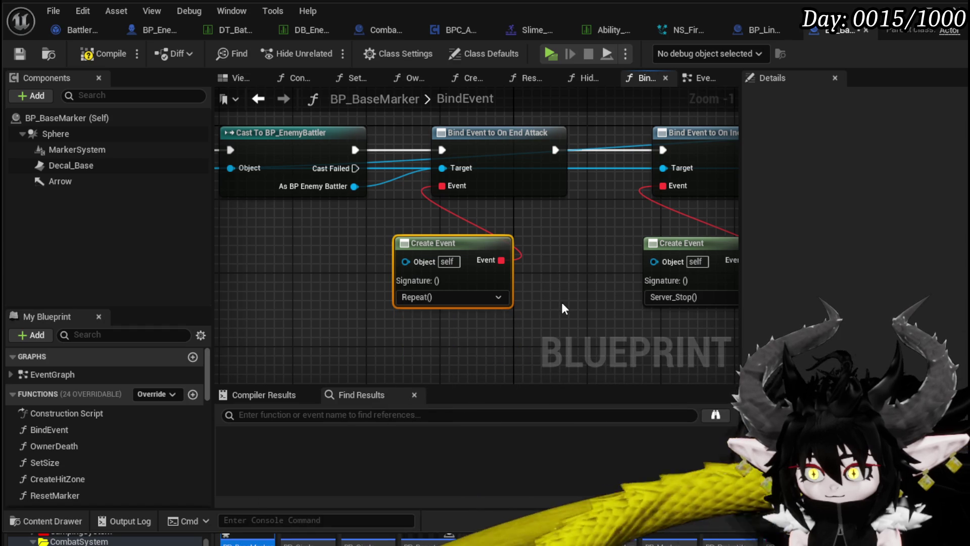
mouse_move(443, 244)
mouse_down()
mouse_move(429, 242)
mouse_move(530, 229)
mouse_up()
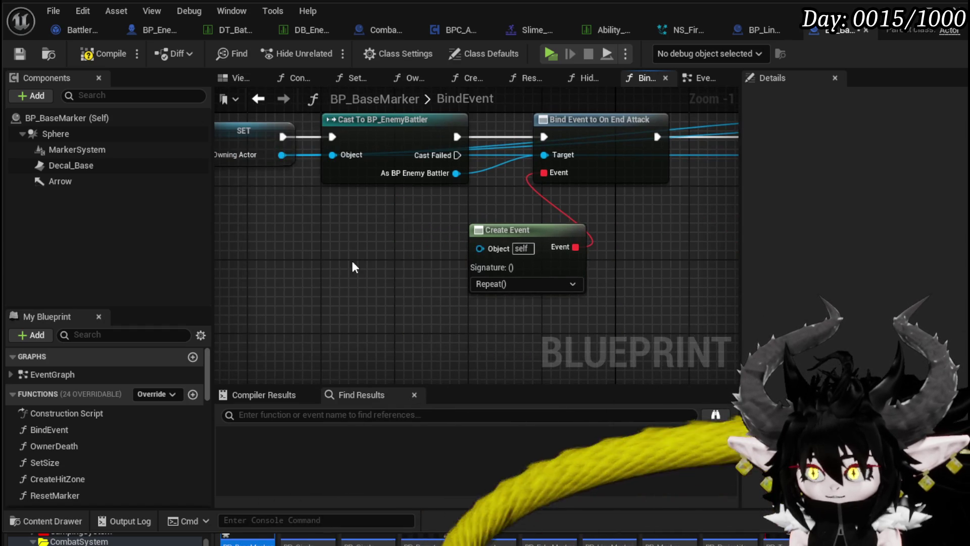
click(98, 56)
click(21, 53)
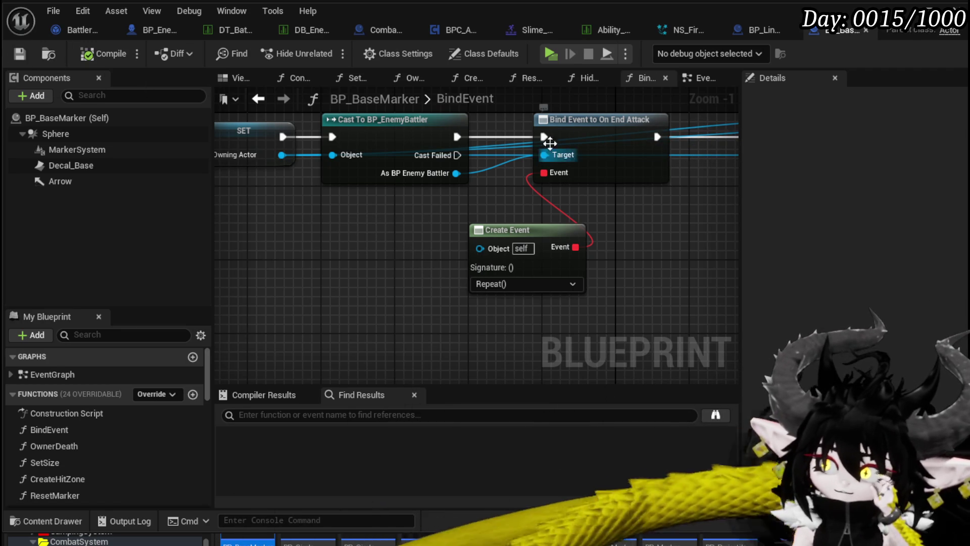
Switch to BP_BaseMarker's EventGraph and locate the Server_Stop event
click(697, 78)
scroll(492, 183, down, 4)
mouse_move(540, 198)
mouse_down()
mouse_move(423, 234)
mouse_move(444, 243)
mouse_move(447, 98)
mouse_move(451, 187)
mouse_move(511, 260)
mouse_up()
scroll(444, 242, down, 2)
scroll(510, 260, up, 4)
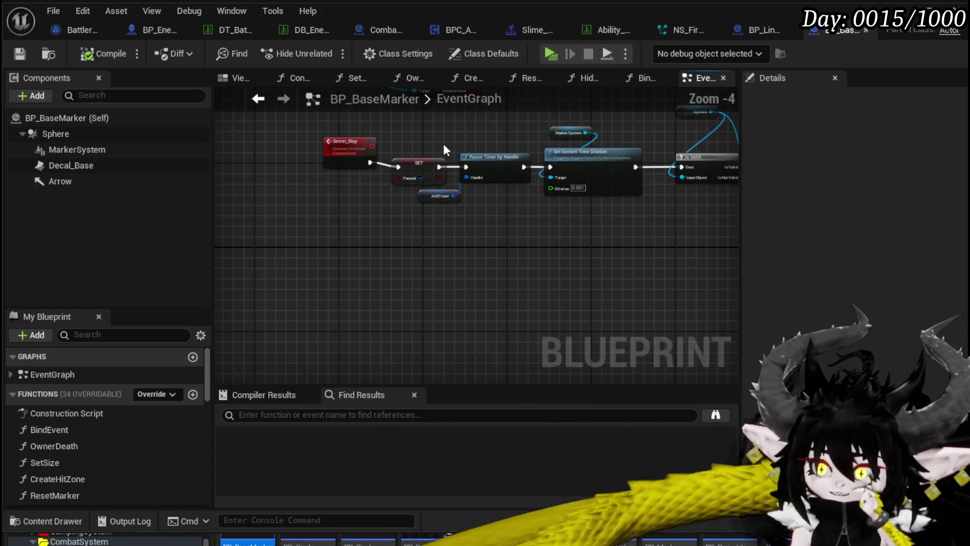
scroll(443, 152, up, 2)
click(333, 207)
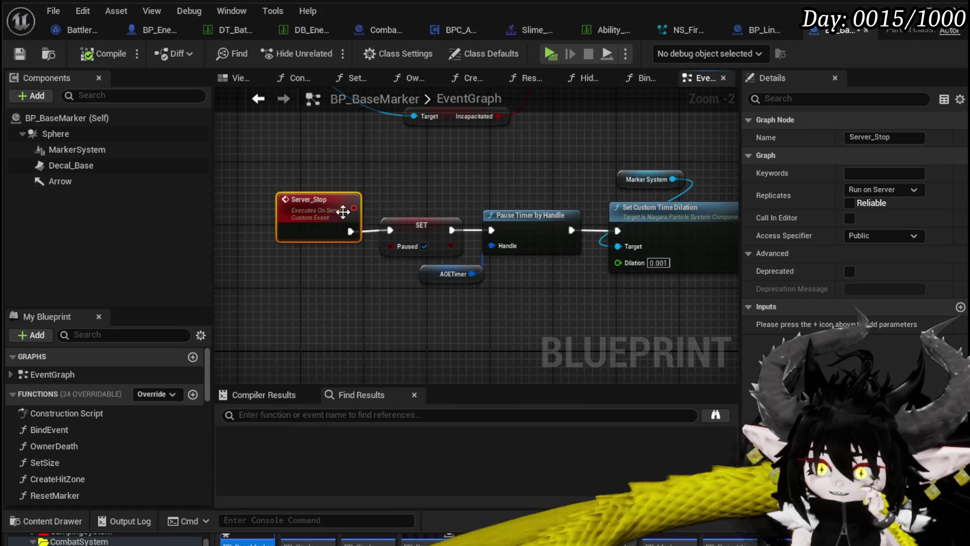
click(487, 185)
Move the Repeat custom event left of its Switch on String node, revealing the Repeat Amount countdown nodes
scroll(429, 223, down, 4)
mouse_move(429, 222)
mouse_down()
mouse_move(310, 317)
mouse_move(352, 278)
mouse_up()
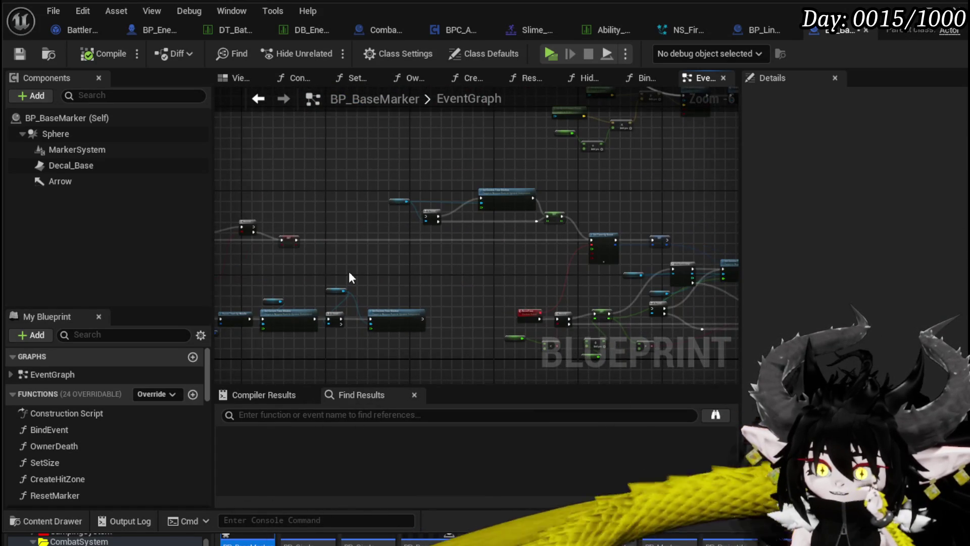
scroll(498, 229, down, 4)
mouse_move(504, 290)
mouse_down()
mouse_move(474, 316)
mouse_move(340, 256)
mouse_up()
scroll(340, 257, up, 8)
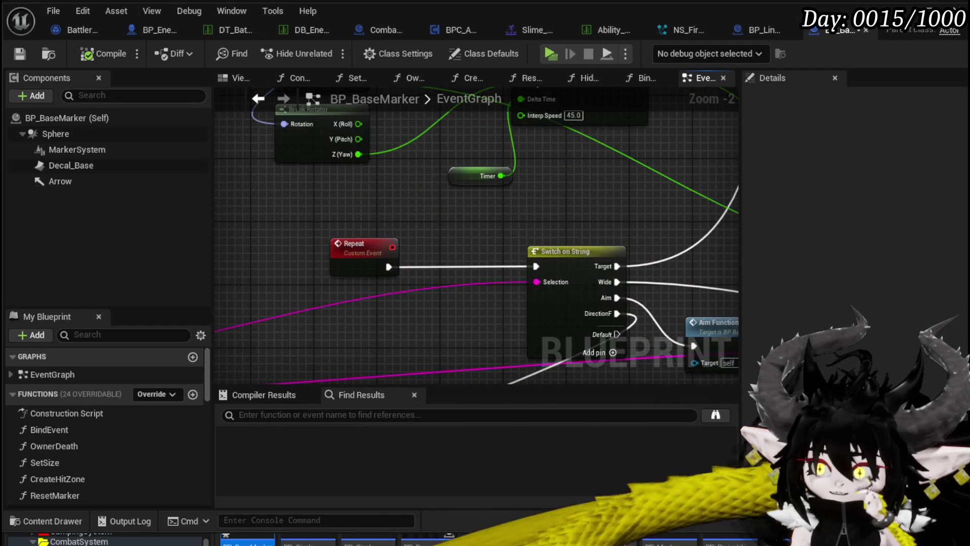
drag(354, 308, 364, 196)
scroll(528, 198, down, 5)
mouse_move(512, 181)
mouse_down()
mouse_move(289, 181)
mouse_move(230, 299)
mouse_move(475, 250)
mouse_move(492, 274)
mouse_move(443, 251)
mouse_move(365, 258)
mouse_move(371, 237)
mouse_up()
scroll(431, 210, down, 5)
scroll(444, 250, up, 3)
scroll(388, 273, up, 1)
mouse_move(388, 272)
mouse_down()
mouse_move(547, 265)
mouse_move(293, 271)
mouse_move(493, 298)
mouse_move(558, 281)
mouse_move(439, 268)
mouse_move(507, 268)
mouse_up()
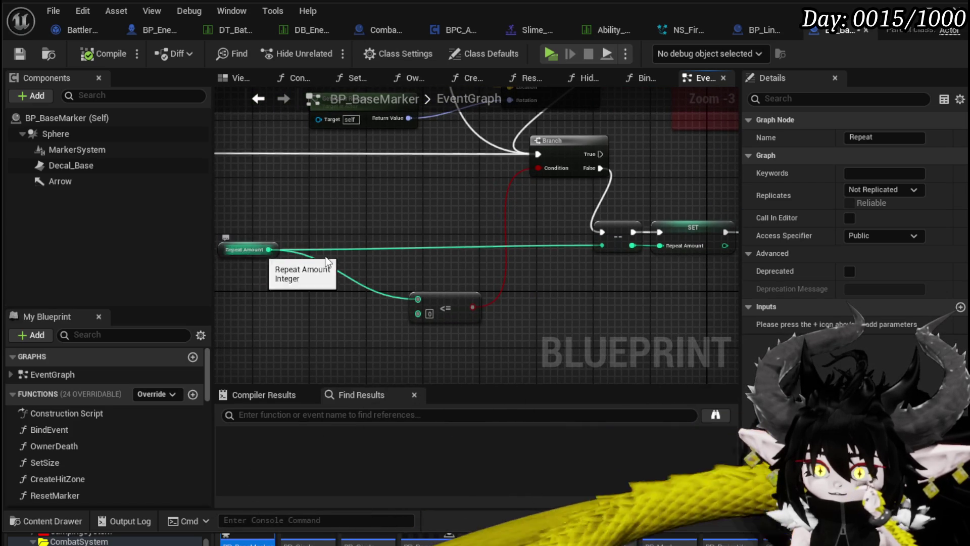
Wire the countdown SET node's exec output to the Repeat call
drag(239, 256, 26, 301)
mouse_move(303, 313)
mouse_down()
mouse_move(587, 262)
mouse_move(463, 283)
mouse_move(429, 338)
mouse_move(552, 201)
mouse_move(487, 262)
mouse_move(576, 253)
mouse_move(545, 327)
mouse_up()
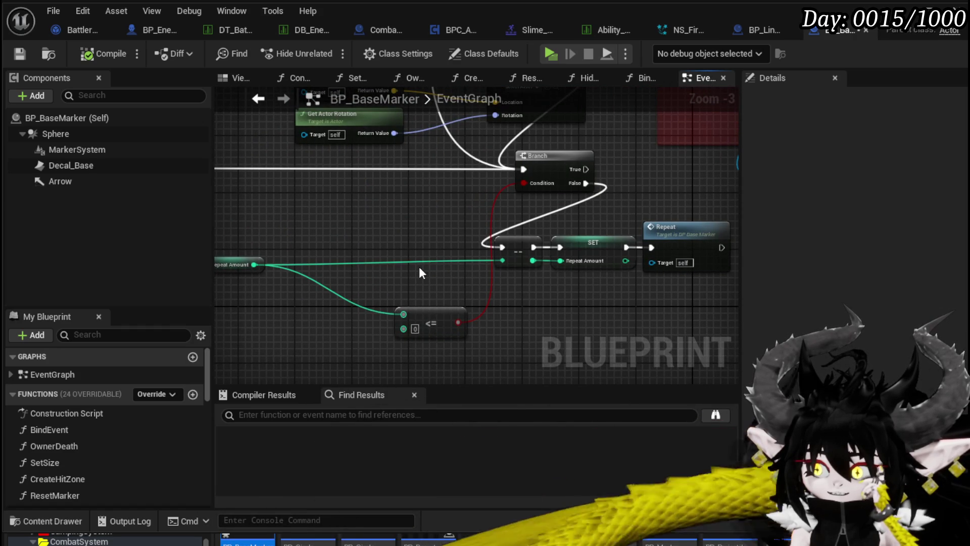
mouse_move(415, 262)
mouse_down()
mouse_move(315, 260)
mouse_move(331, 302)
mouse_move(367, 226)
mouse_move(454, 241)
mouse_up()
scroll(429, 278, down, 1)
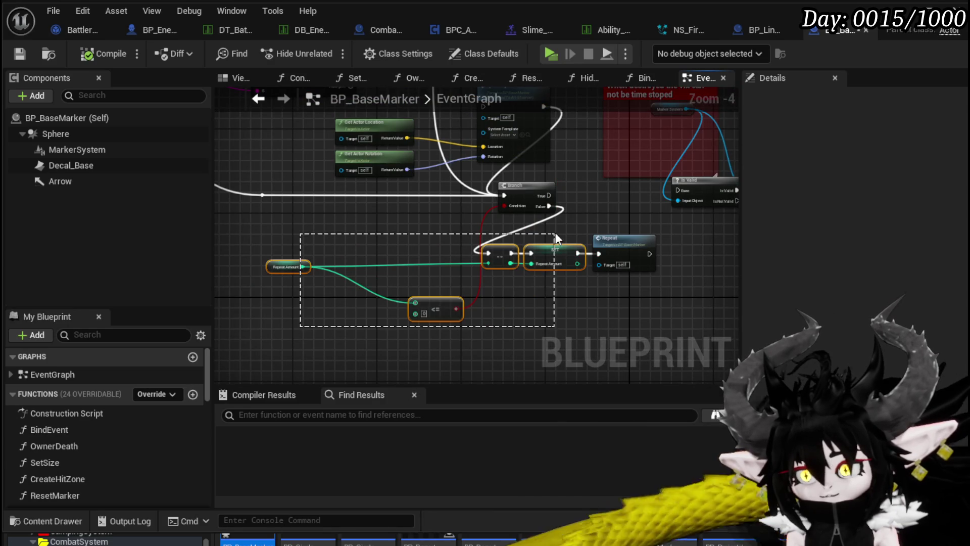
mouse_move(550, 196)
mouse_down()
mouse_move(527, 211)
mouse_move(538, 228)
mouse_move(538, 188)
mouse_up()
drag(543, 239, 599, 254)
Jump to the Repeat custom event and save BP_BaseMarker
double_click(623, 242)
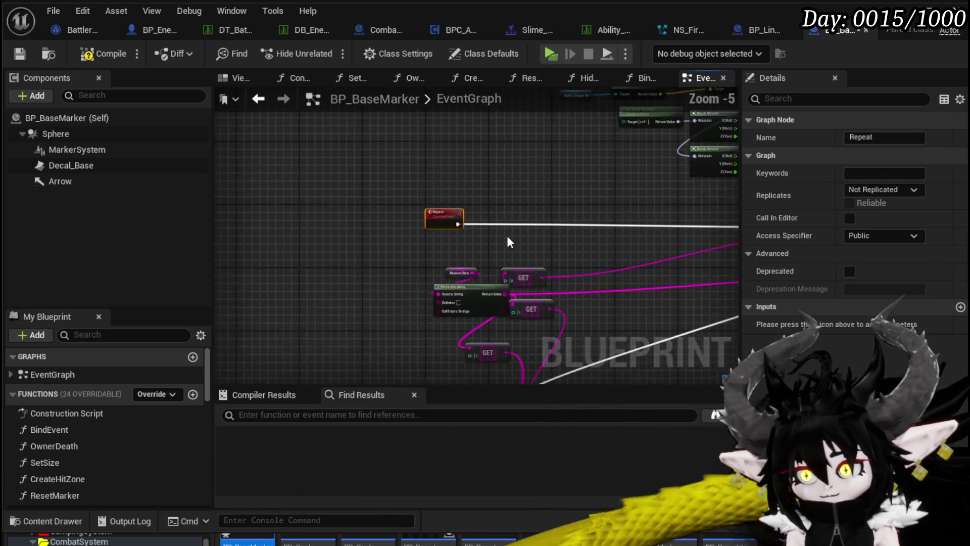
scroll(334, 159, down, 1)
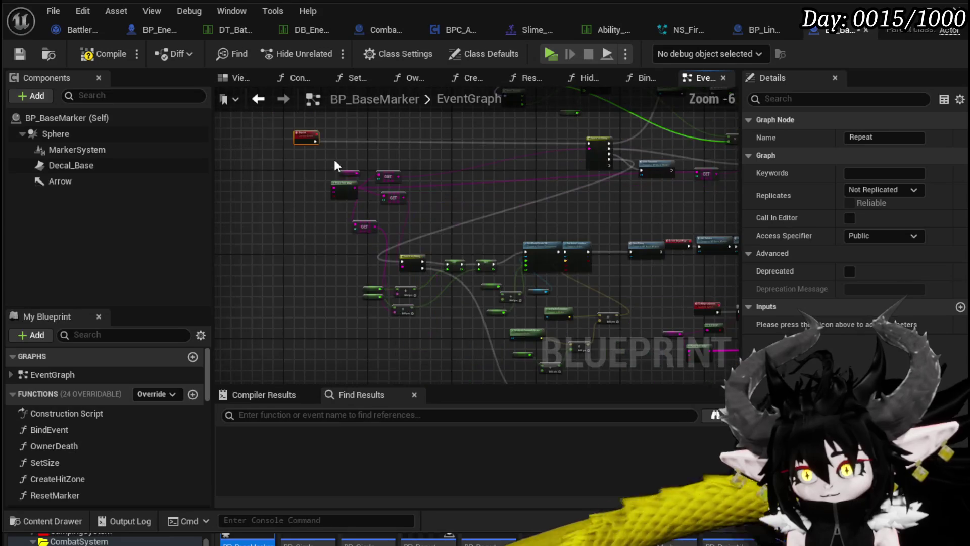
click(277, 179)
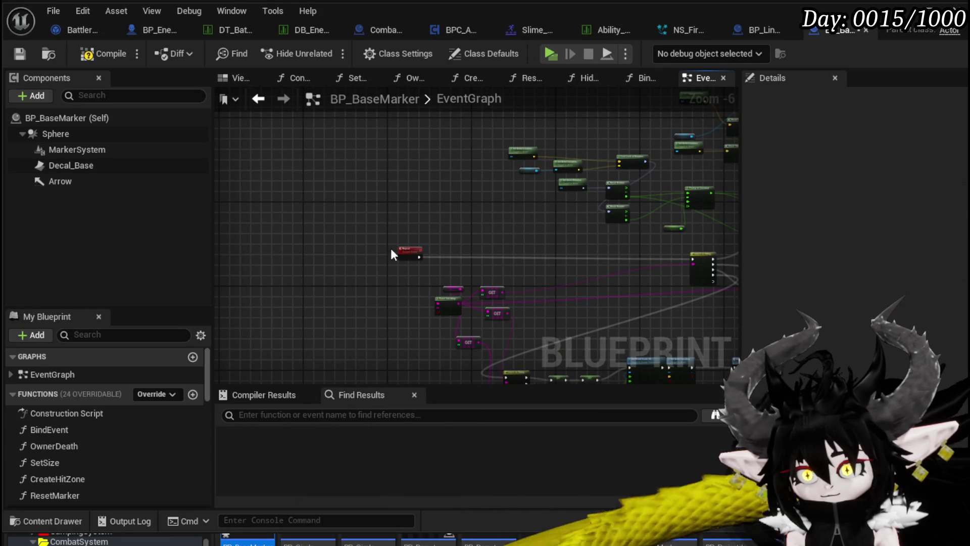
drag(355, 244, 419, 198)
drag(352, 187, 290, 145)
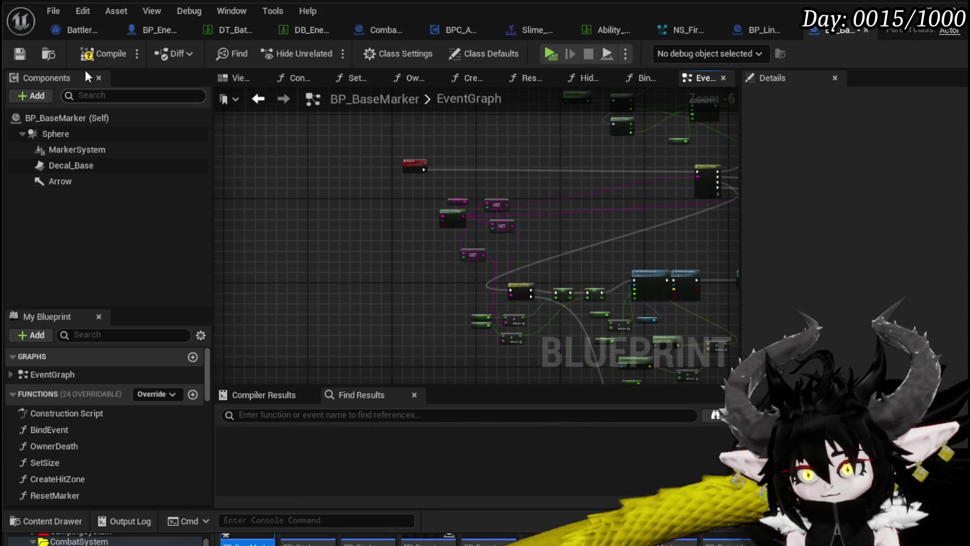
click(19, 54)
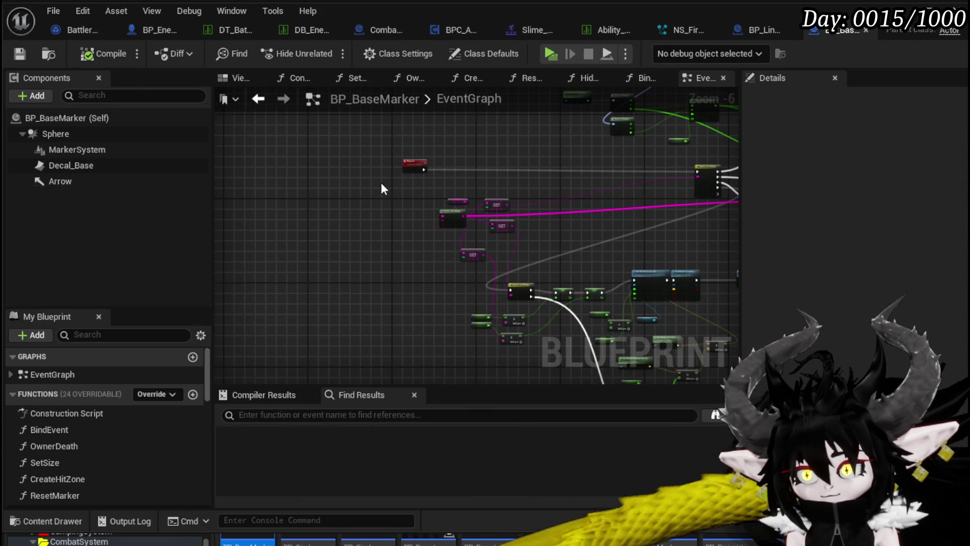
Shift the Branch and countdown nodes left and down, with the Repeat event beside the Branch
scroll(353, 229, down, 3)
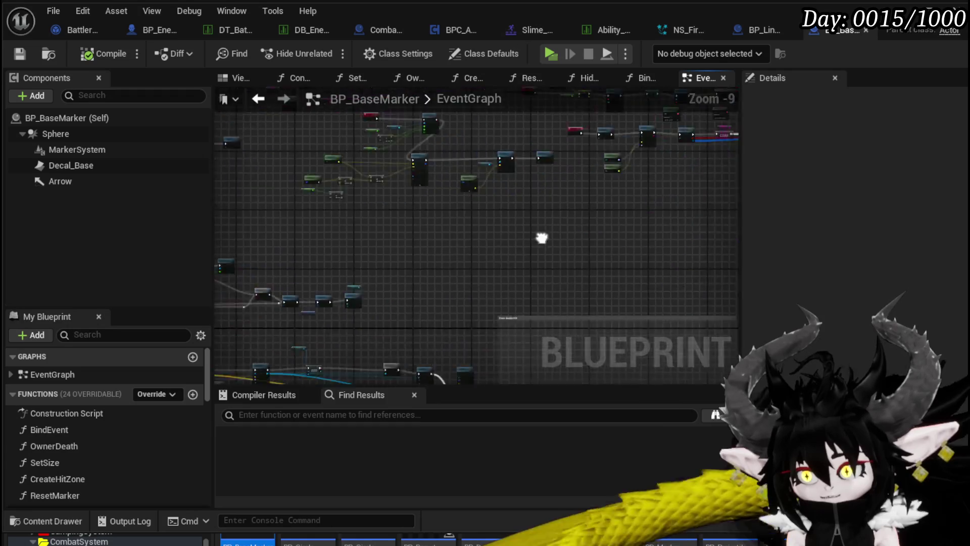
scroll(422, 210, up, 5)
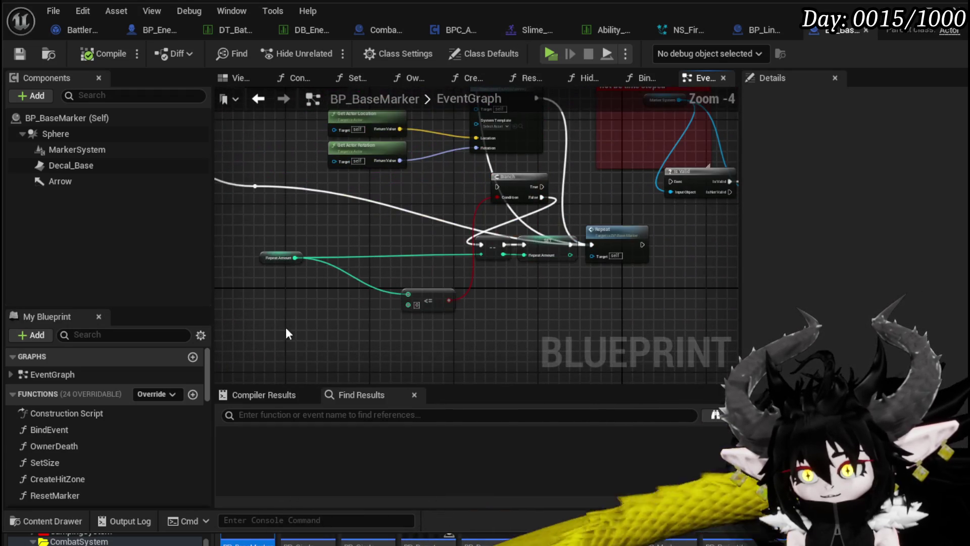
drag(539, 195, 537, 195)
scroll(537, 195, down, 1)
drag(475, 253, 454, 266)
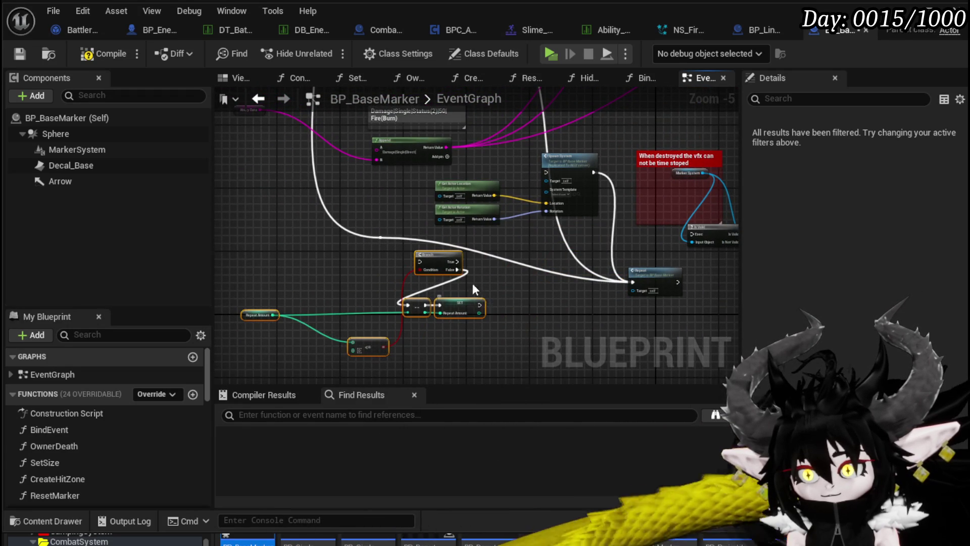
scroll(482, 304, down, 1)
scroll(386, 177, down, 1)
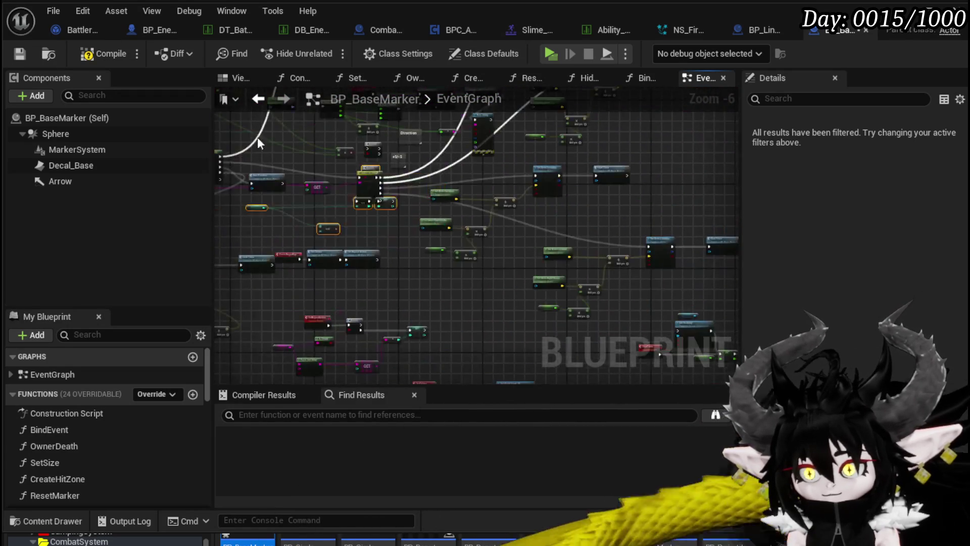
scroll(471, 202, up, 1)
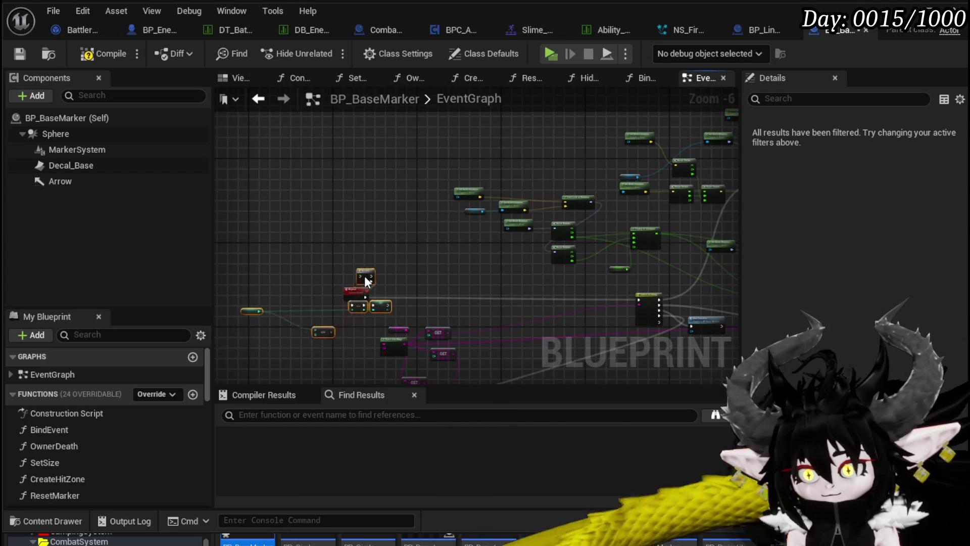
scroll(323, 302, up, 2)
mouse_move(365, 202)
mouse_down()
mouse_move(280, 208)
mouse_move(277, 221)
mouse_move(326, 225)
mouse_up()
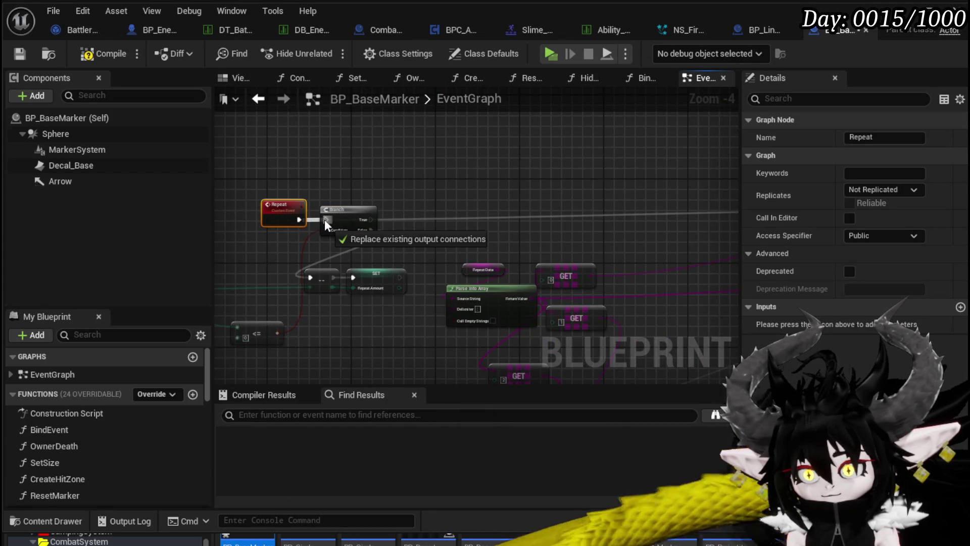
Connect the SET node's execution into the Switch on String node
drag(400, 277, 505, 246)
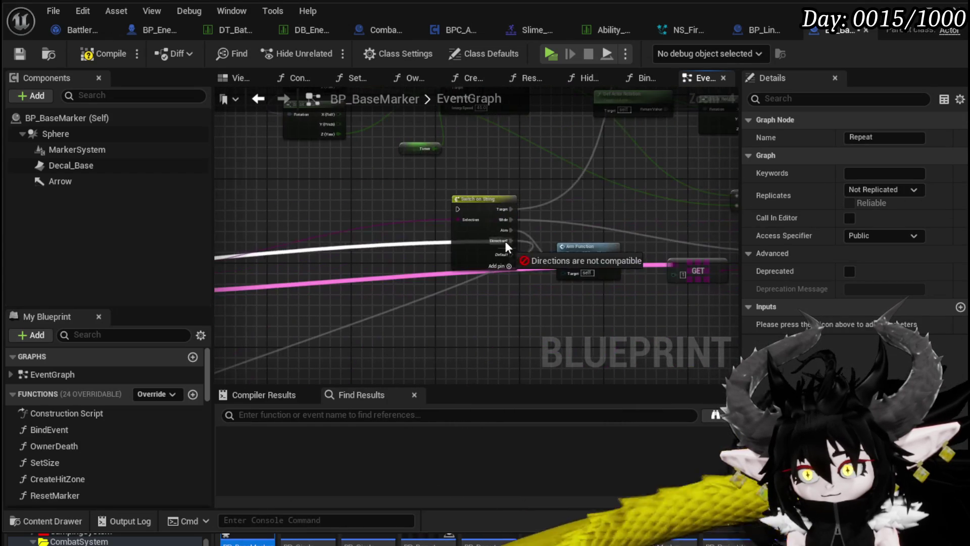
drag(454, 217, 458, 209)
mouse_move(322, 187)
mouse_down()
mouse_move(311, 225)
mouse_move(481, 238)
mouse_move(492, 252)
mouse_up()
Add a Destroy Actor node on the Branch's True output and save the blueprint
drag(471, 181, 471, 181)
text(Destroy)
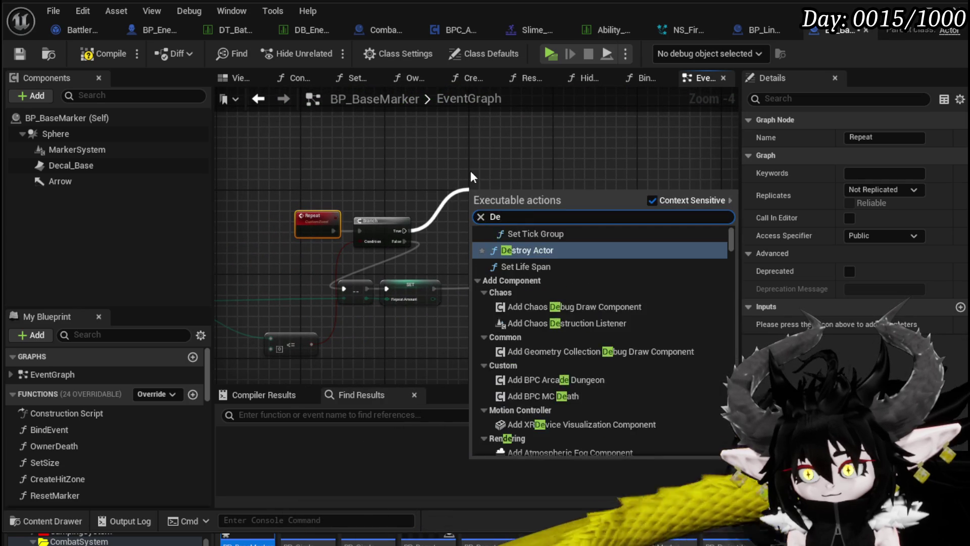
click(511, 245)
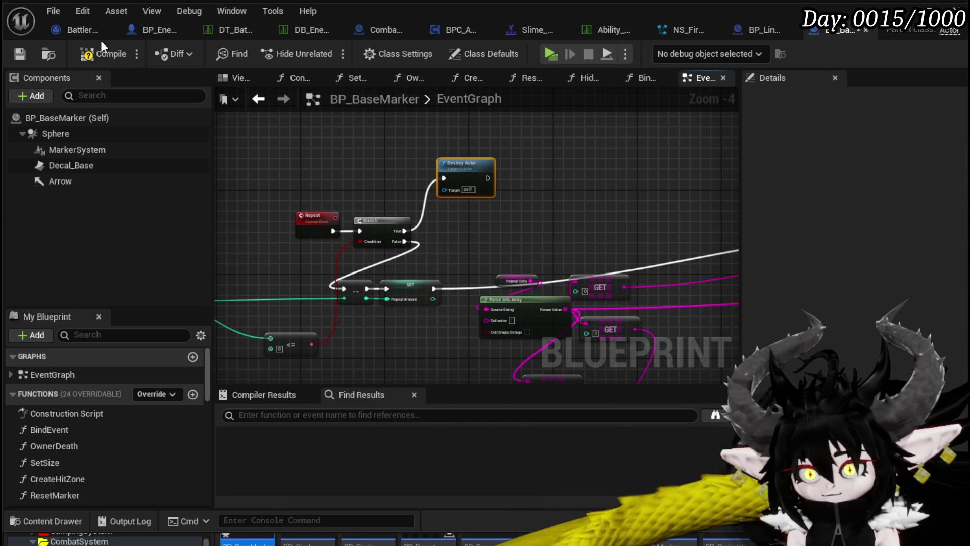
click(18, 53)
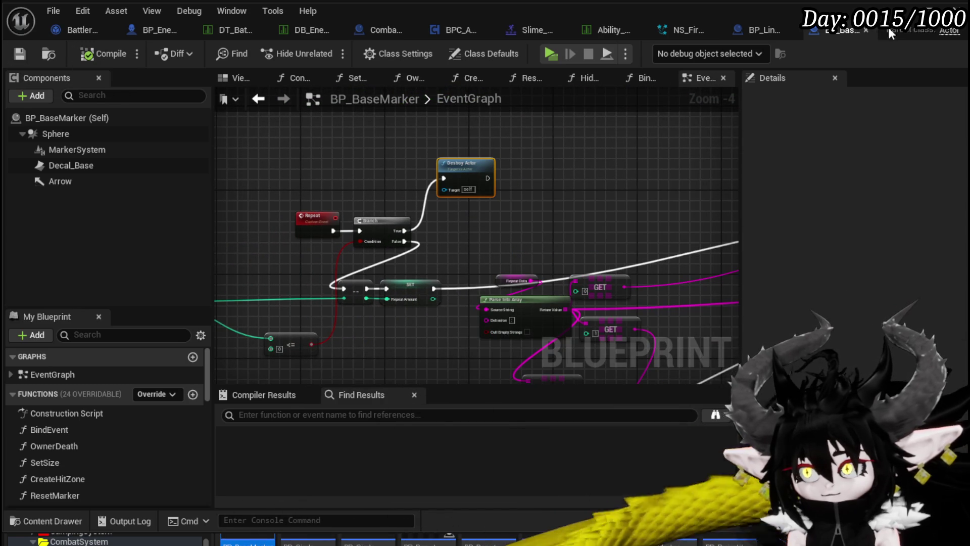
Play-test the level and cast a water spell toward the slime
click(901, 11)
click(323, 48)
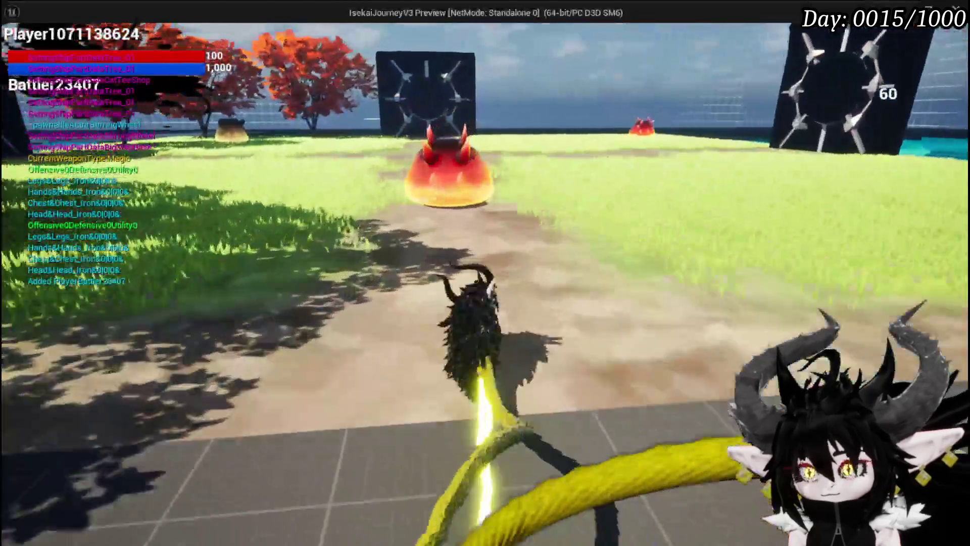
click(485, 273)
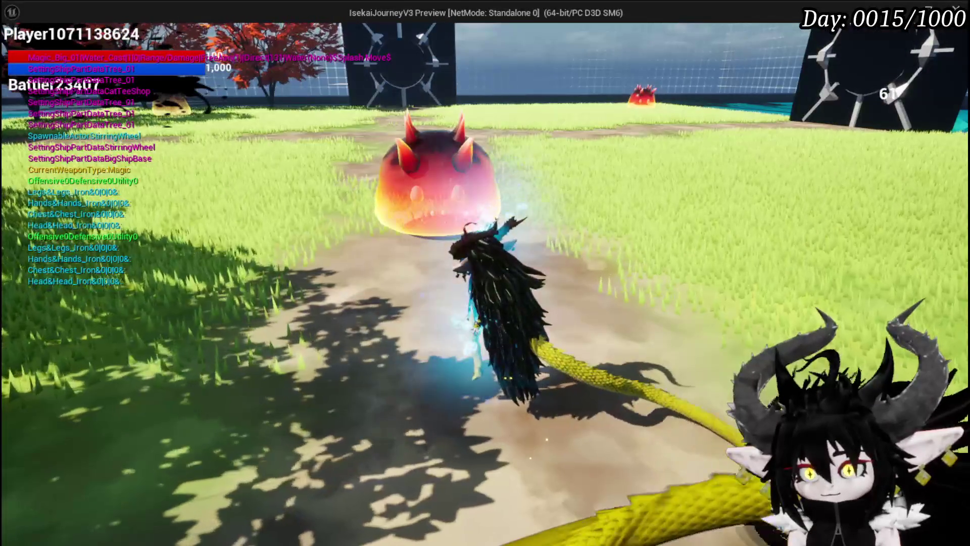
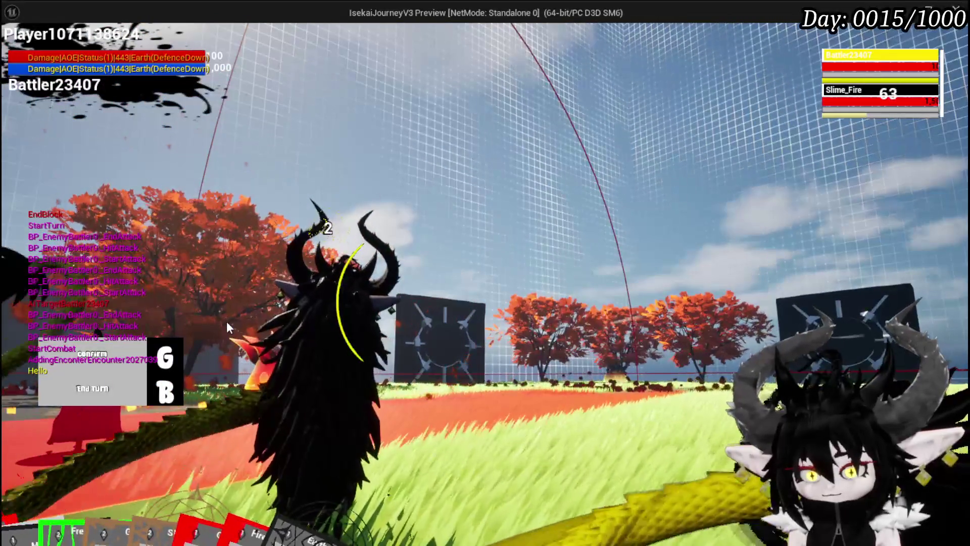
End the play-test, save the level map, and open BP_BaseMarker
key(Escape)
key(ctrl+s)
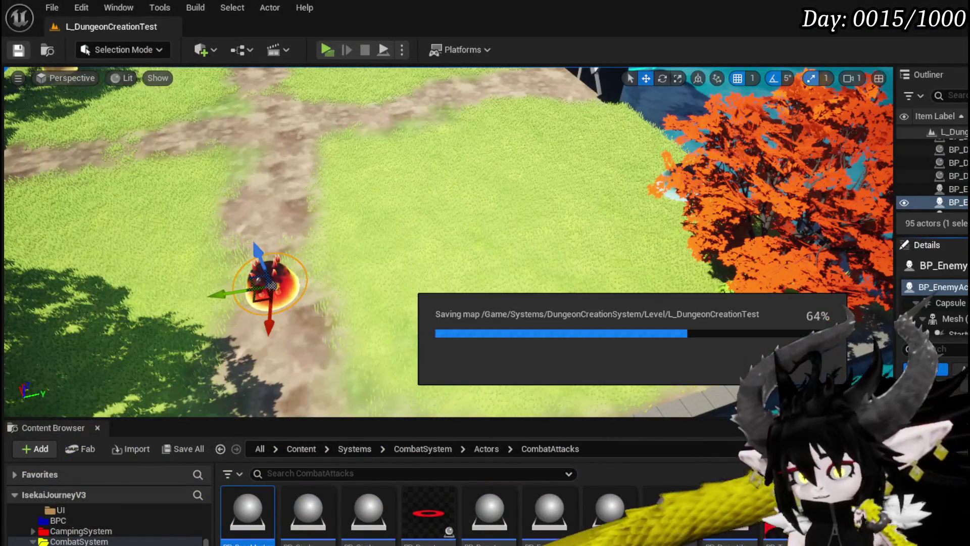
double_click(248, 508)
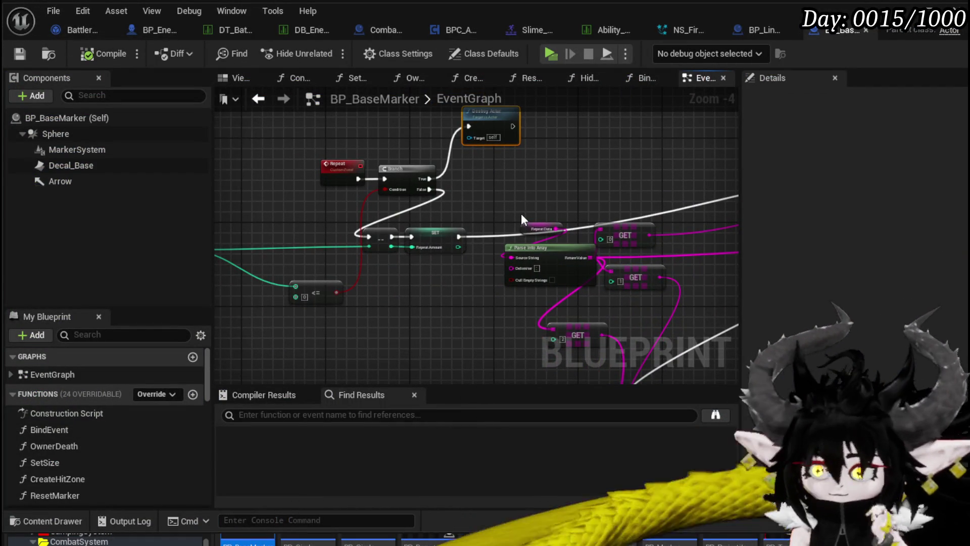
Inspect BP_BaseMarker's Repeat, Branch and comparison nodes in the EventGraph
scroll(520, 213, down, 1)
scroll(421, 248, down, 1)
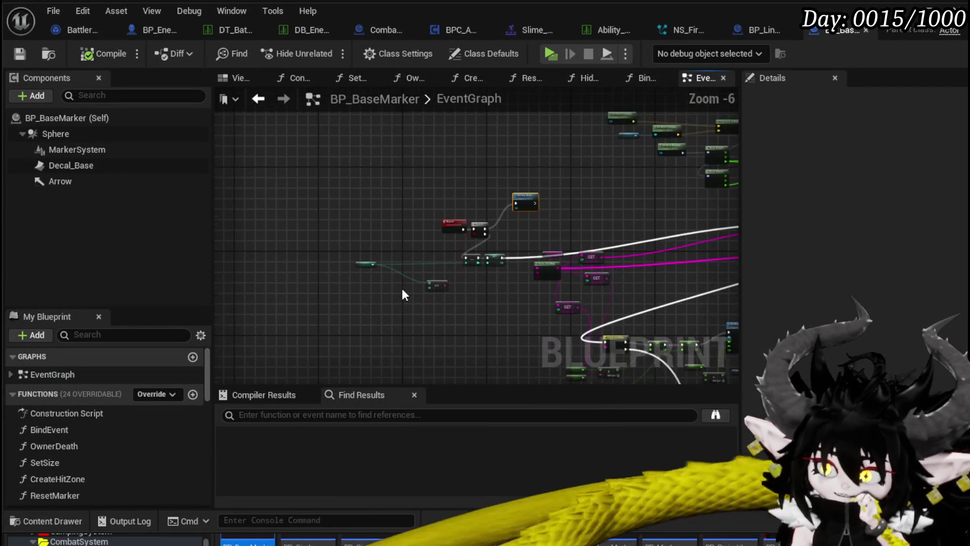
scroll(402, 288, up, 2)
drag(278, 305, 526, 136)
mouse_move(583, 121)
mouse_down()
mouse_move(586, 112)
mouse_move(448, 195)
mouse_move(233, 182)
mouse_move(505, 202)
mouse_up()
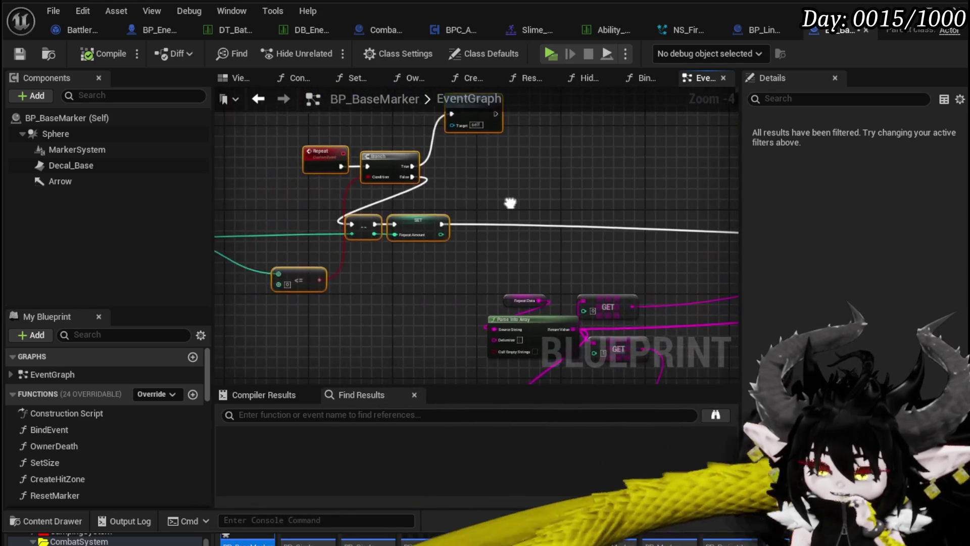
click(497, 194)
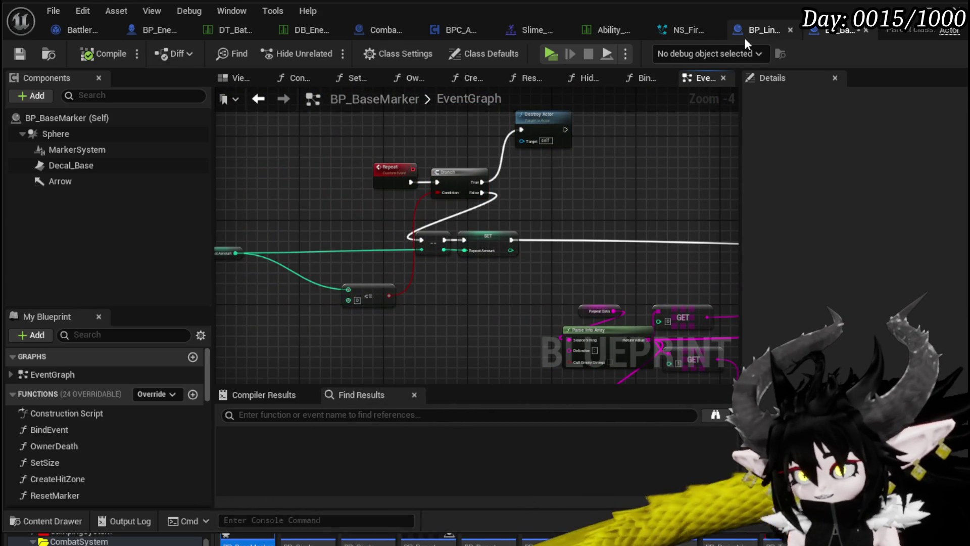
In BP_LineMarker_Child, move Event Repeat aside and bring the SpawnSystem nodes into view
click(745, 40)
drag(378, 163, 493, 199)
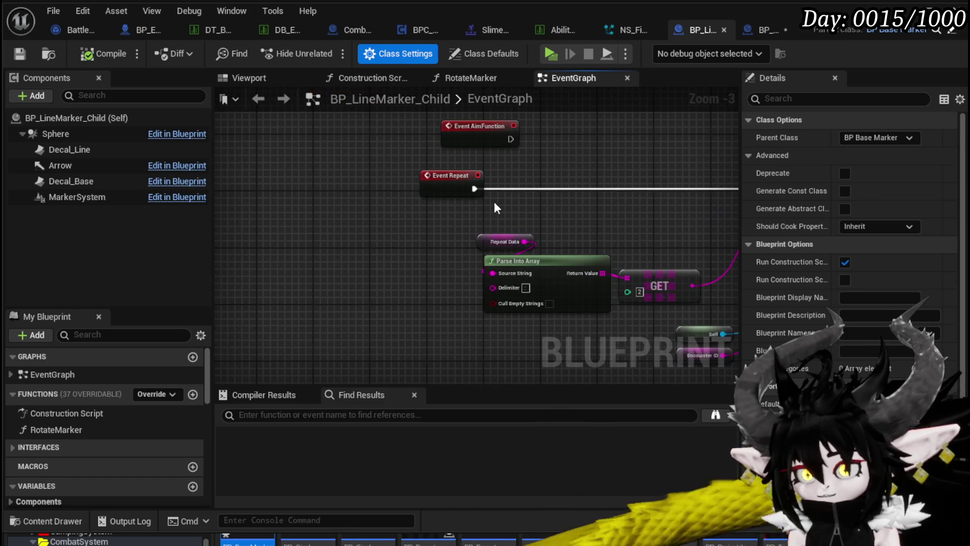
drag(439, 184, 310, 182)
mouse_move(526, 213)
mouse_down()
mouse_move(511, 209)
mouse_move(537, 209)
mouse_up()
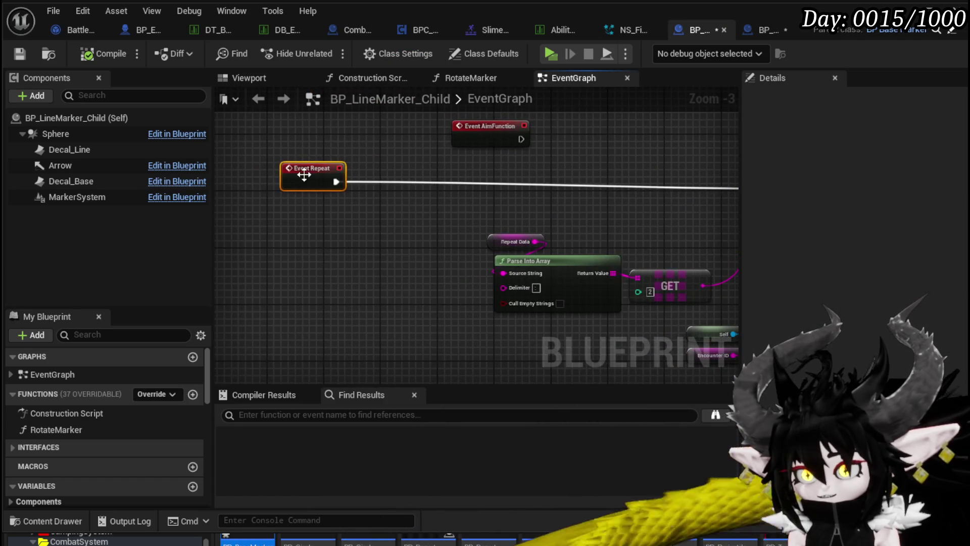
scroll(276, 188, down, 3)
mouse_move(277, 187)
mouse_down()
mouse_move(351, 260)
mouse_move(511, 337)
mouse_move(384, 273)
mouse_up()
scroll(552, 277, down, 4)
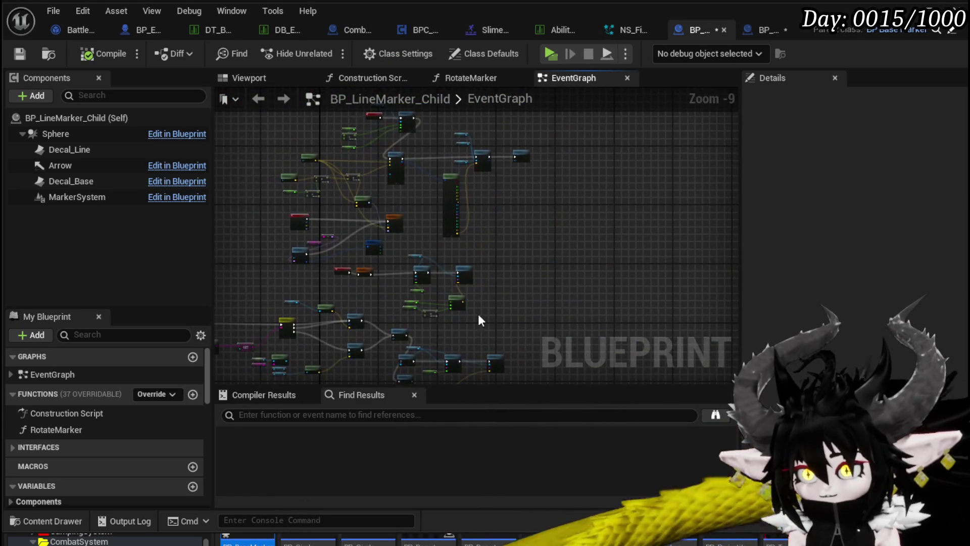
mouse_move(423, 241)
mouse_down()
mouse_move(473, 239)
mouse_move(486, 249)
mouse_move(481, 282)
mouse_move(485, 189)
mouse_up()
scroll(502, 226, up, 5)
mouse_move(533, 287)
mouse_down()
mouse_move(418, 308)
mouse_move(444, 217)
mouse_move(527, 194)
mouse_move(532, 275)
mouse_up()
Delete the Break S Ability VFX, Get Data Table Row and VFX lookup nodes
click(473, 281)
key(Delete)
drag(407, 286, 468, 231)
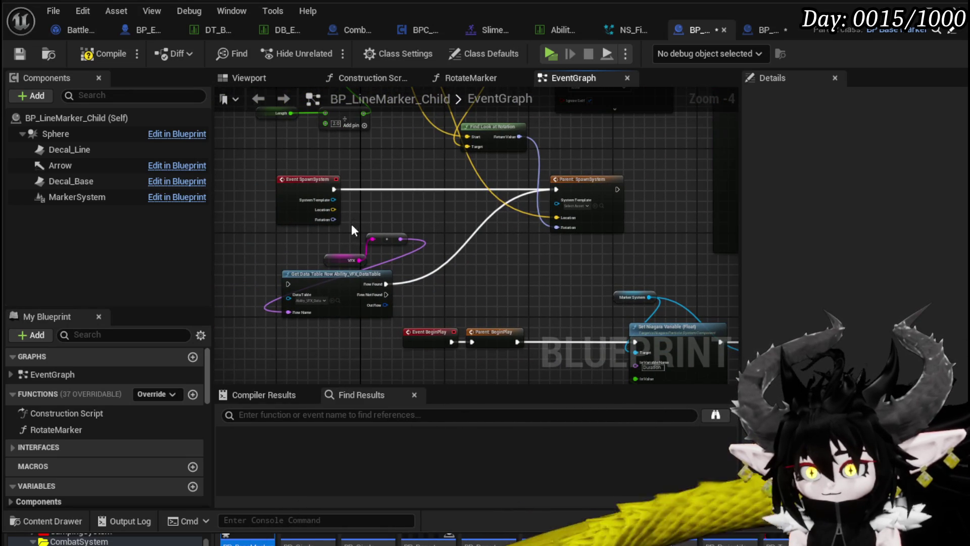
drag(354, 222, 419, 298)
key(Delete)
Review the remaining Line Trace, Set World Location and Start Timer nodes
drag(457, 234, 460, 285)
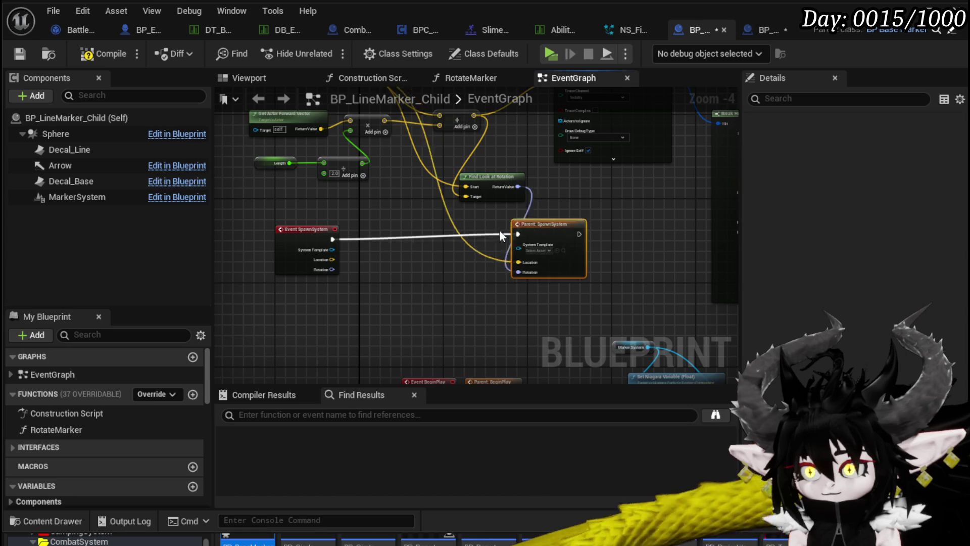
scroll(368, 232, down, 1)
mouse_move(368, 232)
mouse_down()
mouse_move(439, 277)
mouse_move(400, 310)
mouse_move(459, 355)
mouse_move(483, 161)
mouse_up()
mouse_move(468, 223)
mouse_down()
mouse_move(558, 167)
mouse_move(470, 238)
mouse_move(493, 259)
mouse_up()
scroll(494, 259, up, 1)
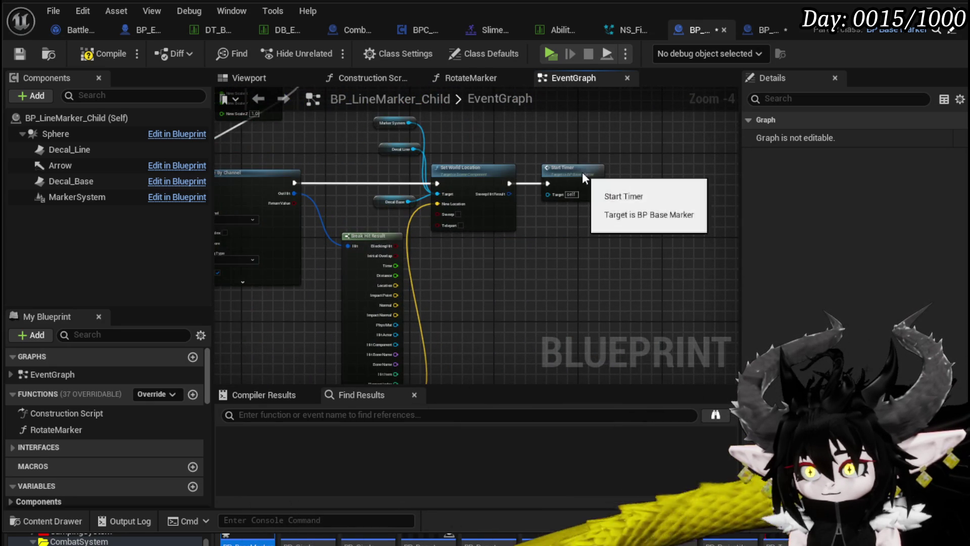
Follow Start Timer into BP_BaseMarker and trace its timer logic to the Repeat node
double_click(576, 189)
drag(322, 153, 466, 234)
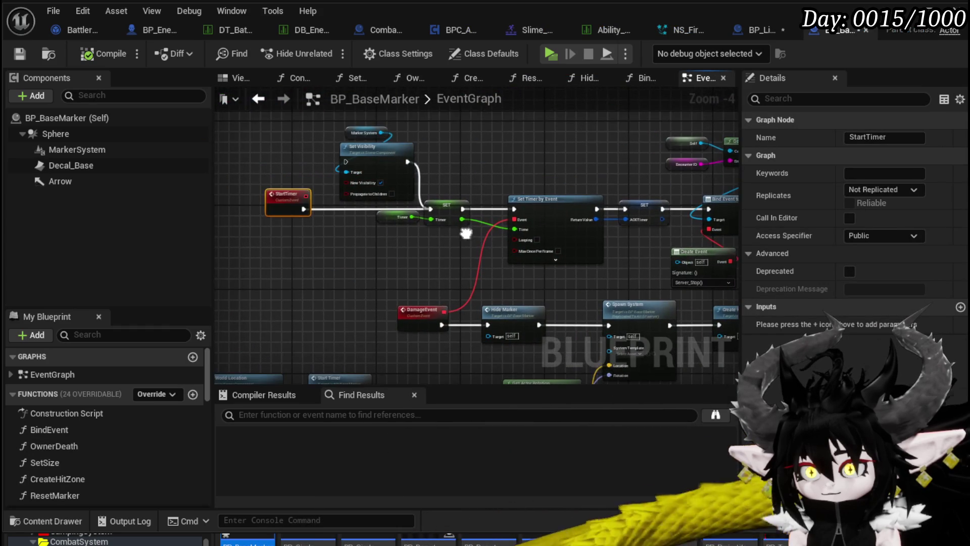
drag(548, 210, 335, 162)
mouse_move(653, 238)
mouse_down()
mouse_move(321, 244)
mouse_move(574, 308)
mouse_move(533, 181)
mouse_move(435, 157)
mouse_up()
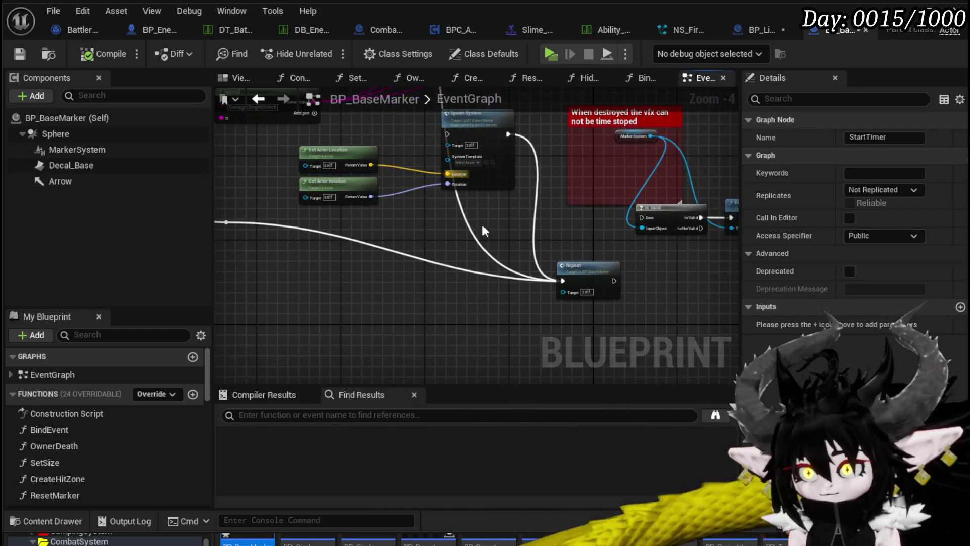
drag(508, 263, 494, 316)
mouse_move(505, 235)
mouse_down()
mouse_move(578, 293)
mouse_move(541, 250)
mouse_up()
drag(549, 289, 491, 230)
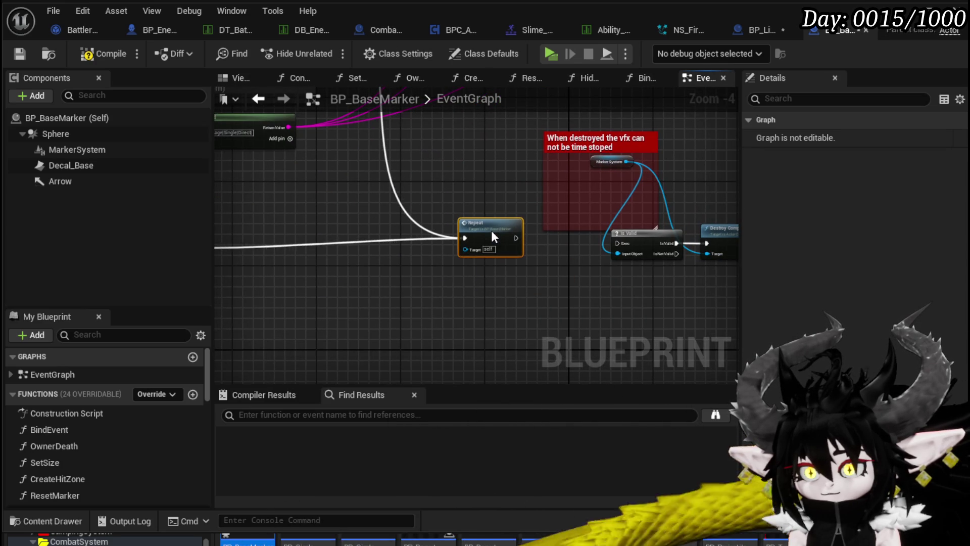
scroll(529, 327, down, 1)
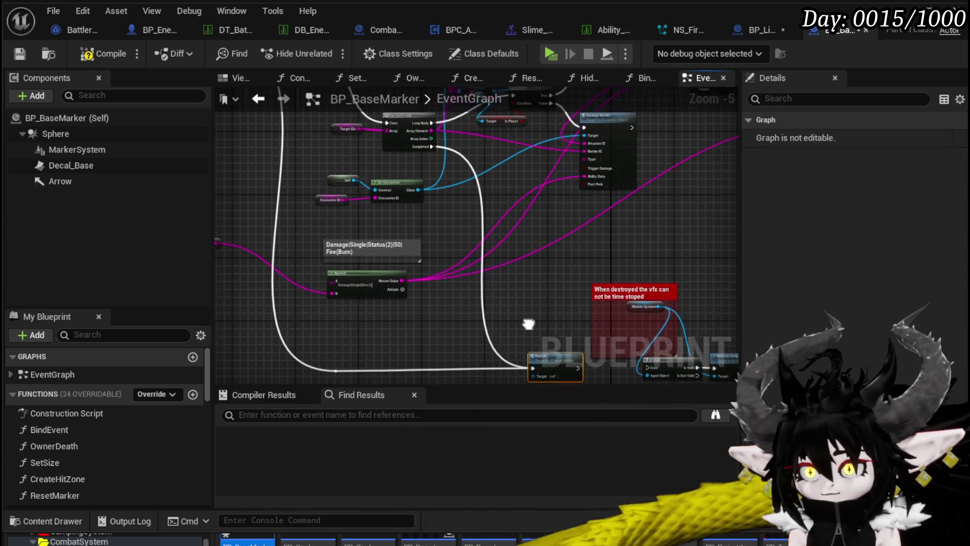
drag(526, 325, 566, 241)
click(317, 275)
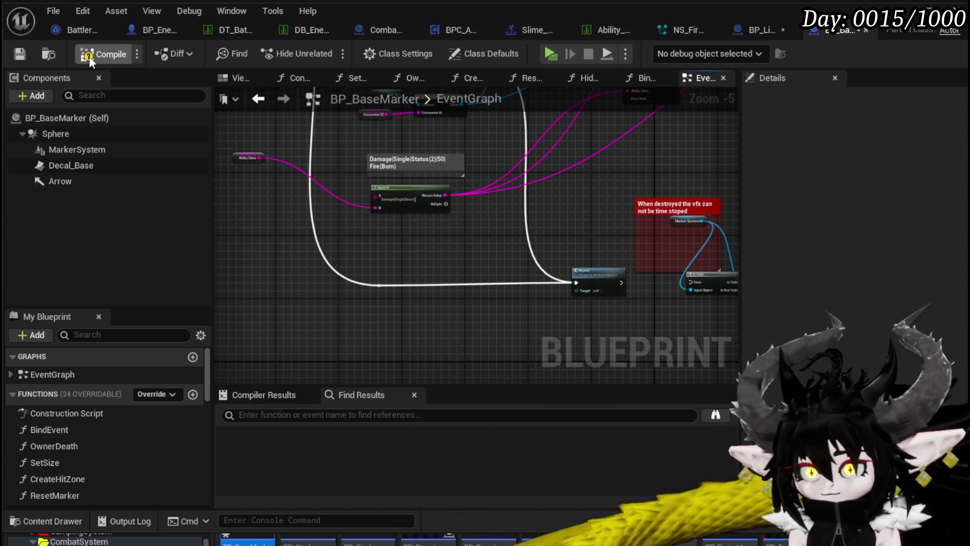
Save and compile BP_BaseMarker, check the child's timer nodes, and return to the base
click(20, 56)
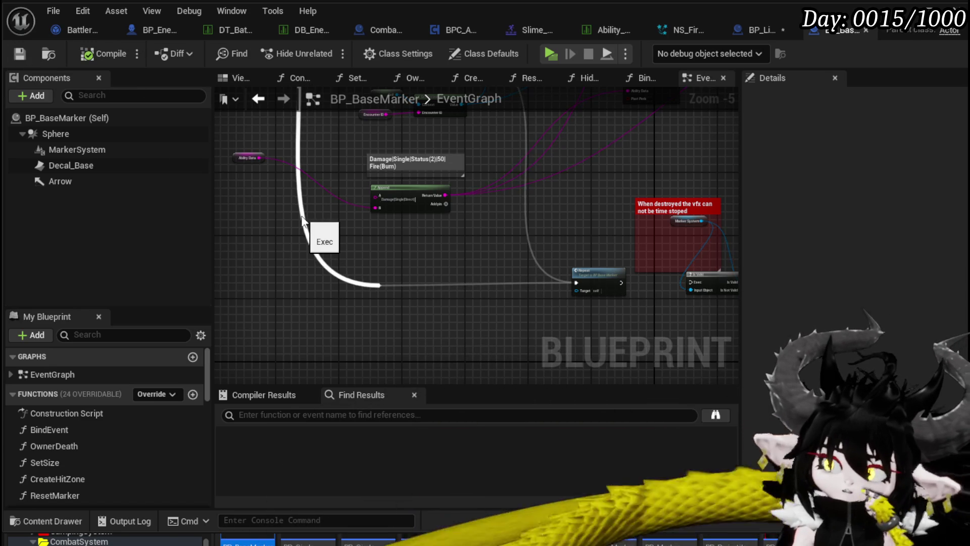
click(758, 30)
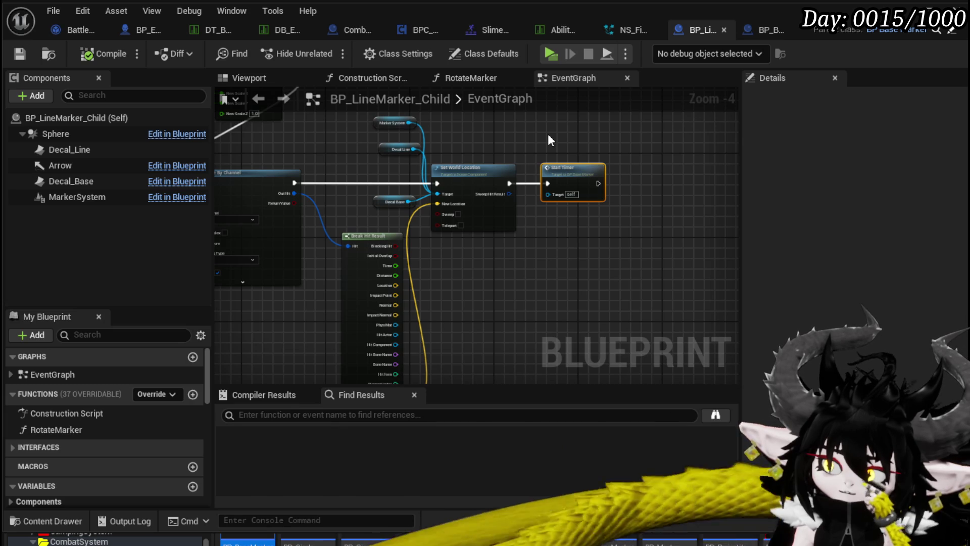
drag(548, 134, 647, 188)
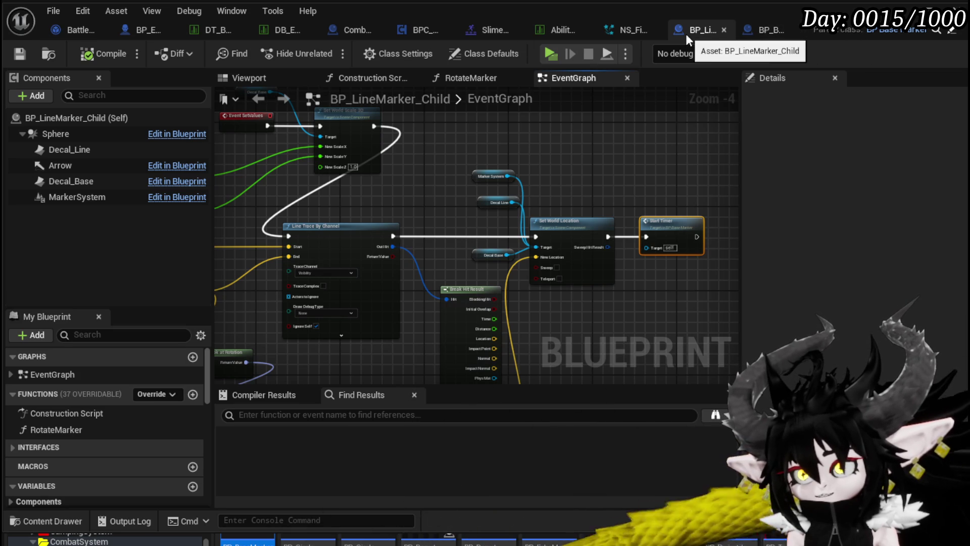
click(781, 32)
scroll(548, 284, up, 3)
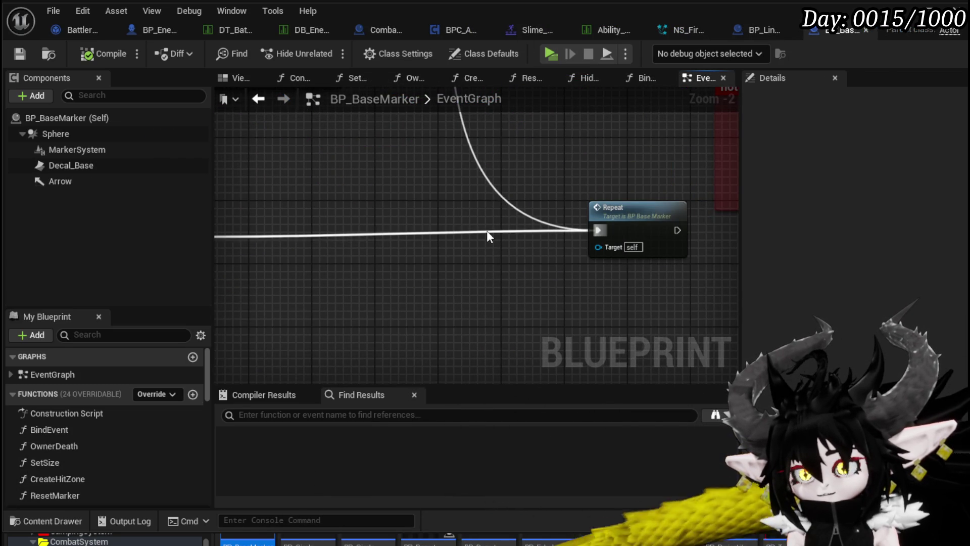
Insert a reroute point on the exec wire and break its link to Repeat
double_click(486, 233)
mouse_move(598, 230)
mouse_down()
mouse_move(601, 239)
mouse_move(487, 233)
mouse_up()
alt+click(567, 238)
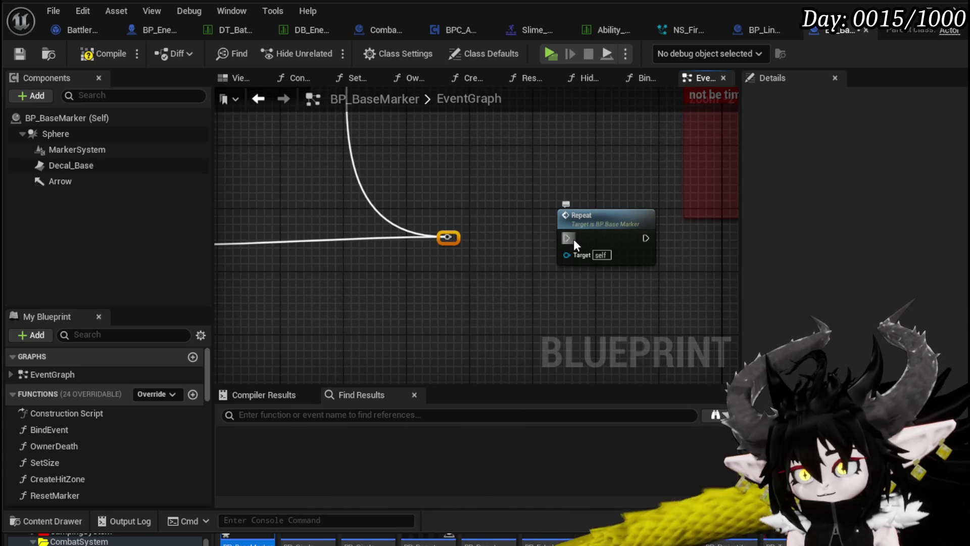
click(421, 248)
drag(446, 238, 529, 240)
click(420, 253)
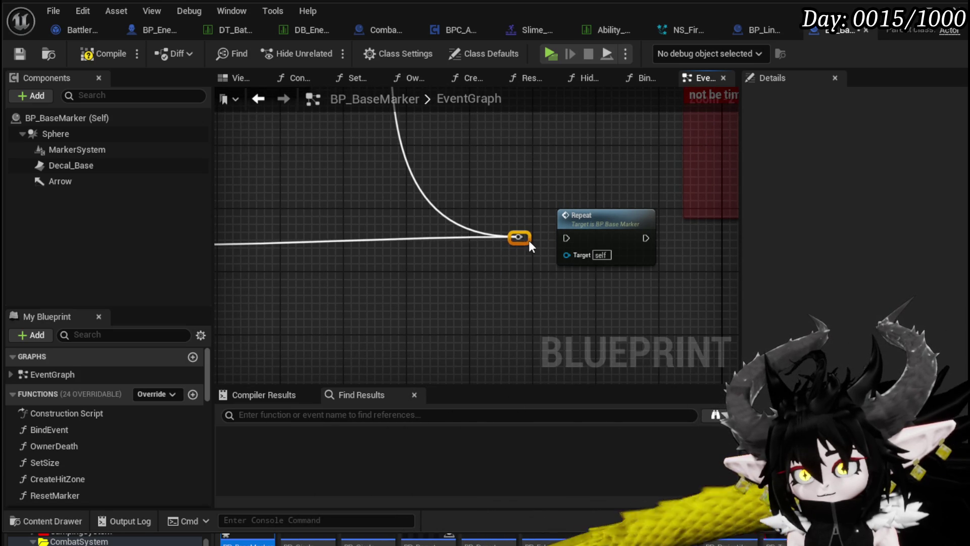
click(498, 198)
scroll(522, 306, down, 4)
scroll(520, 305, down, 2)
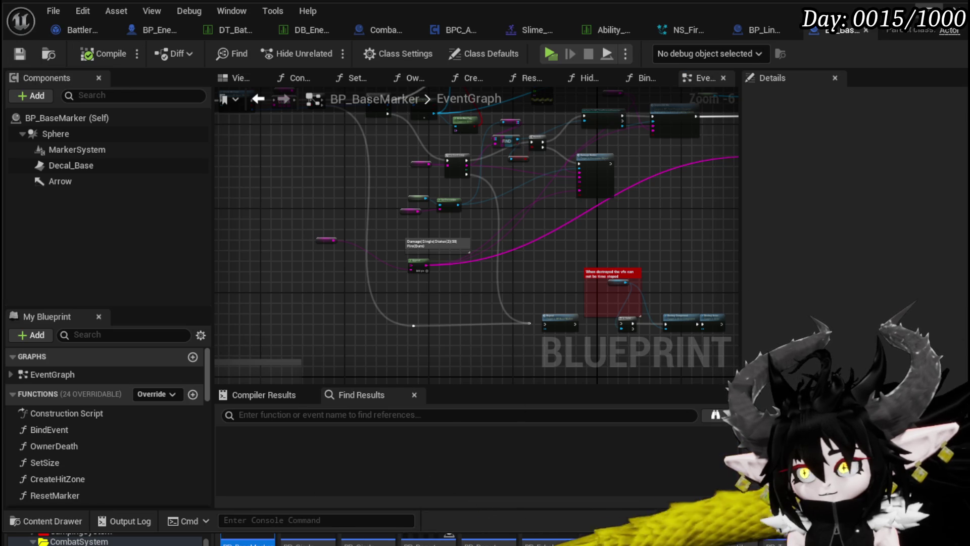
Play-test by walking the character toward the slime enemy, then stop
click(550, 53)
key(w)
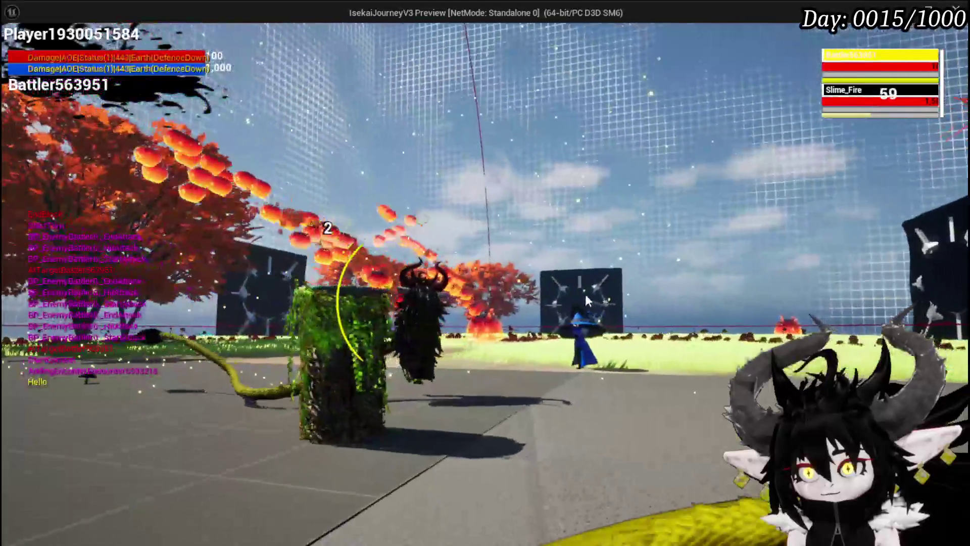
key(Escape)
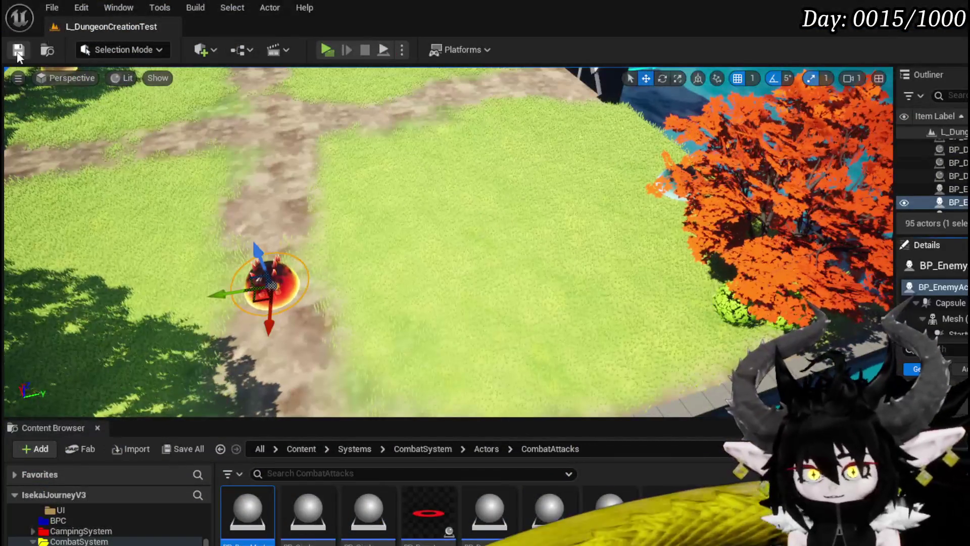
Save the map and rearrange BP_BaseMarker's Repeat, Branch and Repeat Amount nodes
click(17, 50)
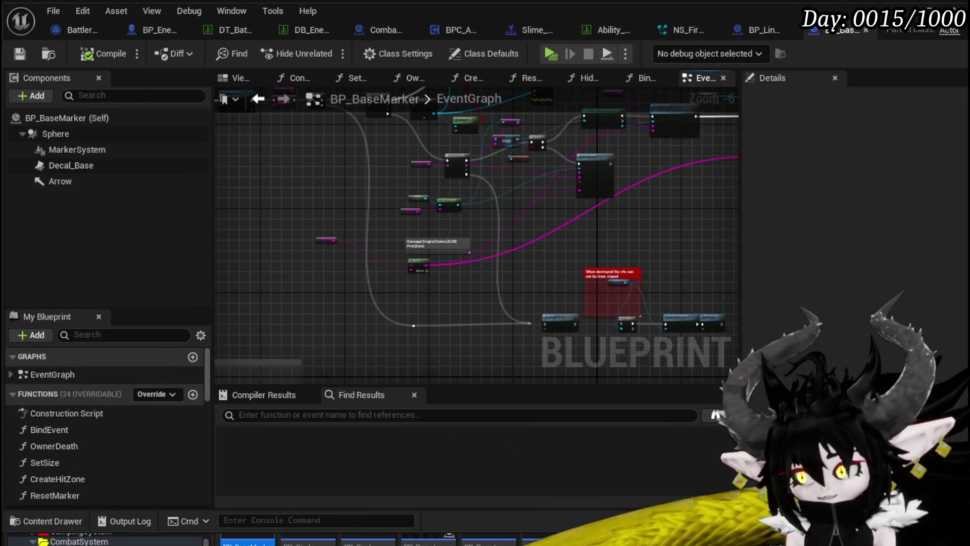
scroll(324, 239, up, 3)
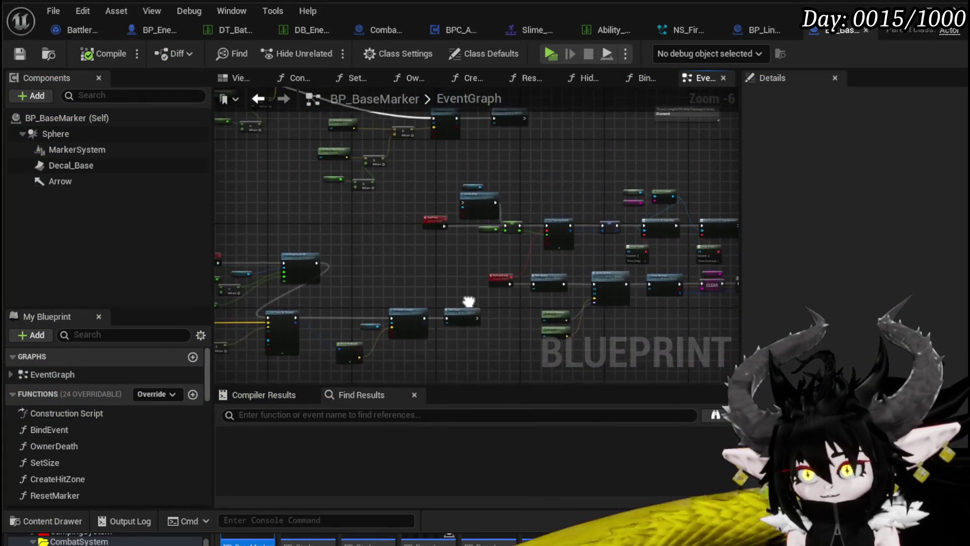
scroll(415, 248, down, 4)
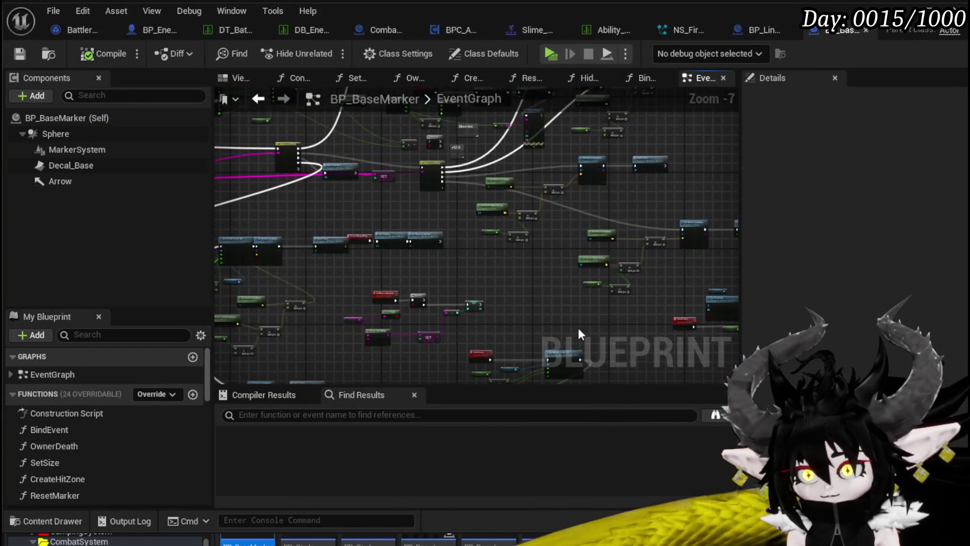
scroll(395, 197, up, 3)
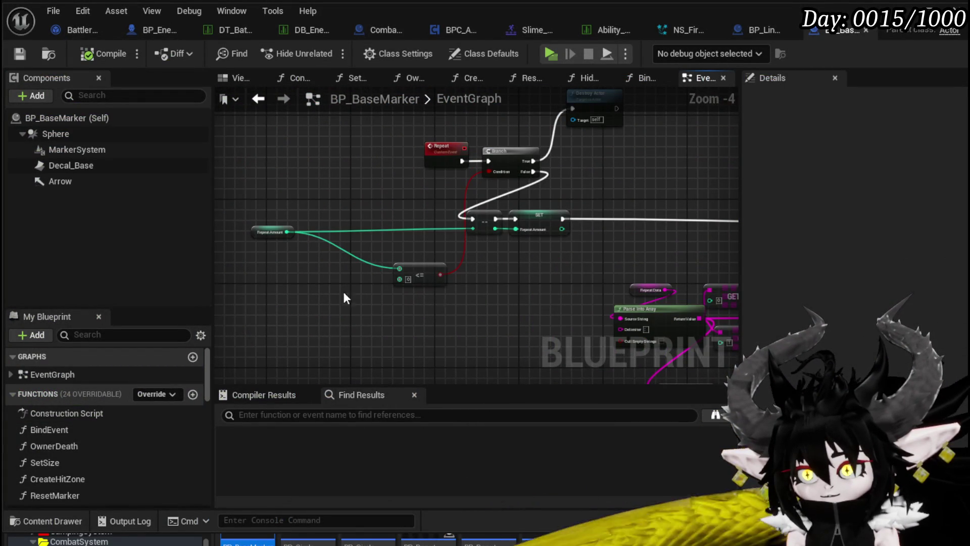
mouse_move(479, 213)
mouse_down()
mouse_move(216, 210)
mouse_move(325, 281)
mouse_move(338, 319)
mouse_move(627, 150)
mouse_up()
mouse_move(534, 174)
mouse_down()
mouse_move(476, 180)
mouse_move(282, 158)
mouse_move(541, 180)
mouse_move(558, 201)
mouse_up()
click(558, 201)
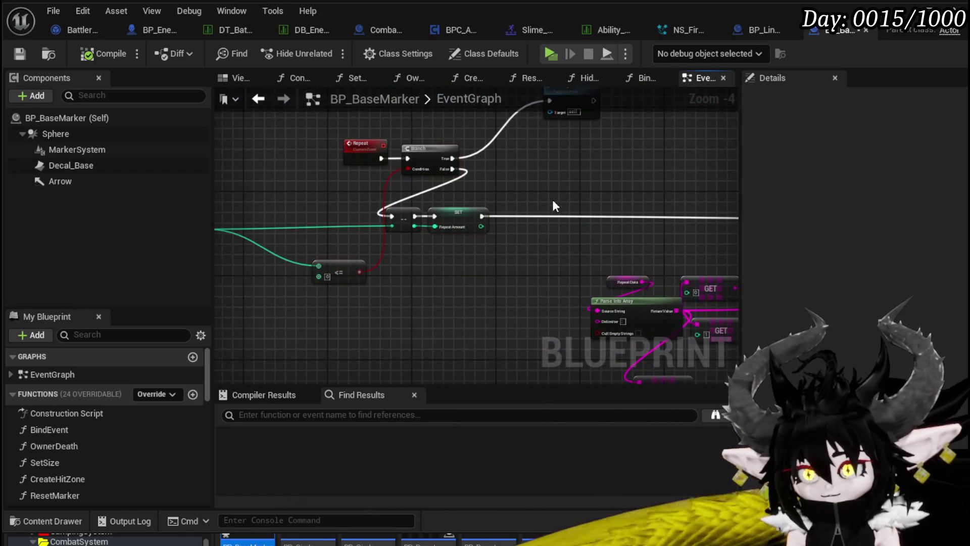
drag(458, 277, 554, 273)
mouse_move(282, 313)
mouse_down()
mouse_move(553, 152)
mouse_move(581, 197)
mouse_move(251, 193)
mouse_move(351, 177)
mouse_up()
Scroll the My Blueprint variables list down toward OwningActor
click(19, 53)
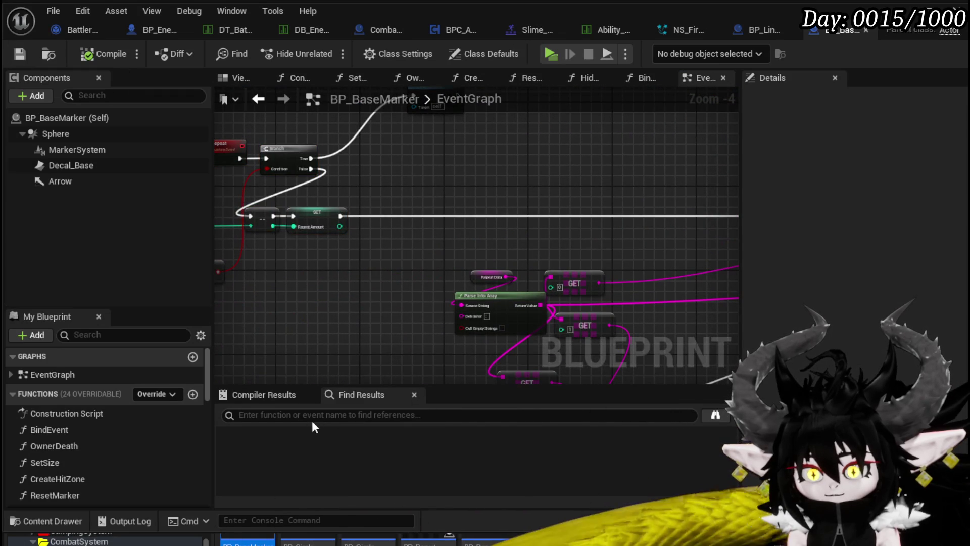
scroll(71, 475, down, 1)
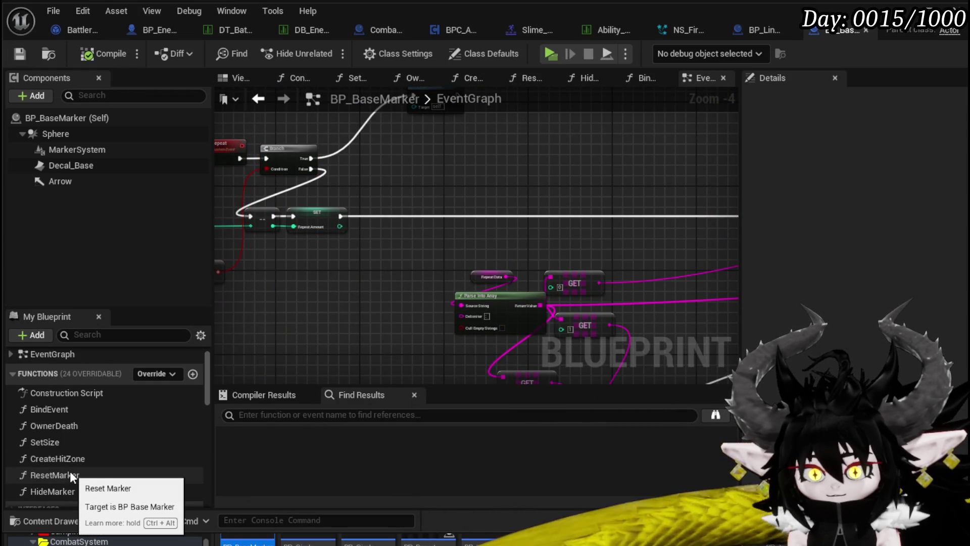
scroll(71, 471, down, 10)
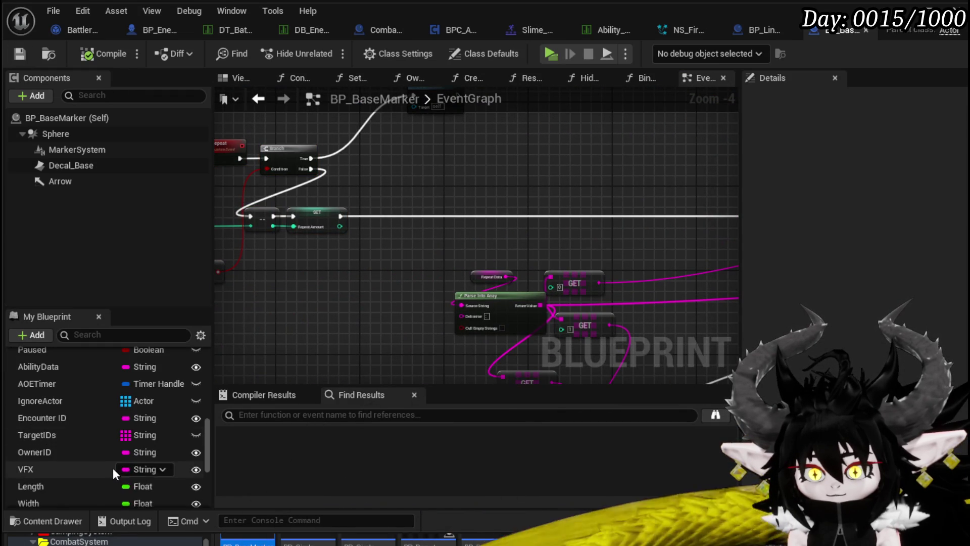
scroll(79, 459, down, 2)
Place an OwningActor getter and cast it with Cast To BP_EnemyBattler
drag(52, 444, 380, 169)
click(417, 193)
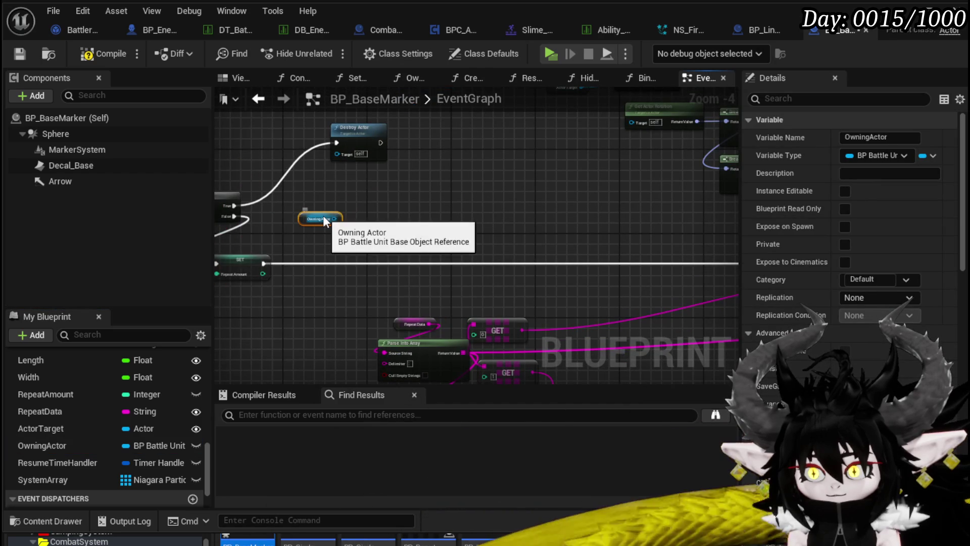
drag(333, 219, 405, 220)
text(cast)
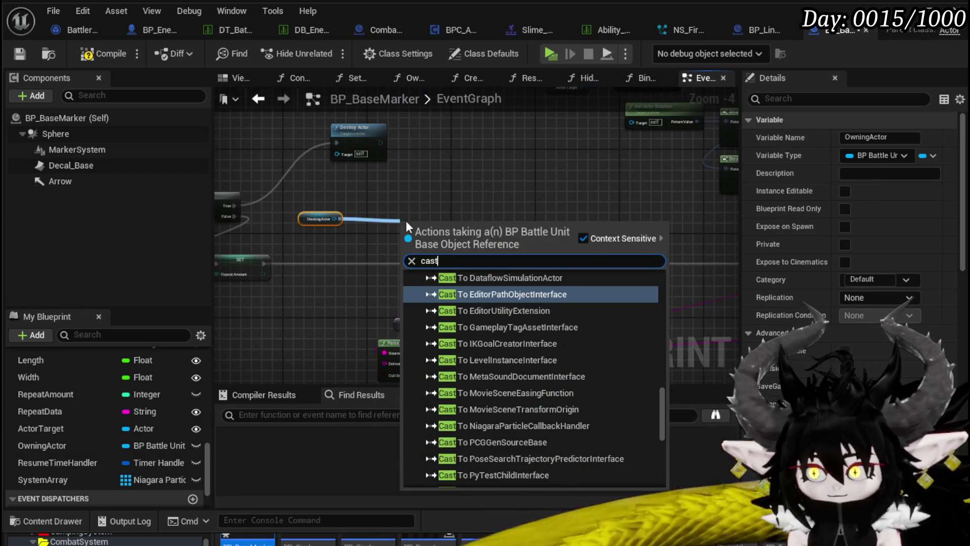
text( to enemy)
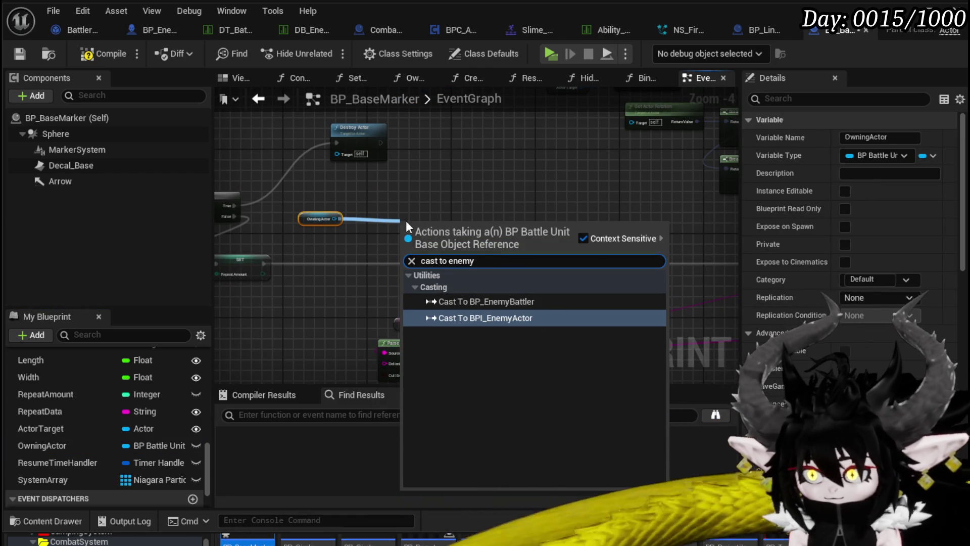
click(466, 301)
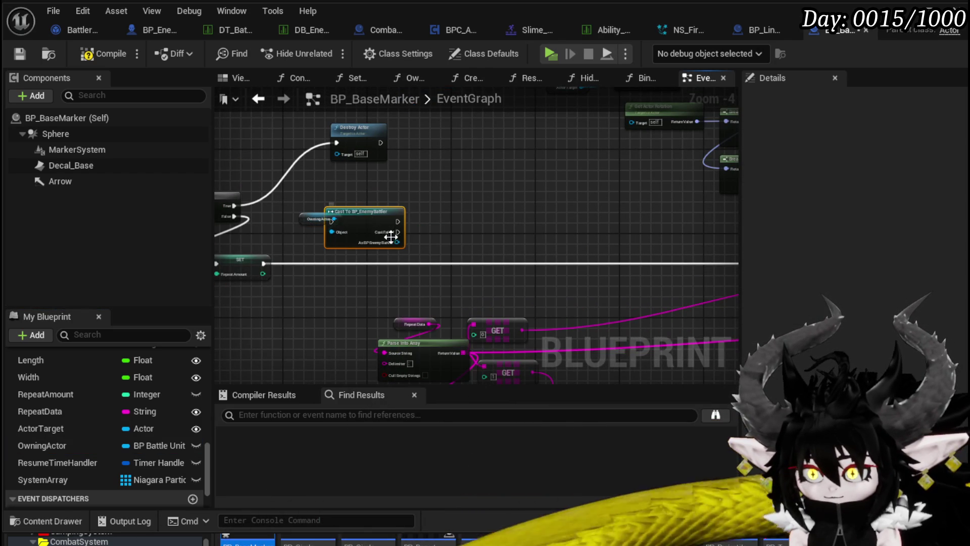
Search for an MC node from the cast output, cancel, and compile the blueprint
drag(429, 242, 481, 232)
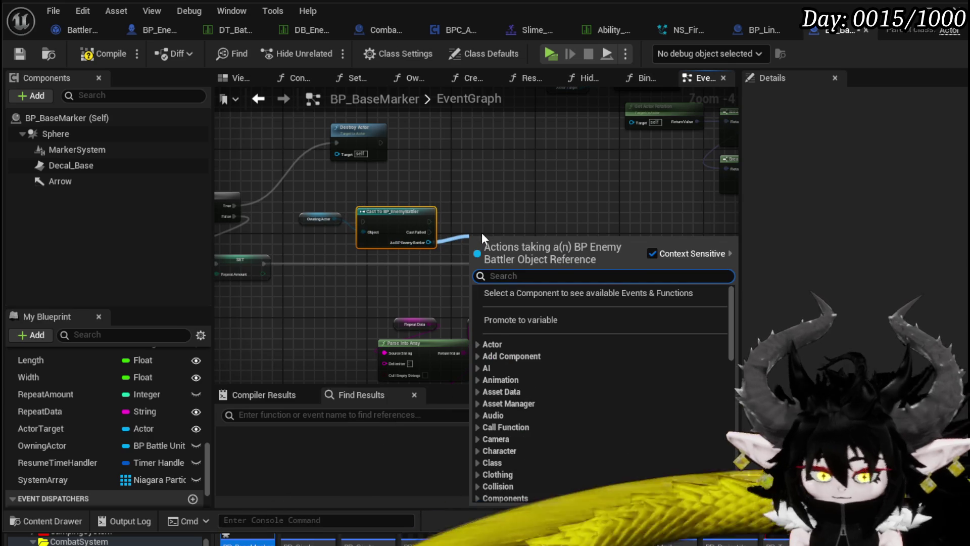
text(MC)
click(474, 198)
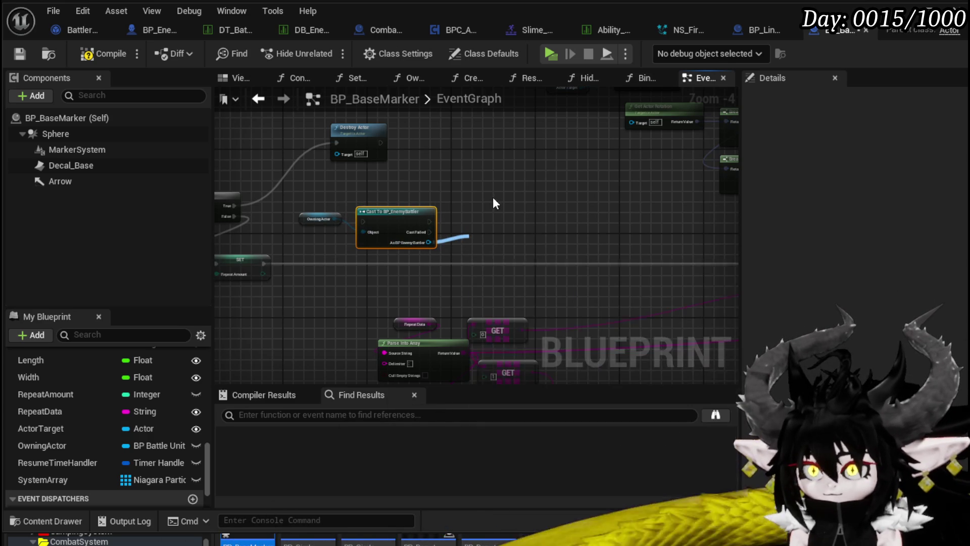
click(115, 61)
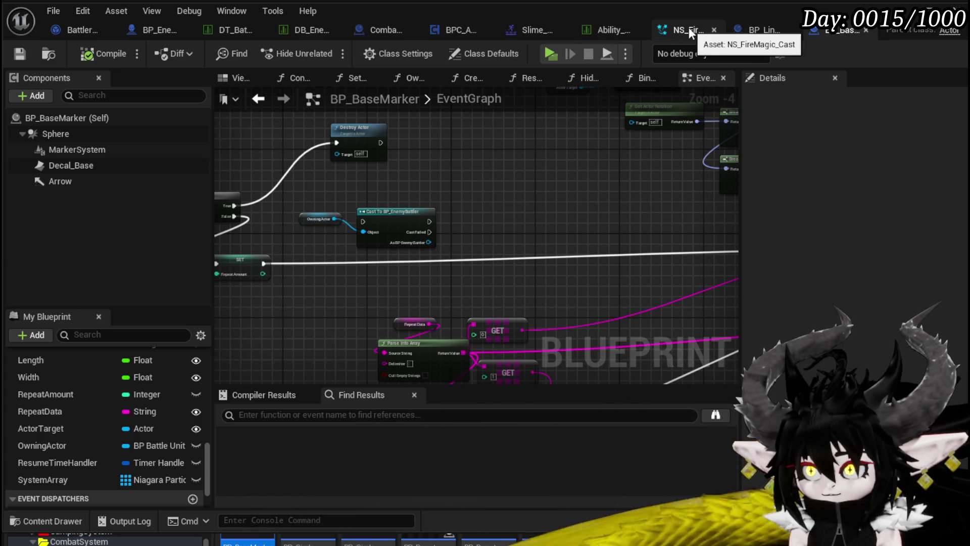
In BP_EnemyBattler, zoom out and bring MC_Montage and Play Montage into view
click(153, 30)
scroll(310, 192, up, 5)
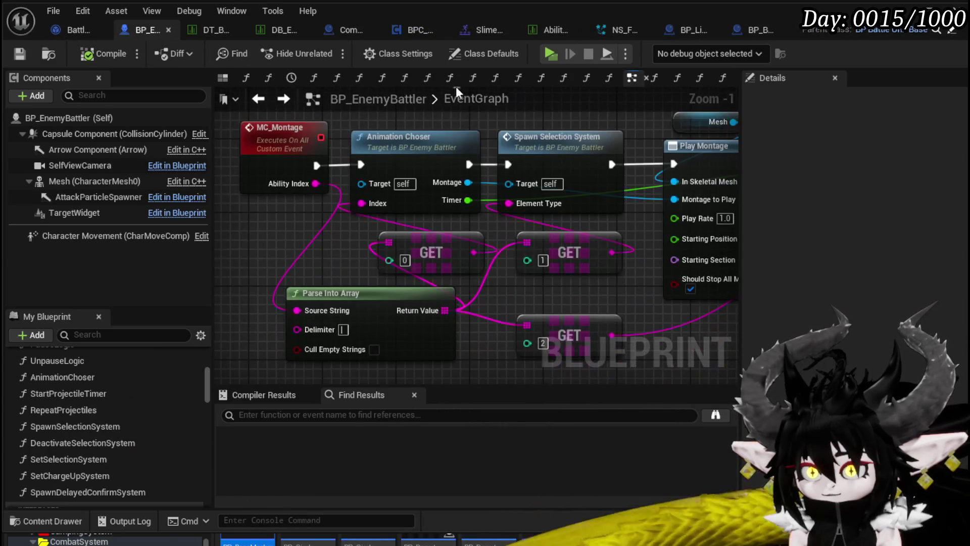
click(313, 132)
mouse_move(313, 132)
mouse_down()
mouse_move(326, 201)
mouse_move(290, 150)
mouse_up()
drag(417, 261, 337, 236)
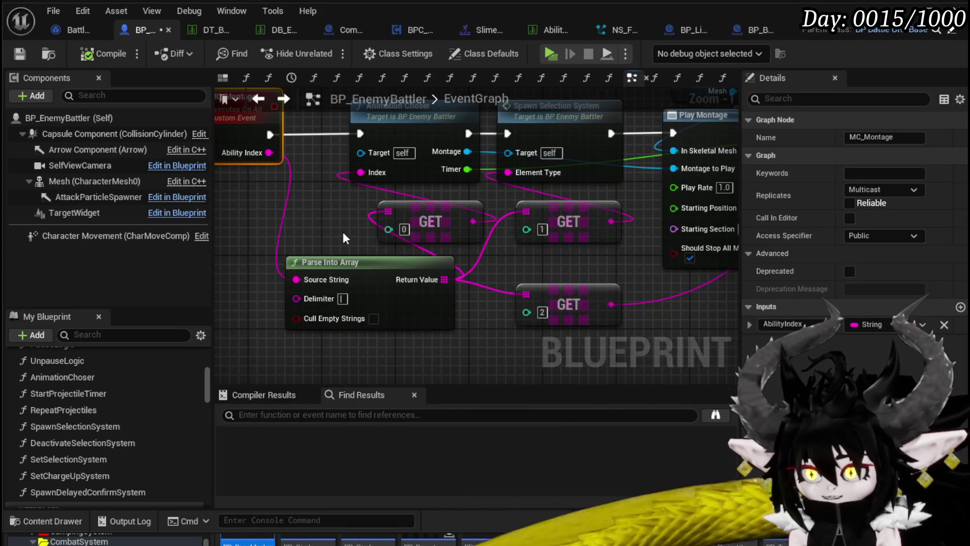
scroll(425, 232, down, 1)
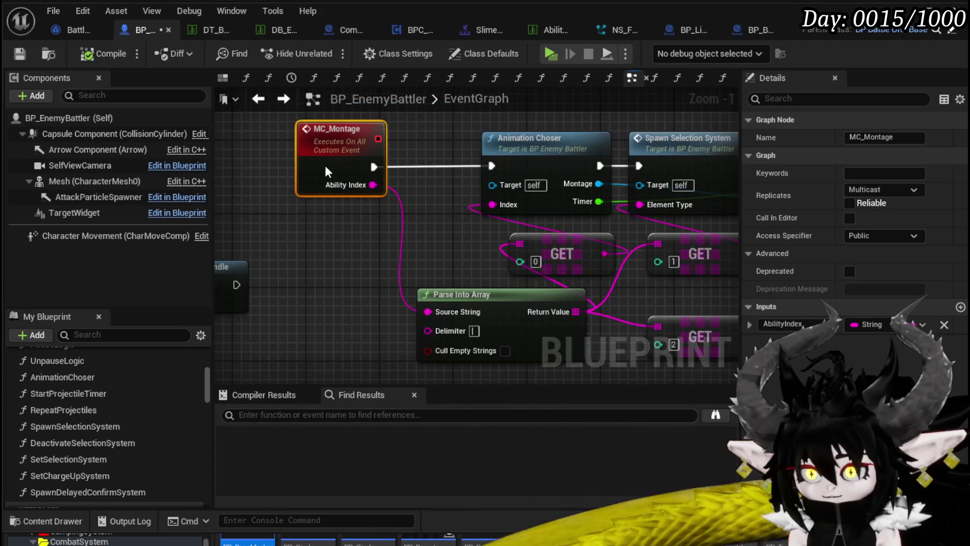
scroll(423, 226, down, 1)
drag(424, 225, 328, 238)
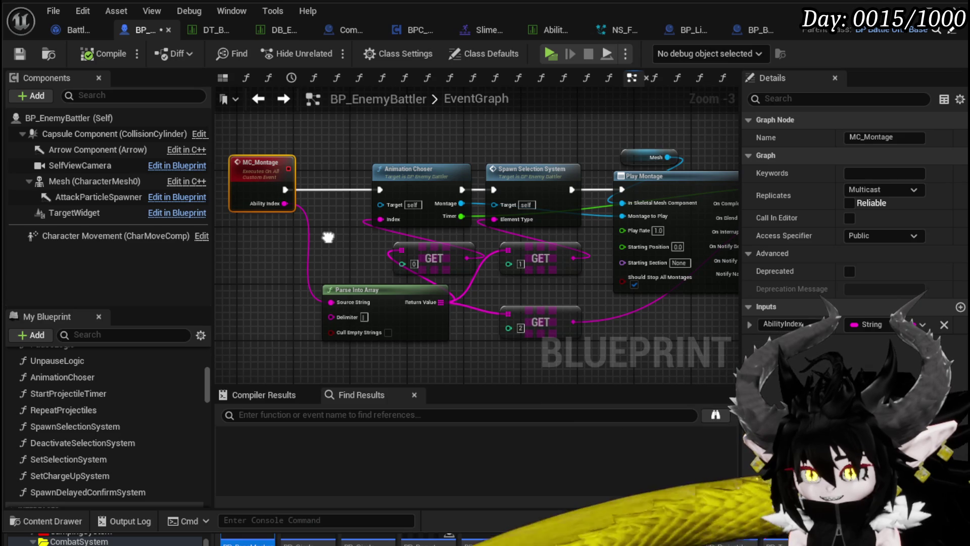
drag(328, 238, 367, 240)
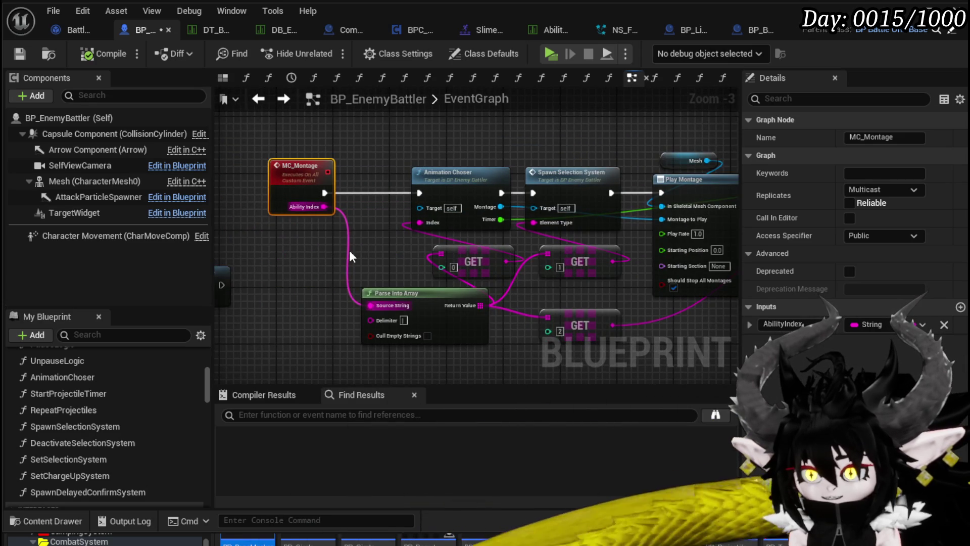
scroll(350, 250, down, 2)
drag(303, 195, 488, 226)
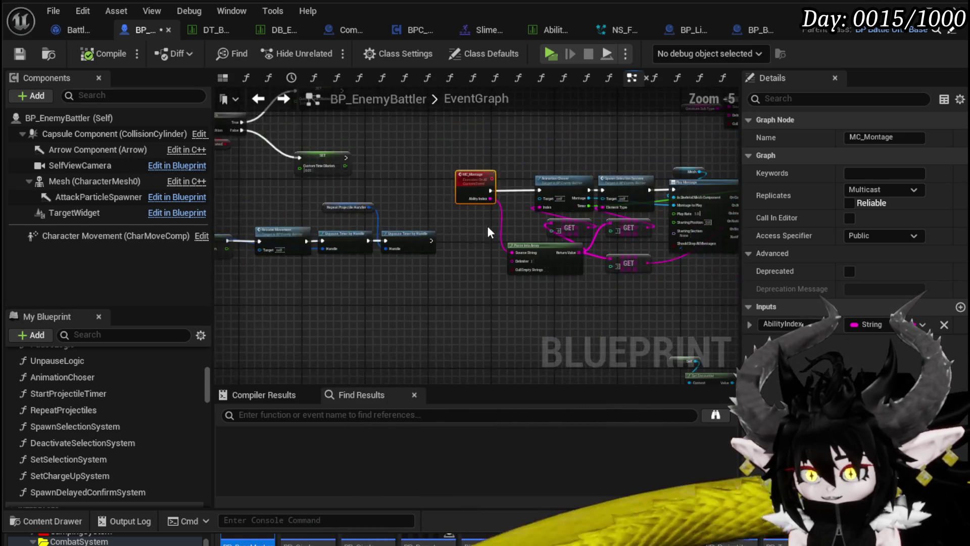
scroll(488, 225, down, 2)
Box-select the nodes left of MC_Montage and move them and MC_Montage leftward
drag(332, 285, 356, 289)
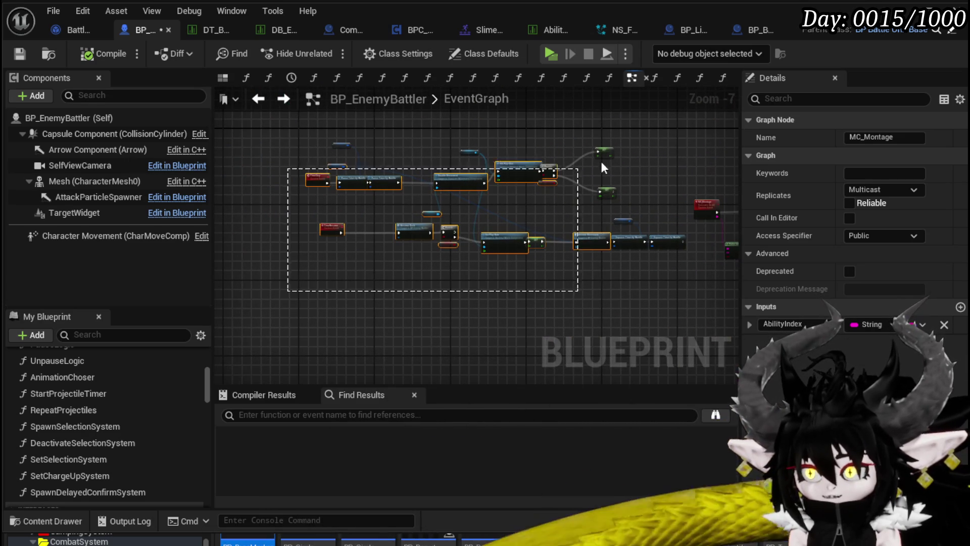
drag(666, 125, 666, 126)
drag(655, 226, 638, 152)
scroll(396, 195, up, 2)
scroll(447, 196, up, 1)
mouse_move(448, 196)
mouse_down()
mouse_move(342, 196)
mouse_move(348, 237)
mouse_move(570, 235)
mouse_up()
scroll(408, 245, up, 1)
Rename the MC_Montage custom event to AbilityMontage, then save and compile BP_EnemyBattler
scroll(354, 184, up, 1)
click(355, 238)
click(20, 54)
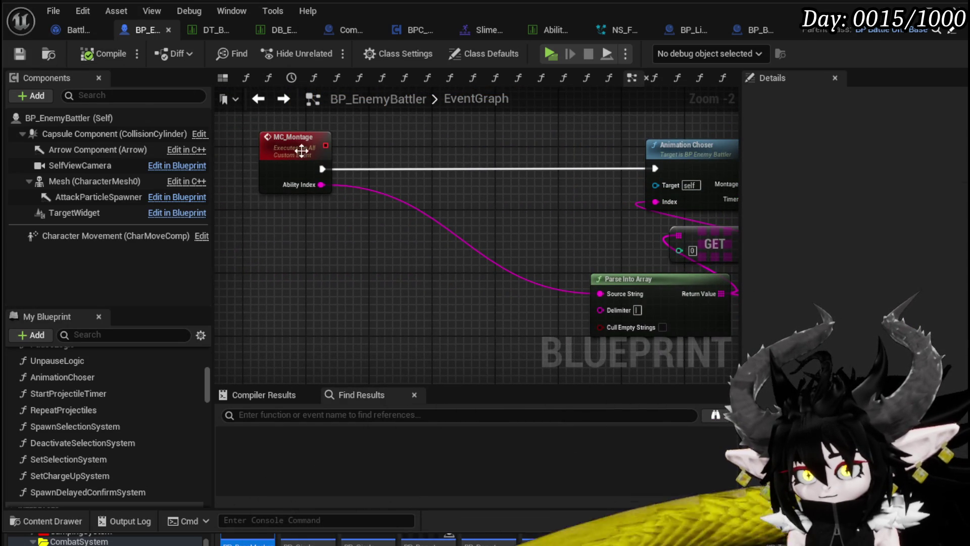
right_click(292, 138)
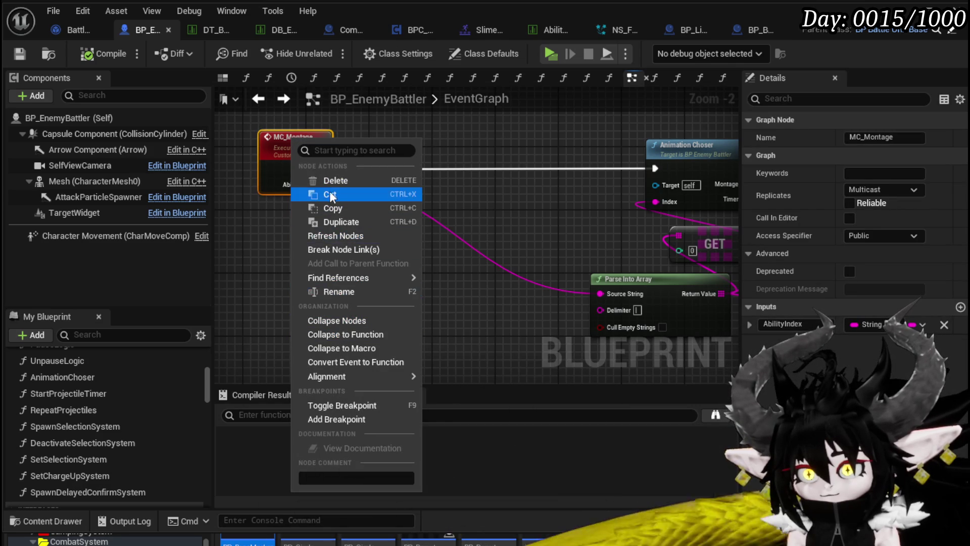
click(869, 137)
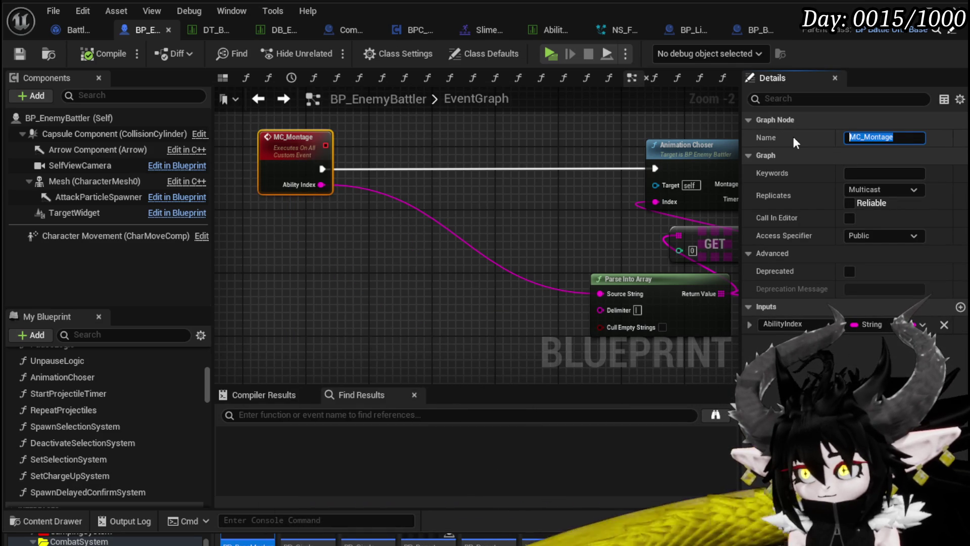
text(Ability)
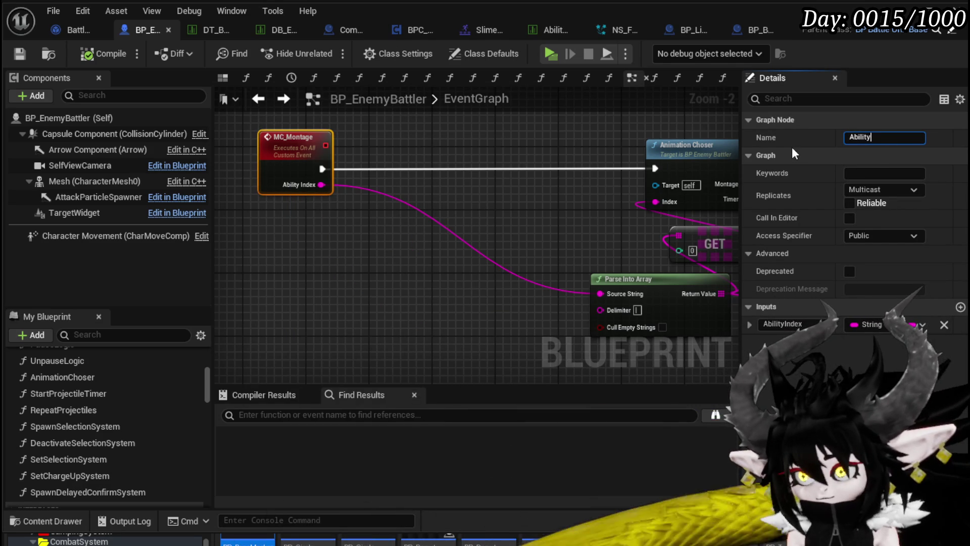
text(Montage)
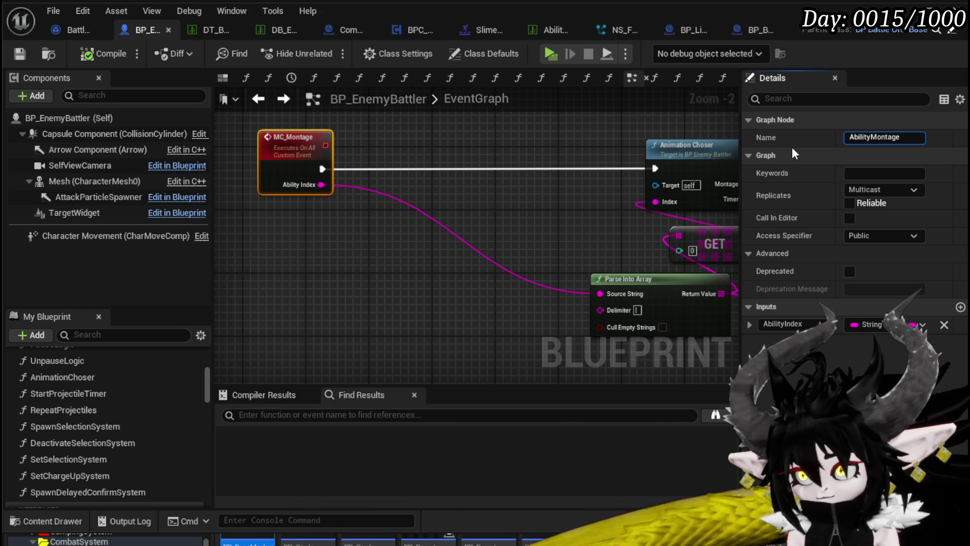
key(Return)
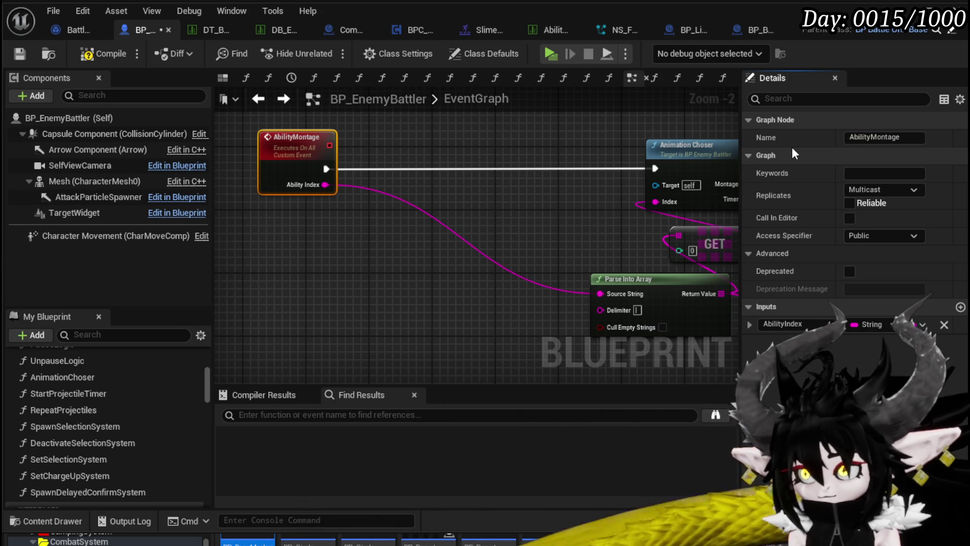
click(18, 52)
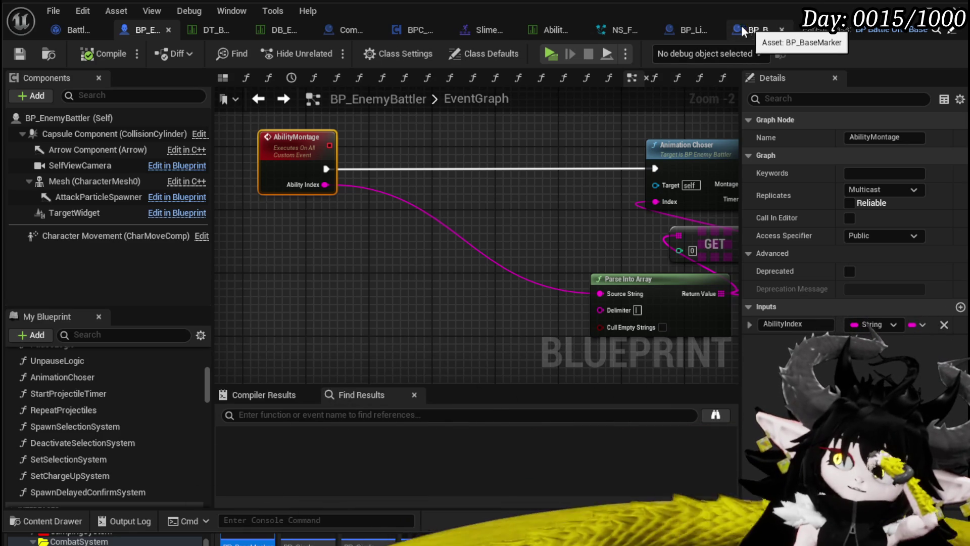
click(760, 27)
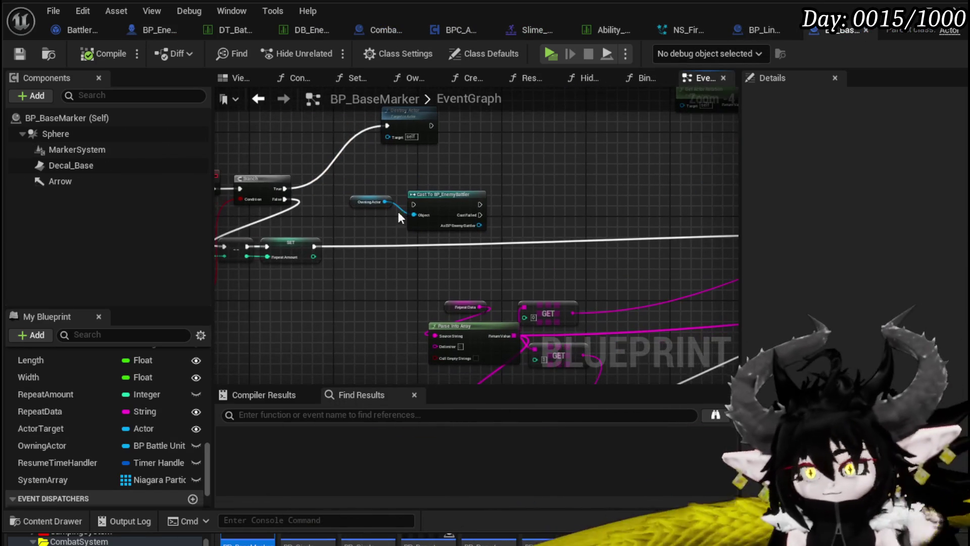
Call Ability Montage from the cast's As BP Enemy Battler pin, then open that event
drag(479, 225, 570, 201)
text(Ability)
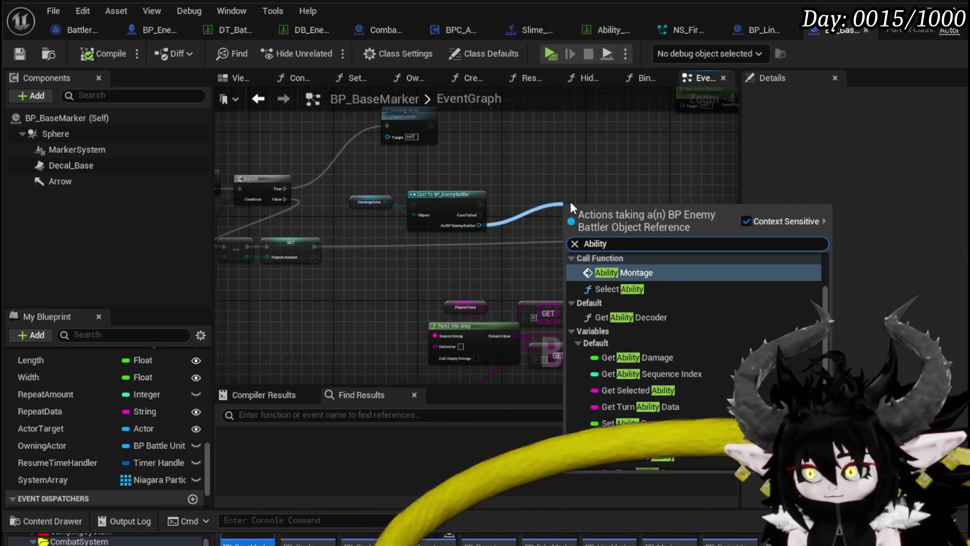
key(Return)
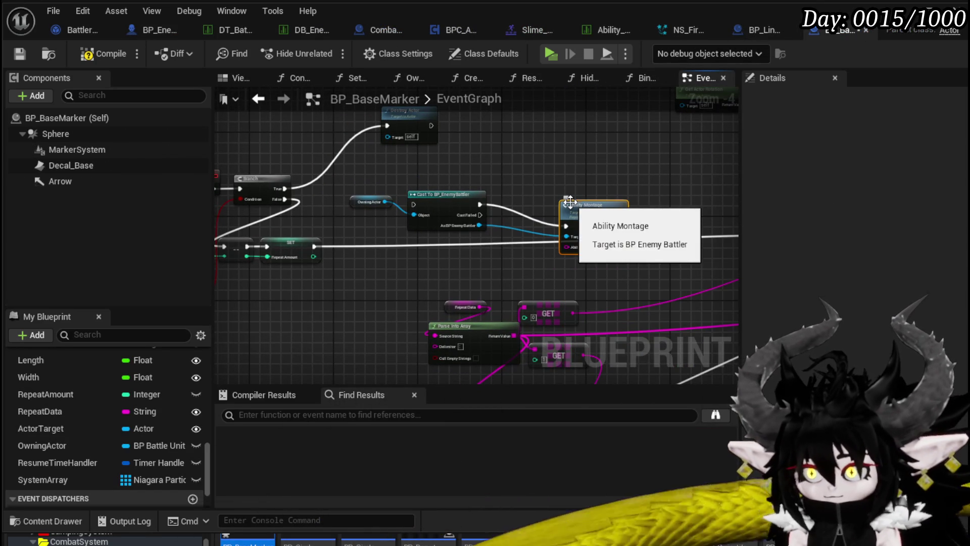
mouse_move(312, 246)
mouse_down()
mouse_move(420, 213)
mouse_move(419, 203)
mouse_move(347, 190)
mouse_up()
mouse_move(409, 206)
mouse_down()
mouse_move(310, 202)
mouse_move(678, 247)
mouse_move(663, 237)
mouse_up()
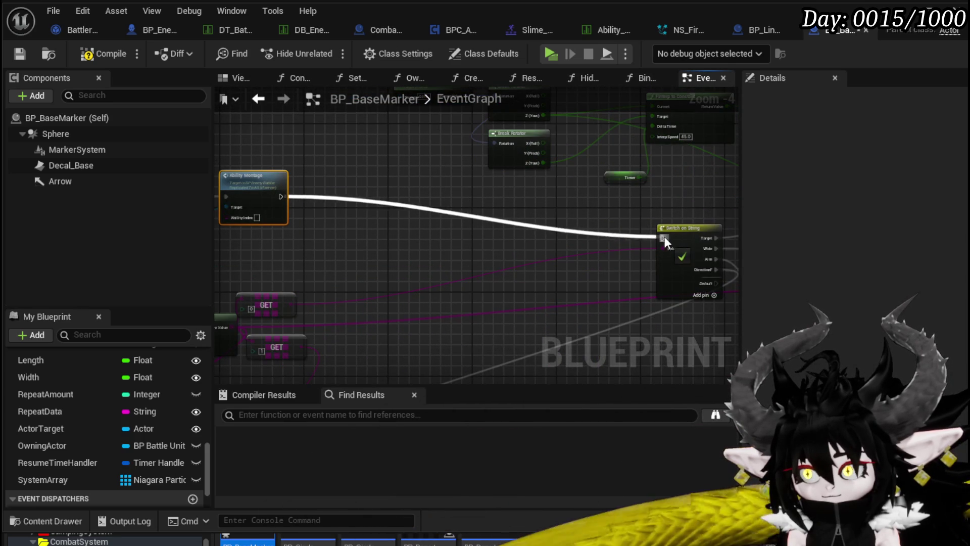
drag(278, 256, 353, 189)
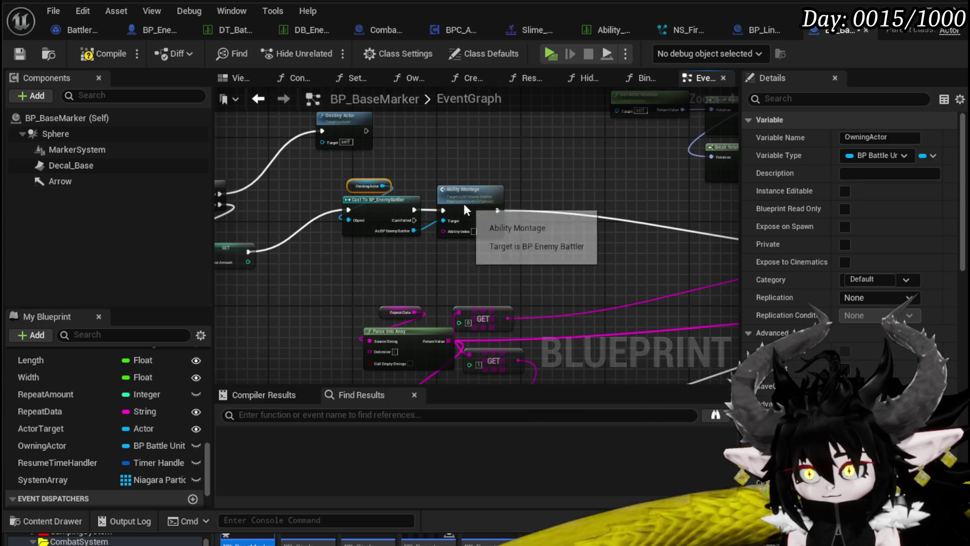
double_click(463, 204)
drag(375, 249, 414, 274)
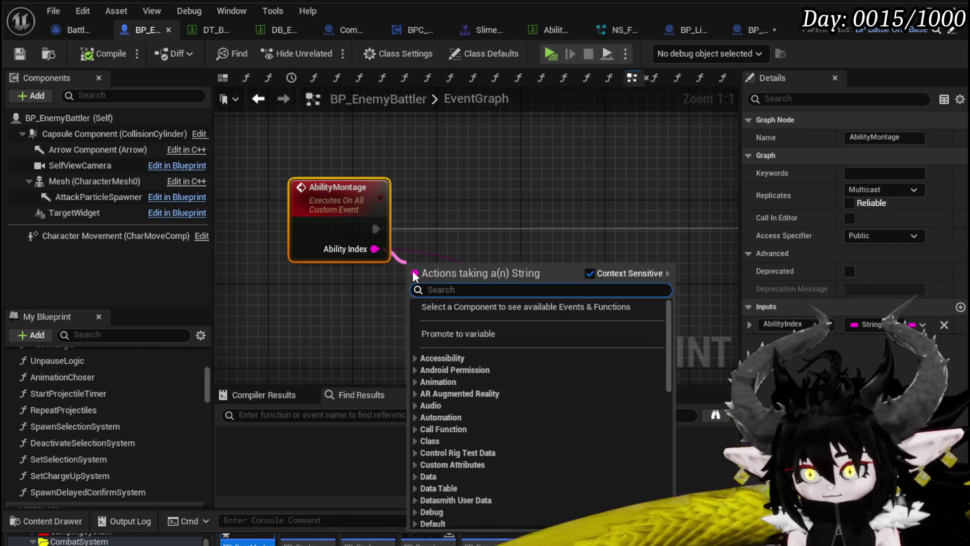
Add an Is Empty check on Ability Index driving a Branch in the AbilityMontage execution line
text(is emtp)
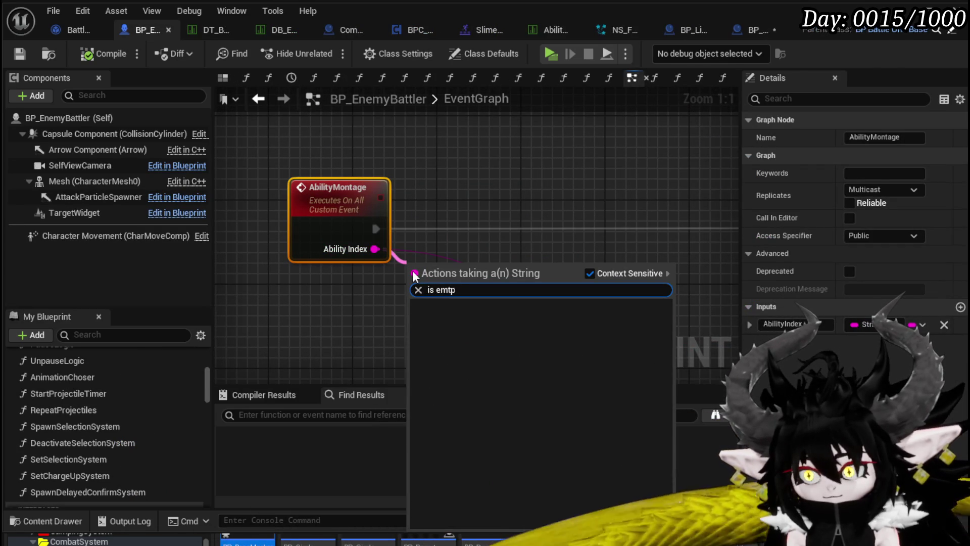
key(BackSpace)
key(BackSpace)
text(pt)
key(Return)
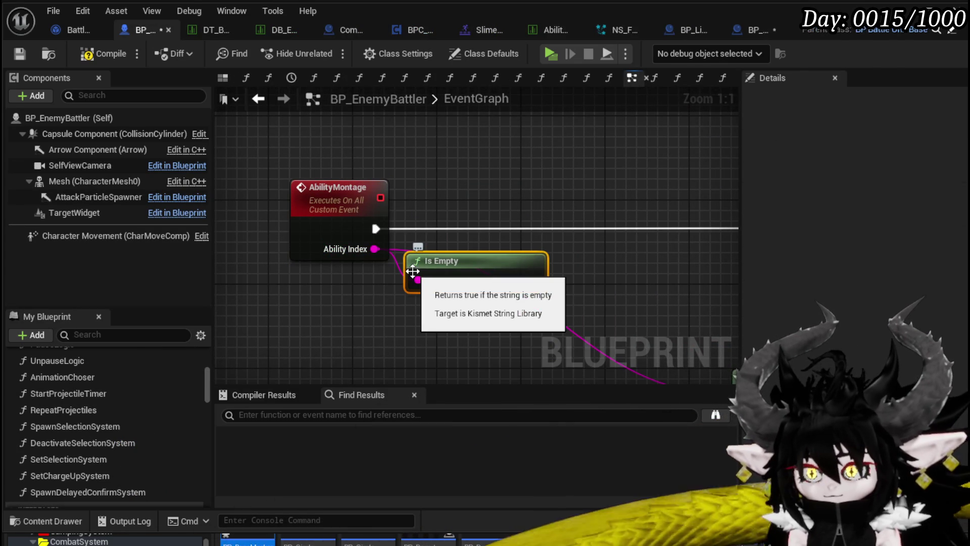
drag(412, 272, 246, 304)
key(b)
click(397, 235)
drag(444, 266, 525, 230)
scroll(429, 220, down, 2)
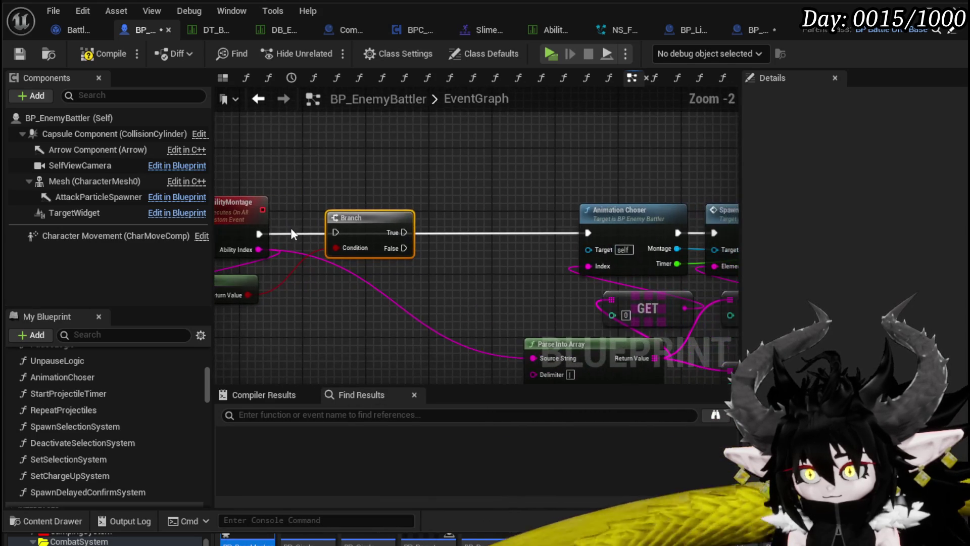
mouse_move(257, 234)
mouse_down()
mouse_move(625, 238)
mouse_move(589, 233)
mouse_up()
drag(345, 254, 345, 247)
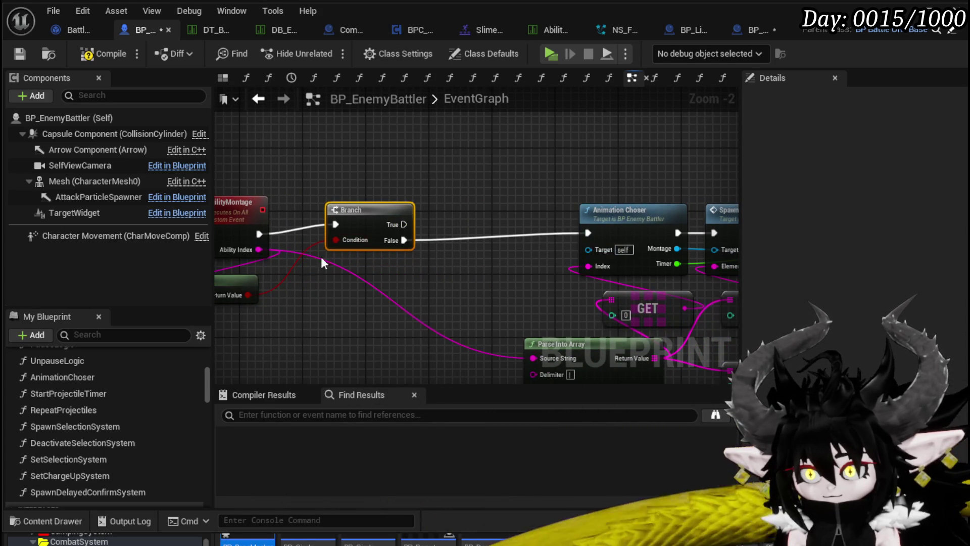
drag(265, 250, 274, 200)
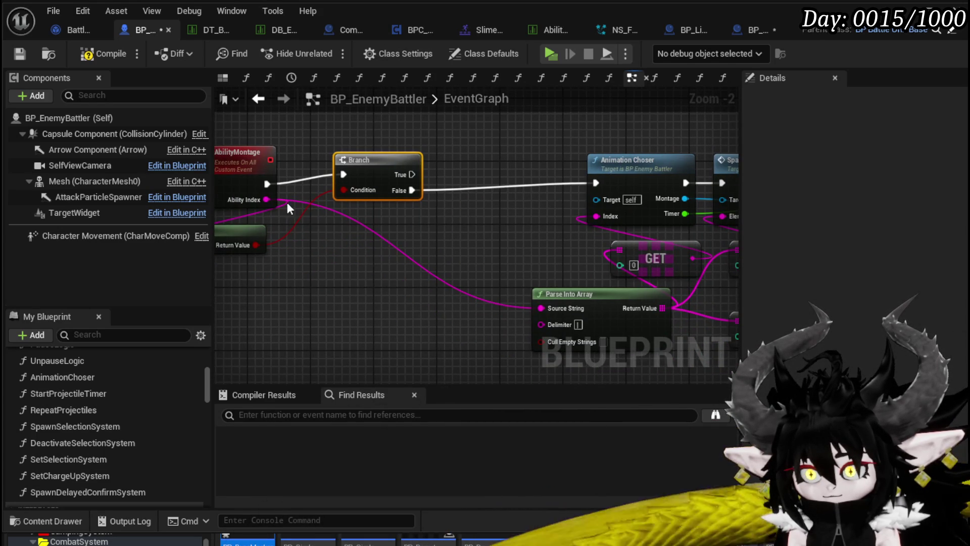
Promote Ability Index to variable AbilityMontageData, set from Branch False into Animation Choser
right_click(267, 200)
key(Escape)
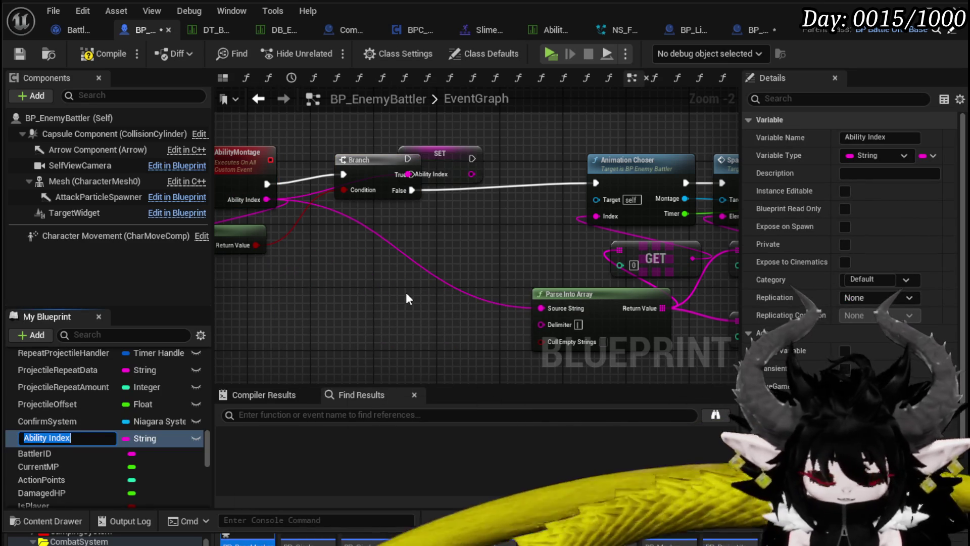
text(Ability)
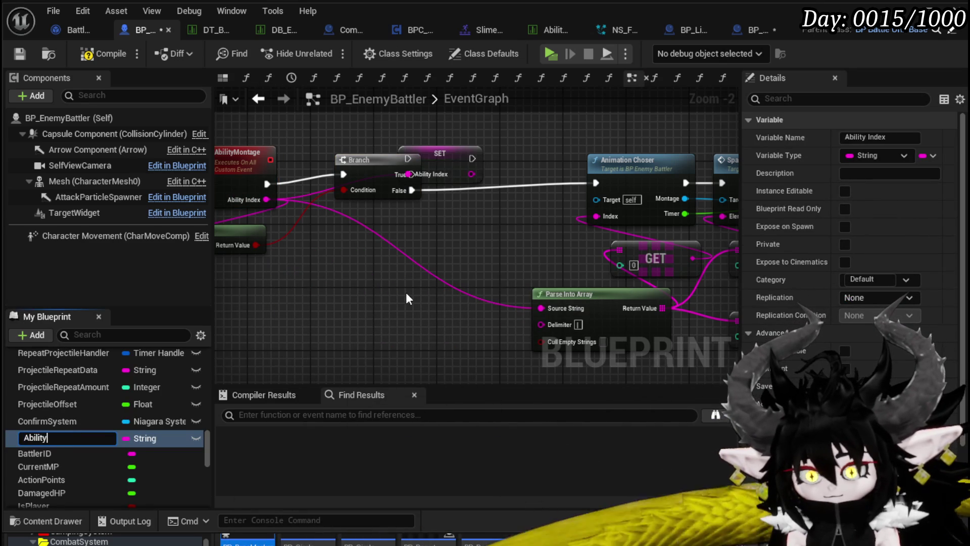
text(Montage)
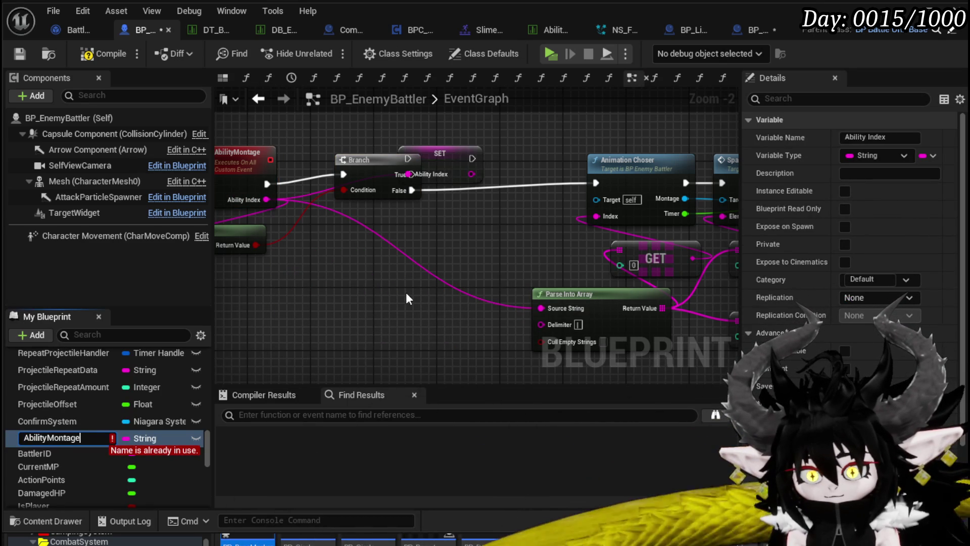
text(Data)
key(Return)
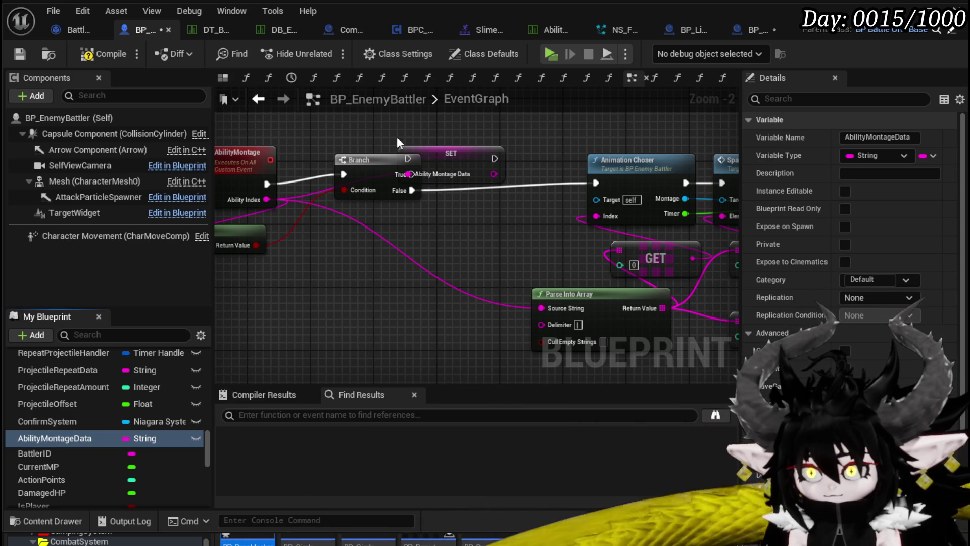
mouse_move(453, 148)
mouse_down()
mouse_move(496, 226)
mouse_move(506, 194)
mouse_up()
drag(412, 190, 447, 190)
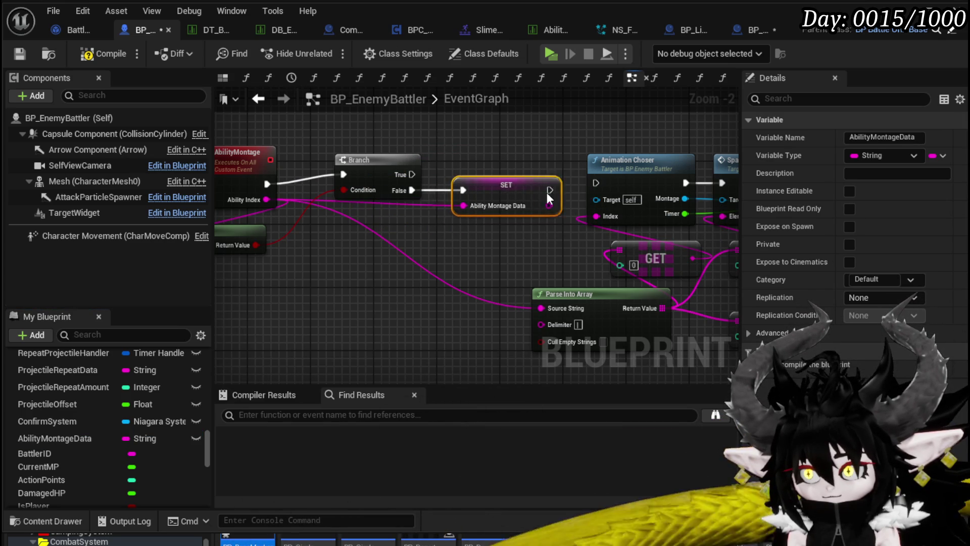
drag(534, 190, 596, 183)
scroll(578, 219, down, 1)
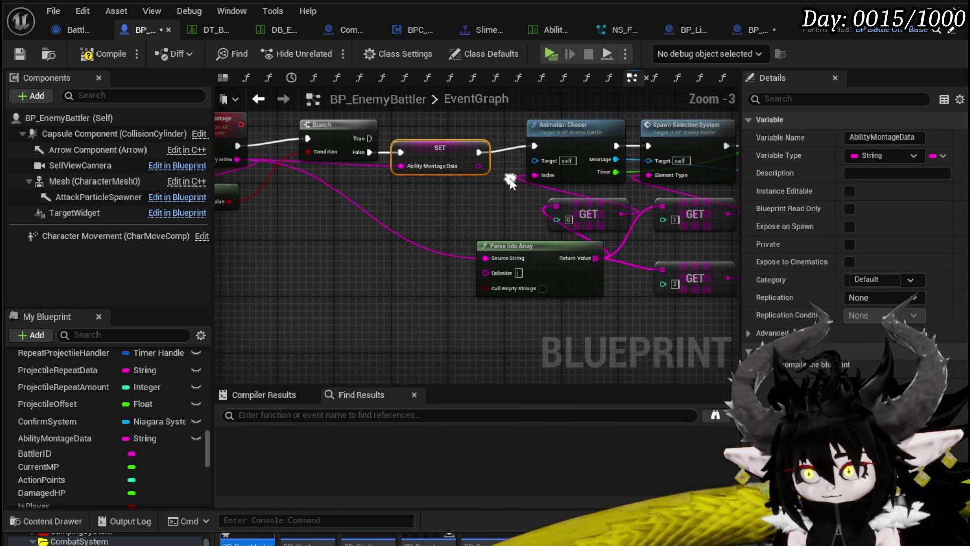
drag(431, 146, 438, 146)
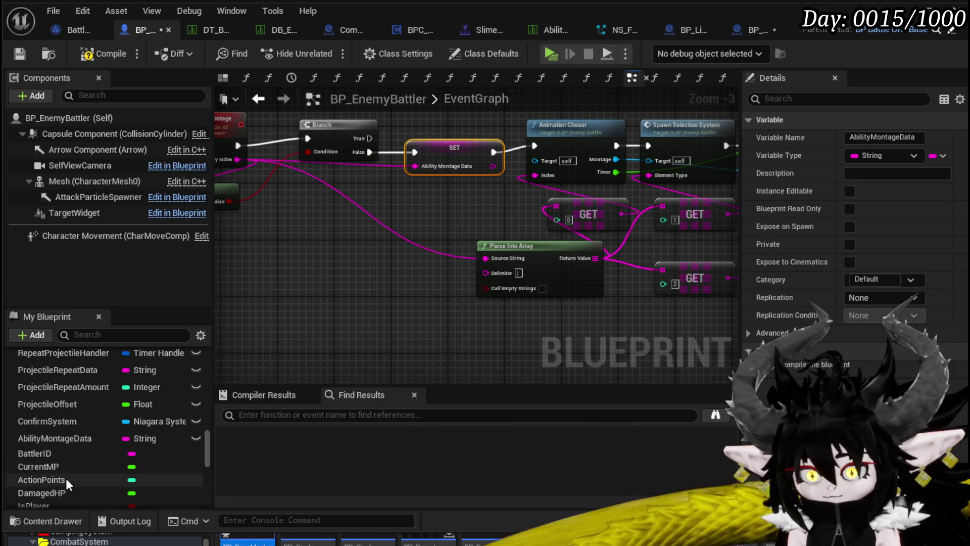
Feed an AbilityMontageData getter into Parse Into Array, wire Branch True to Animation Choser, and compile
drag(71, 436, 484, 302)
drag(484, 261, 483, 260)
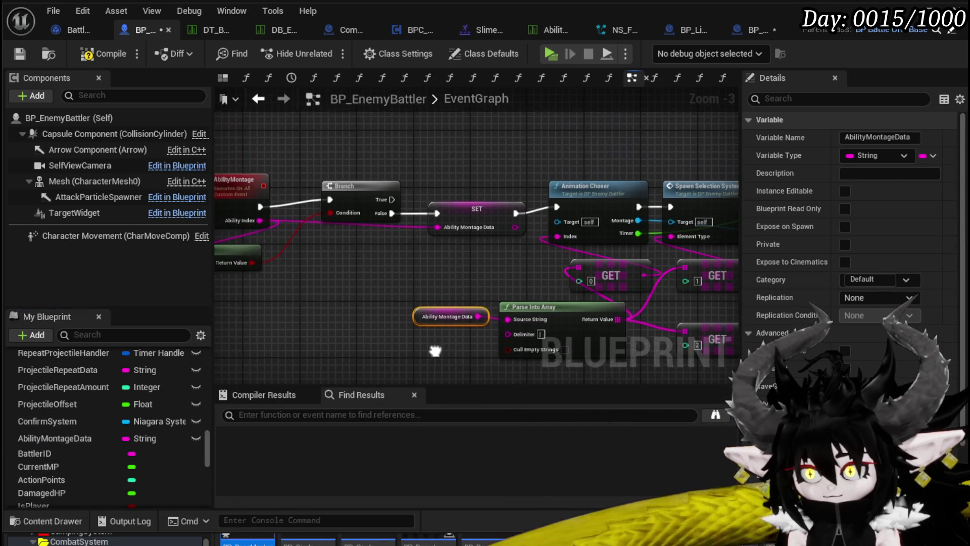
drag(335, 191, 500, 198)
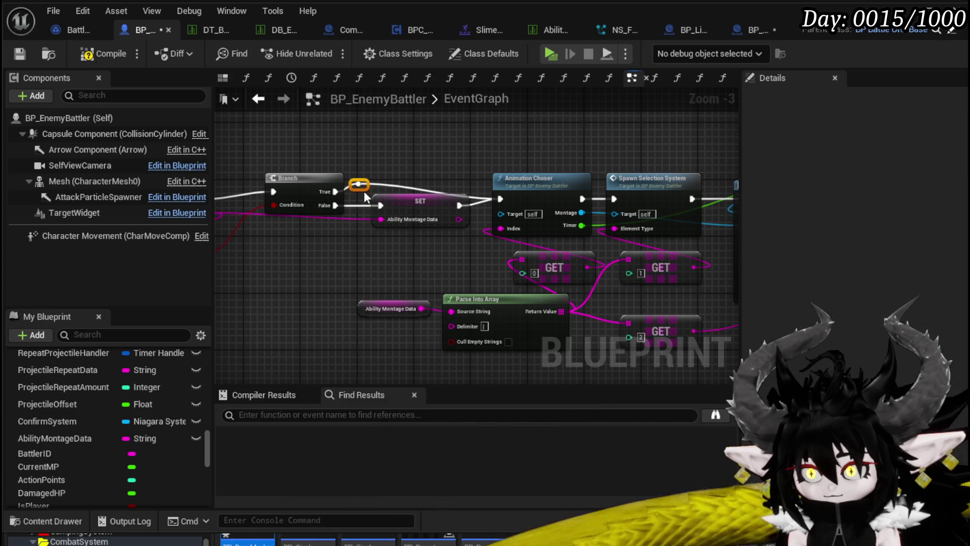
double_click(472, 191)
scroll(477, 199, down, 2)
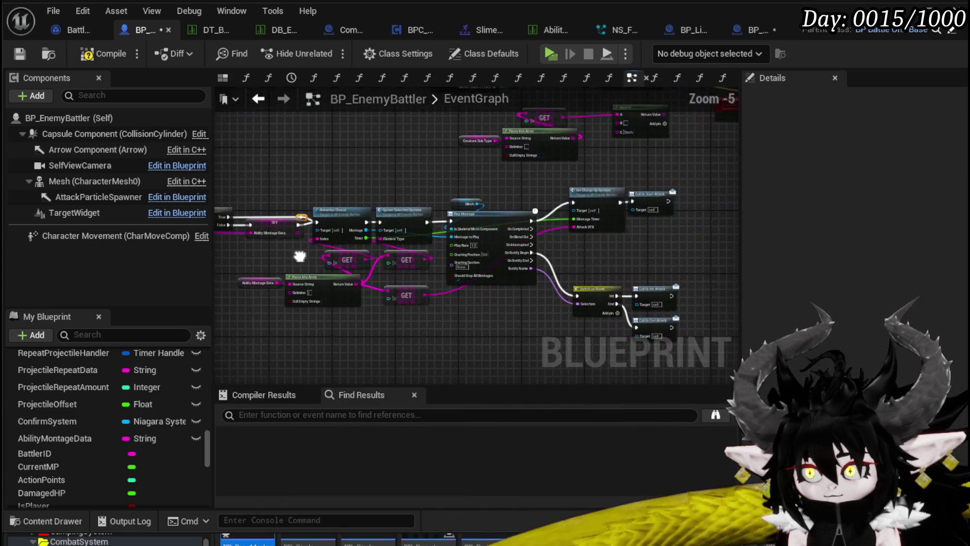
scroll(312, 261, up, 2)
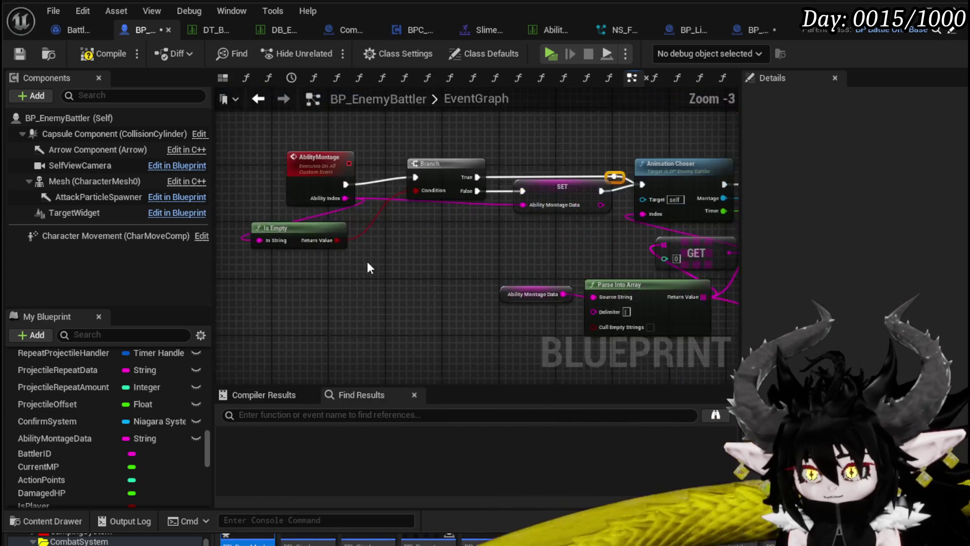
click(320, 195)
click(101, 53)
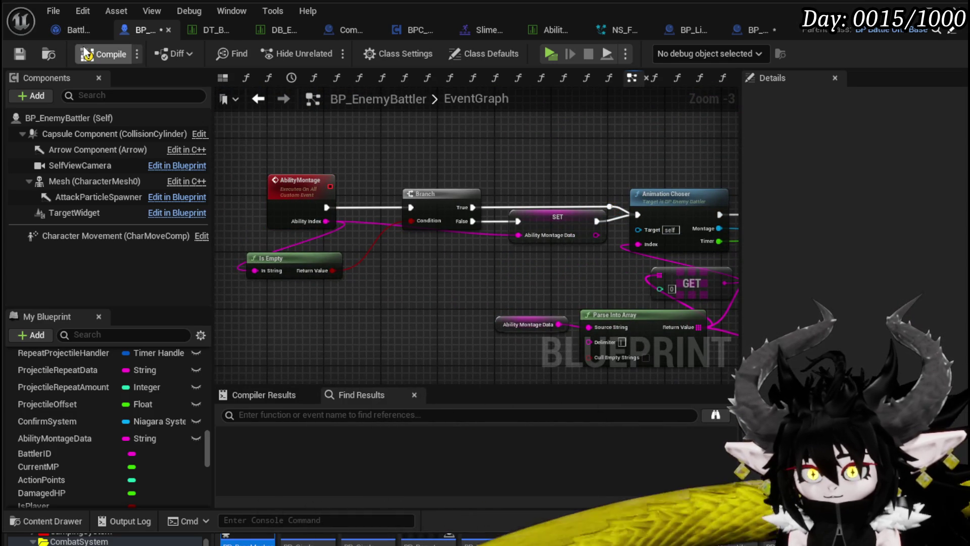
Save BP_EnemyBattler and the modified BP_BaseMarker
key(ctrl+s)
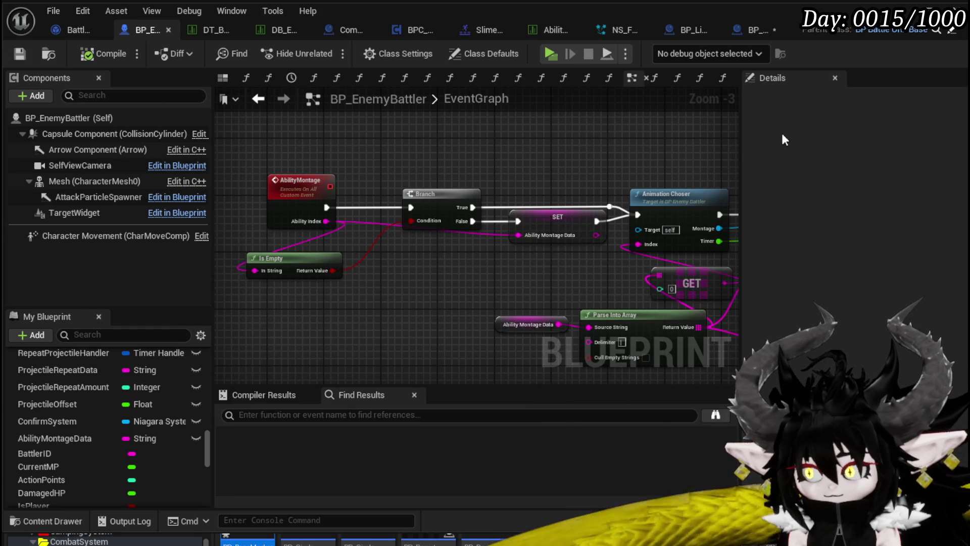
key(ctrl+shift+s)
click(712, 490)
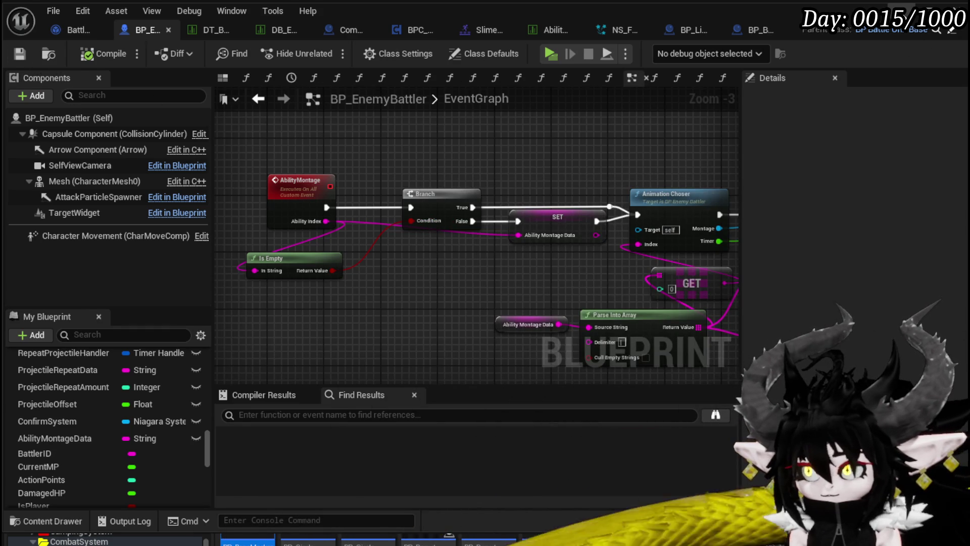
Play-test the level and fight the fire slime until the editor crashes
click(924, 7)
key(alt+p)
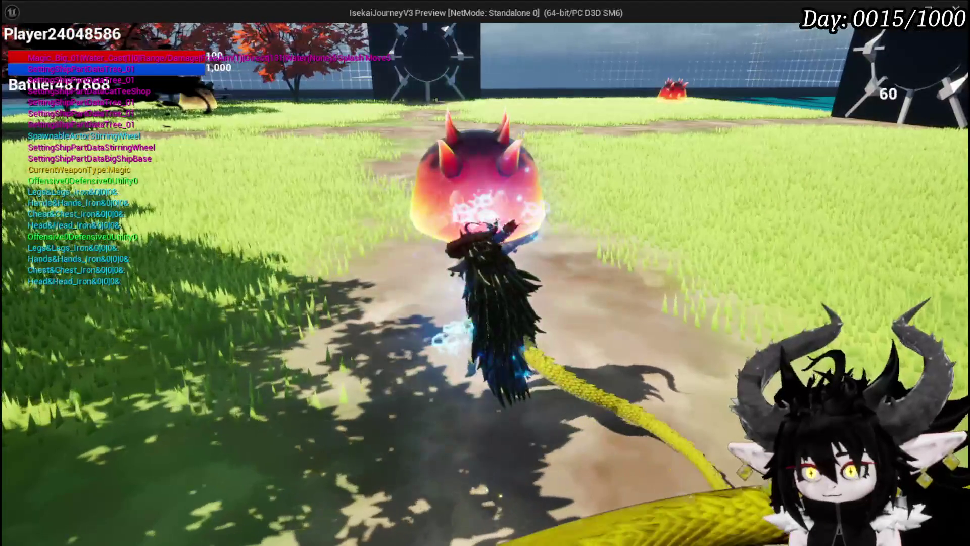
key(w)
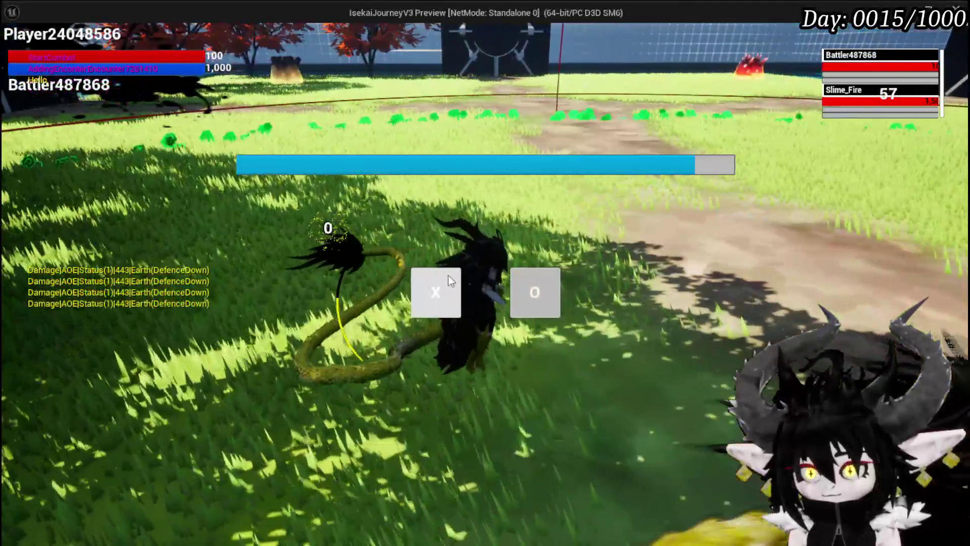
click(449, 278)
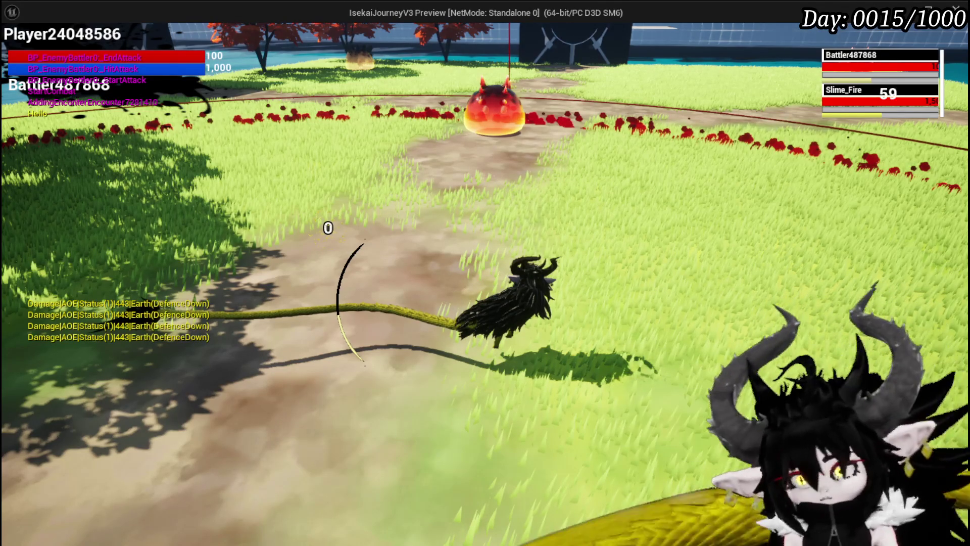
key(Escape)
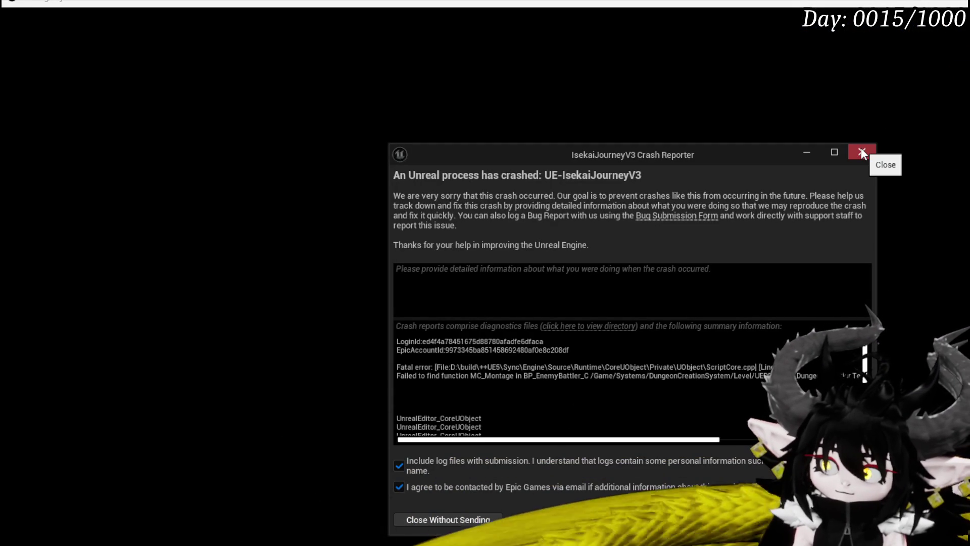
Close the crash report and, in the relaunched editor, bring up the recent levels list
click(862, 153)
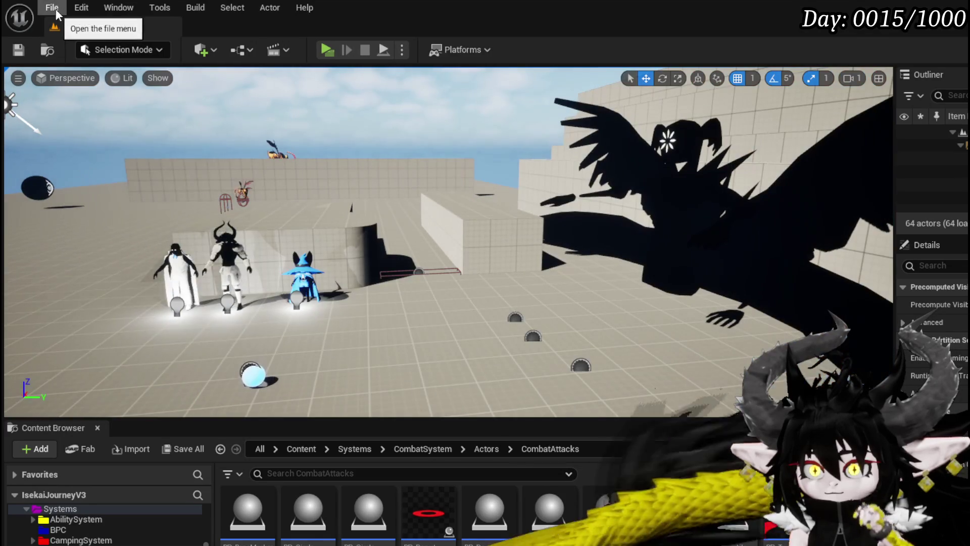
click(56, 8)
Reload L_DungeonCreationTest from Recent Levels and bring the marker's Ability Montage call into view
mouse_move(105, 101)
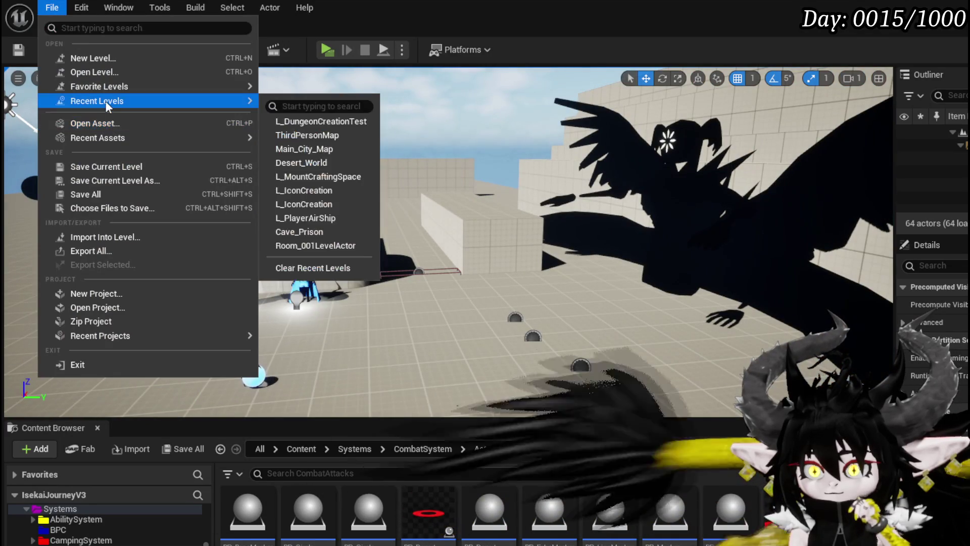
click(324, 121)
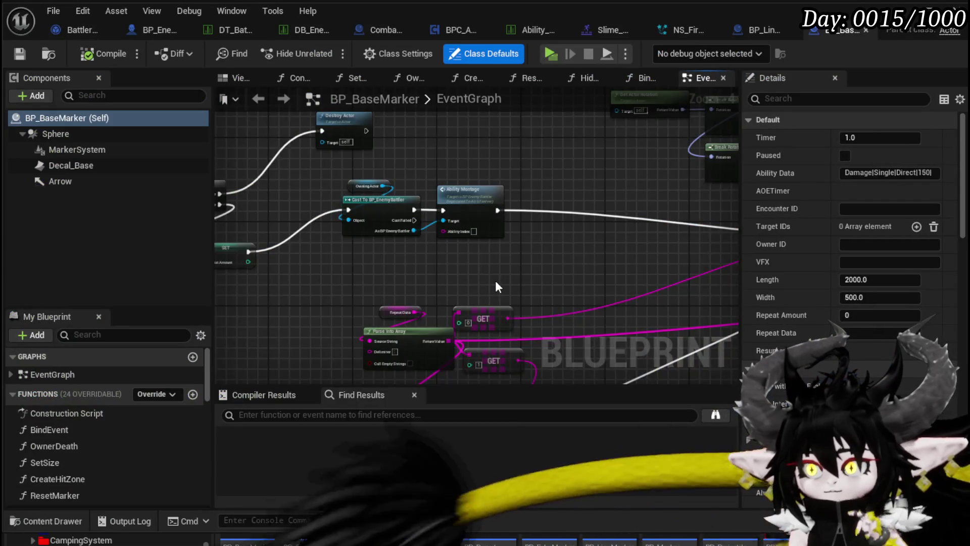
drag(495, 281, 462, 258)
Find the Cast To BP_EnemyBattler and Ability Montage nodes, then jump to the AbilityMontage event definition
scroll(465, 250, up, 2)
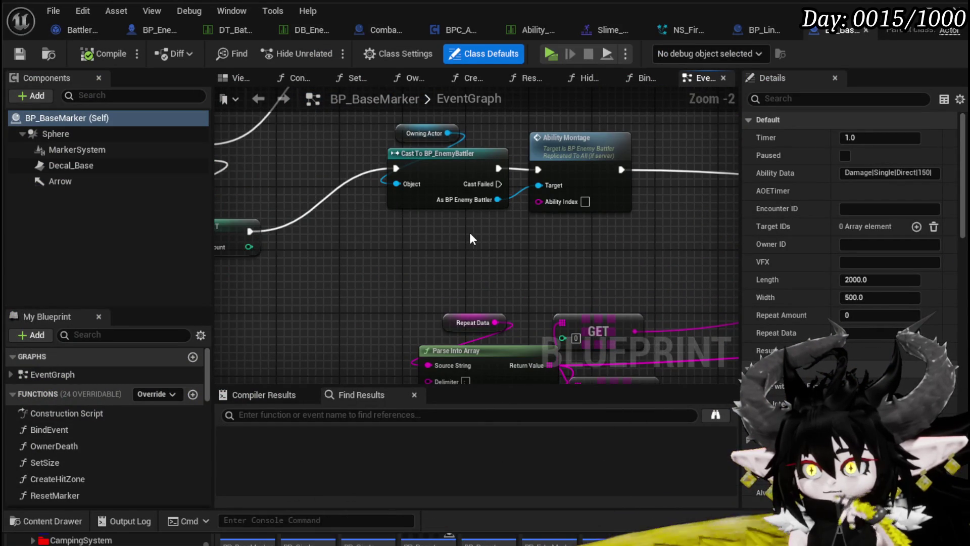
scroll(381, 239, down, 2)
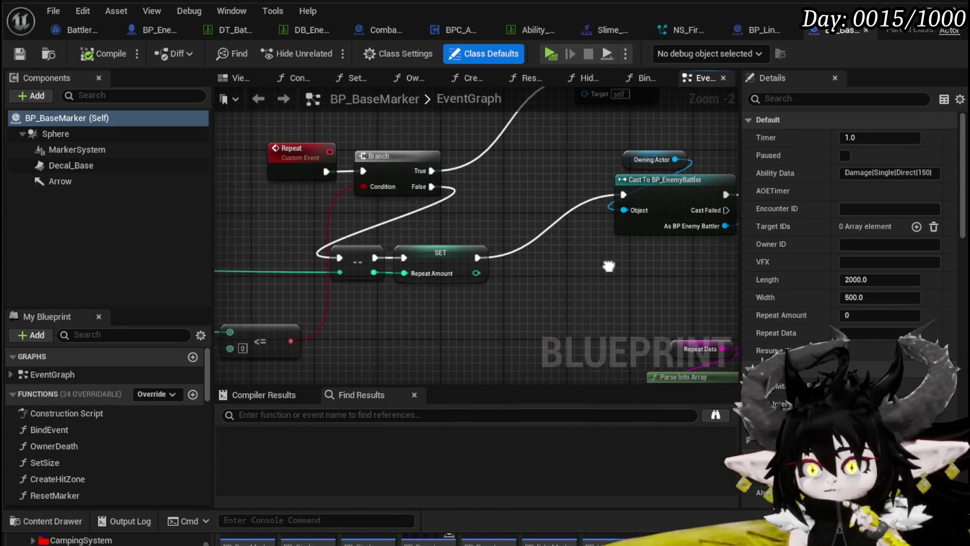
scroll(366, 281, up, 2)
mouse_move(366, 284)
mouse_down()
mouse_move(583, 159)
mouse_move(423, 156)
mouse_move(388, 196)
mouse_move(389, 174)
mouse_move(574, 193)
mouse_up()
scroll(423, 156, down, 2)
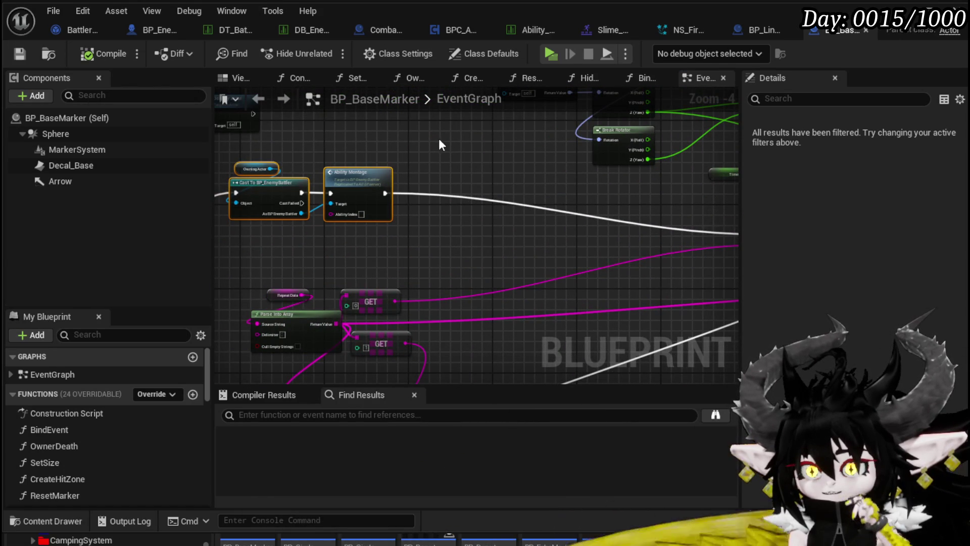
click(405, 156)
mouse_move(406, 156)
mouse_down()
mouse_move(520, 158)
mouse_move(714, 190)
mouse_move(465, 201)
mouse_up()
mouse_move(292, 185)
mouse_down()
mouse_move(346, 201)
mouse_move(571, 230)
mouse_up()
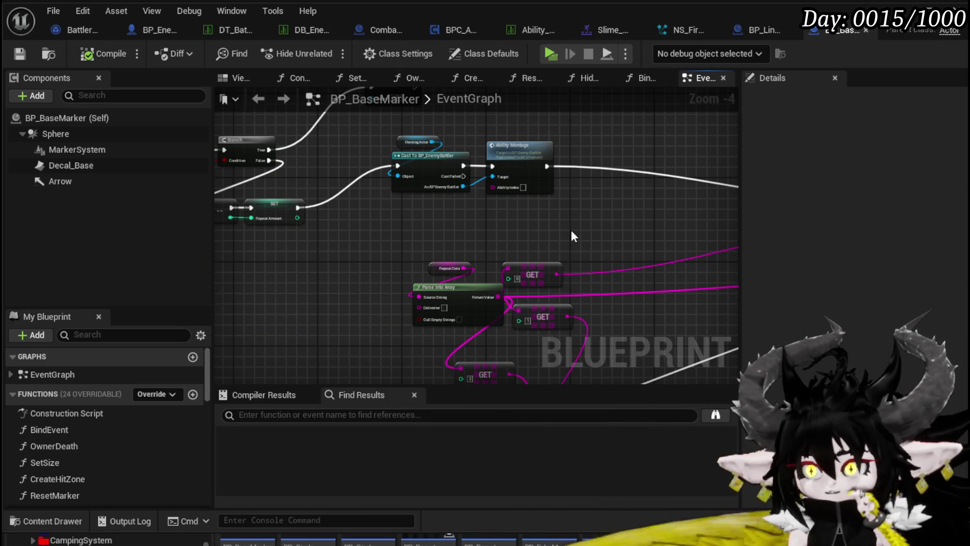
double_click(541, 174)
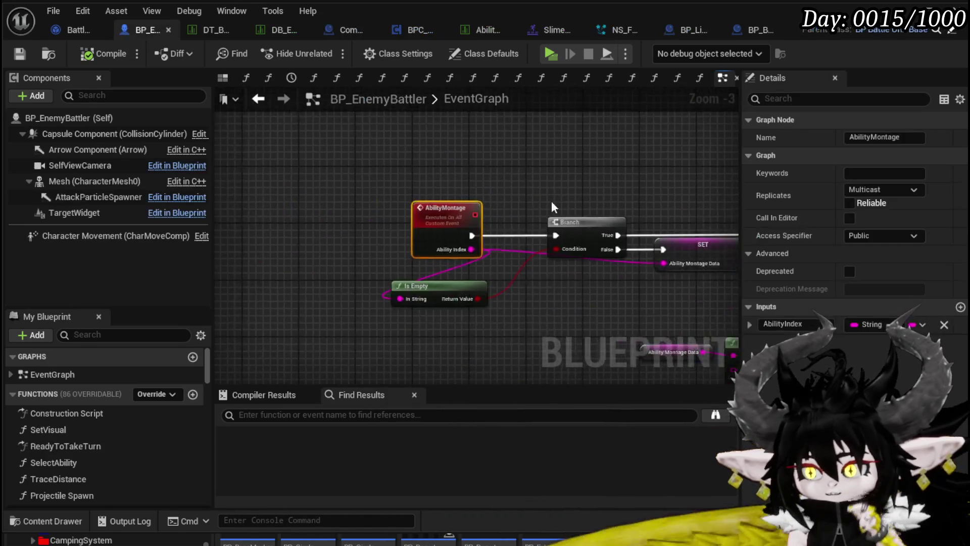
Nudge Call On Start Attack up-right in BP_EnemyBattler's Play Montage chain
scroll(565, 201, down, 2)
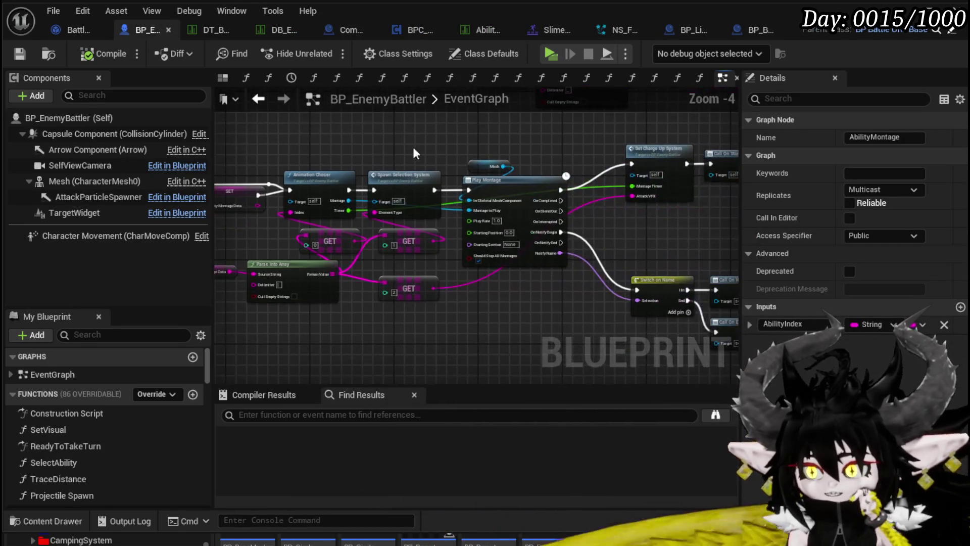
drag(434, 151, 248, 135)
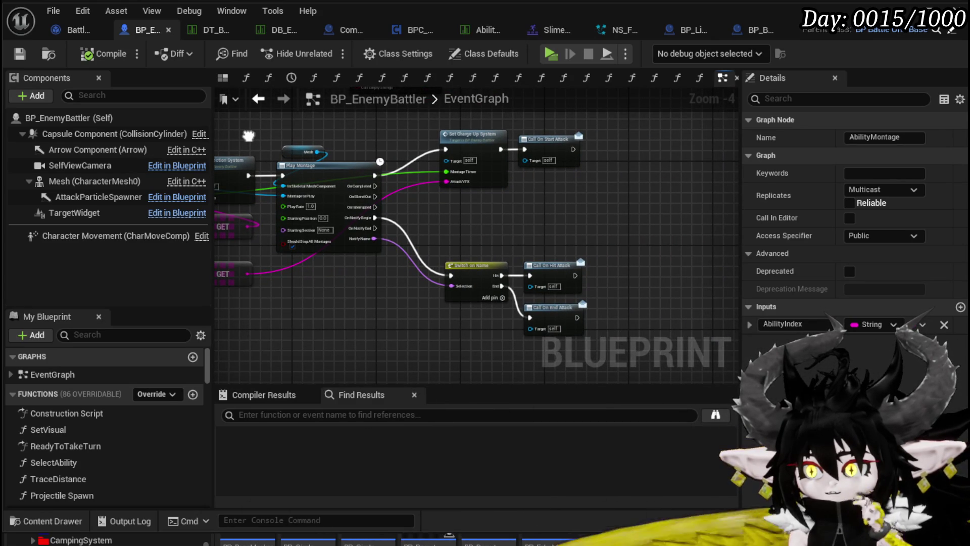
drag(549, 147, 553, 141)
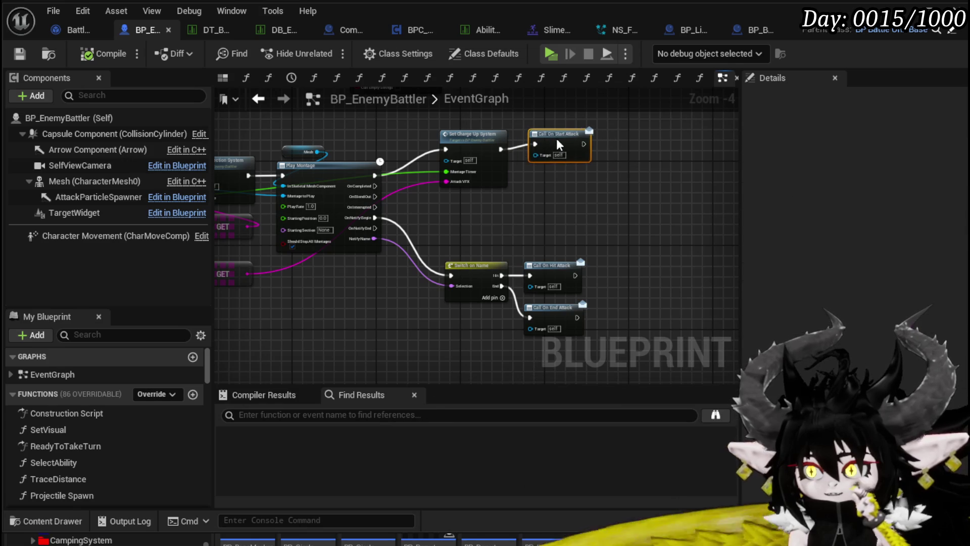
drag(564, 202, 514, 177)
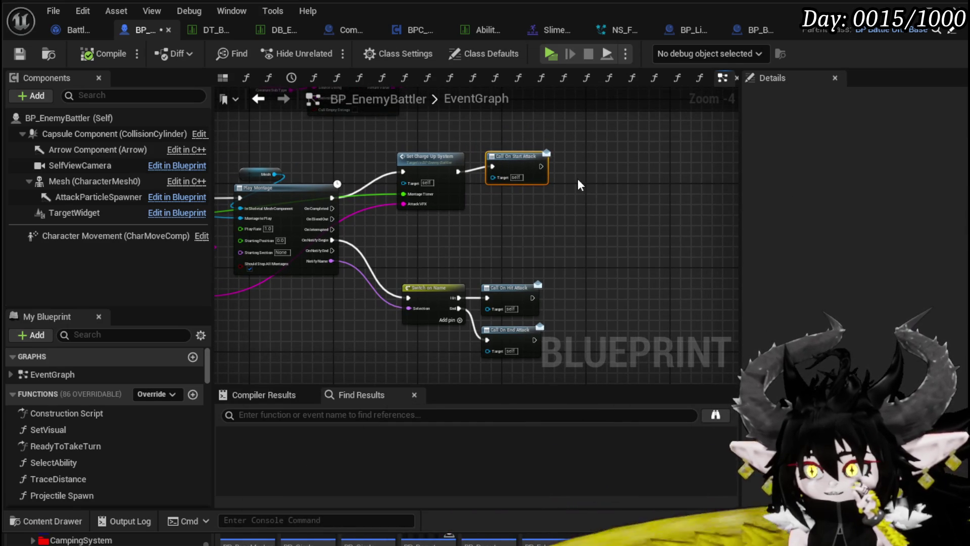
Look over the BattlerAI_Object ExecuteAction graph
click(552, 211)
drag(552, 211, 596, 214)
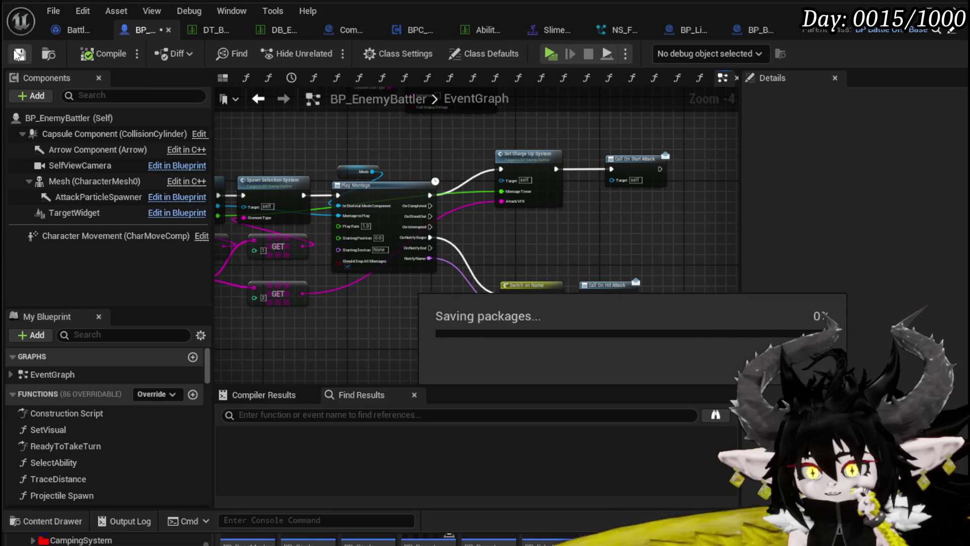
click(59, 32)
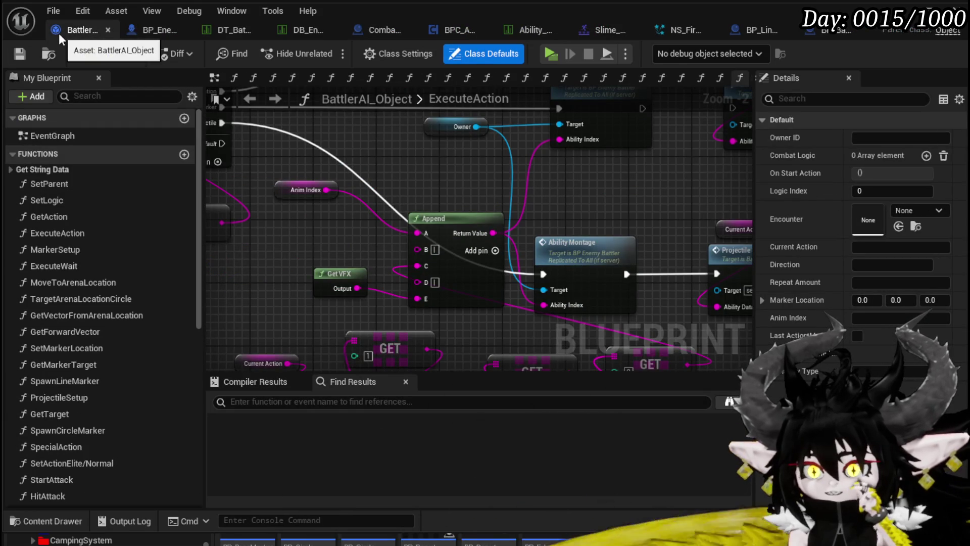
scroll(481, 176, down, 2)
drag(495, 156, 515, 177)
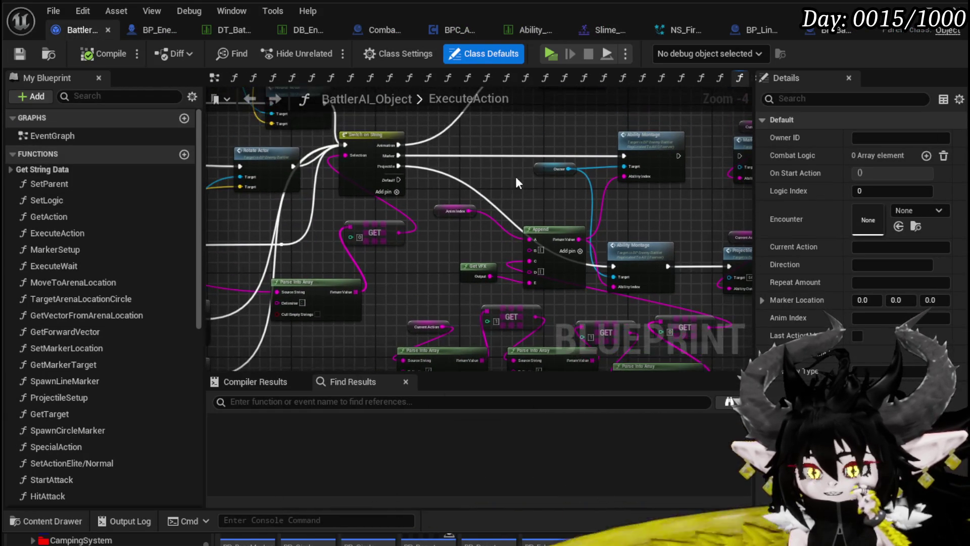
scroll(135, 356, down, 2)
Inspect the StartAttack function graph, then return to the BP_EnemyBattler event graph
double_click(52, 415)
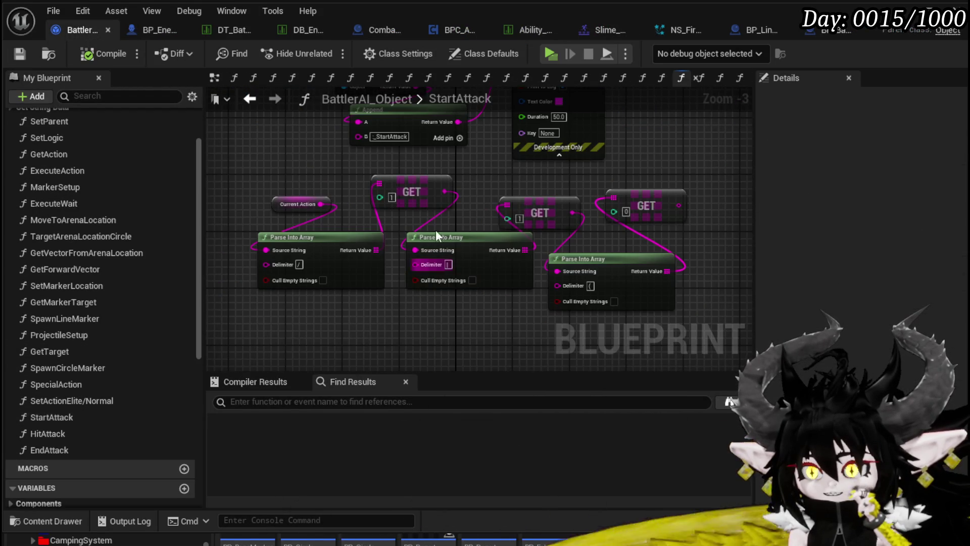
scroll(299, 309, up, 1)
scroll(645, 229, down, 2)
scroll(458, 229, up, 3)
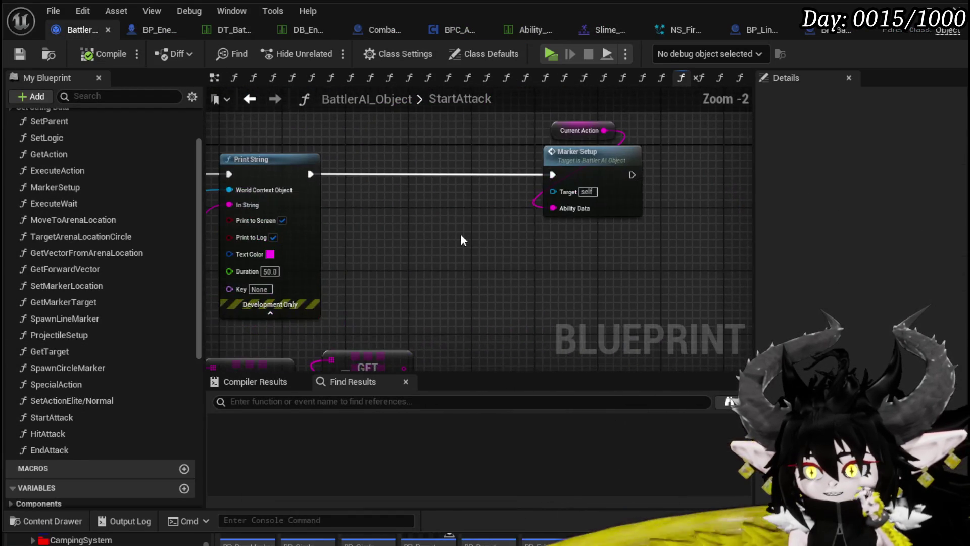
drag(665, 131, 664, 133)
drag(406, 213, 626, 238)
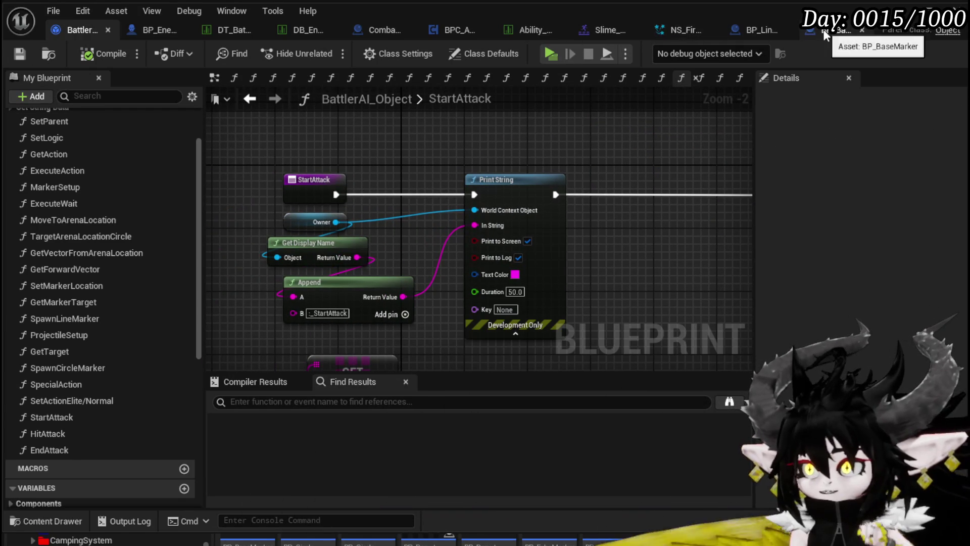
click(147, 37)
Gate Call On Start Attack behind a new Branch's False output, conditioned on the Is Empty result
drag(617, 156, 654, 156)
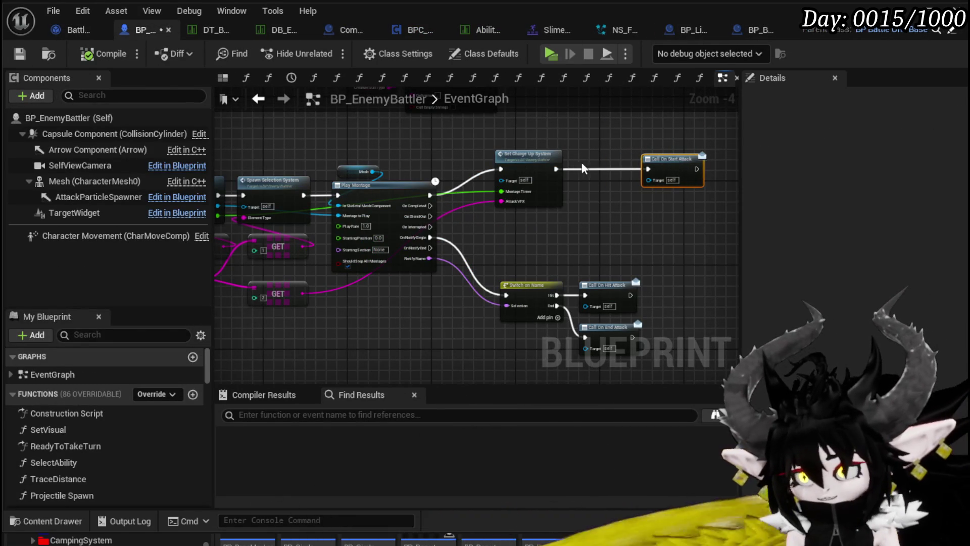
click(475, 175)
mouse_move(475, 174)
mouse_down()
mouse_move(539, 190)
mouse_move(526, 174)
mouse_move(472, 183)
mouse_up()
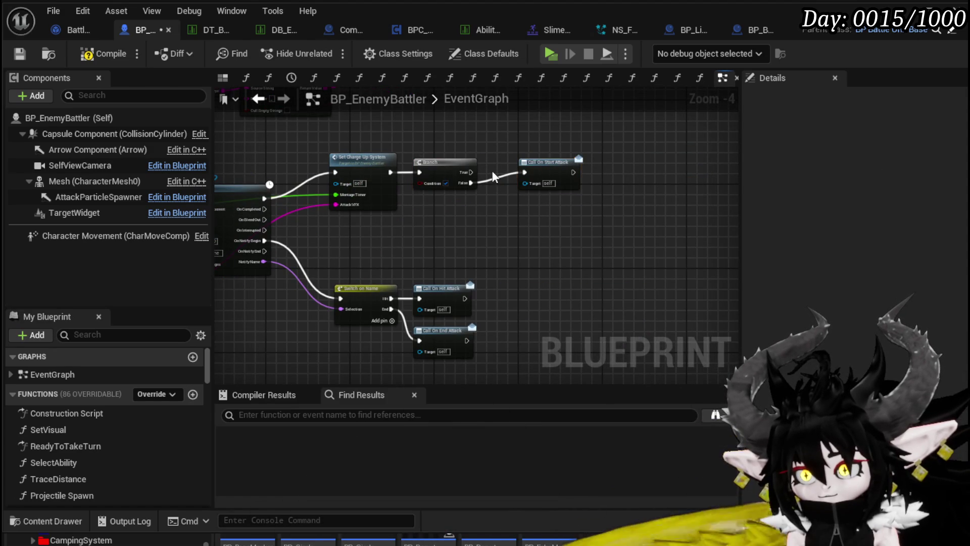
drag(554, 178, 633, 277)
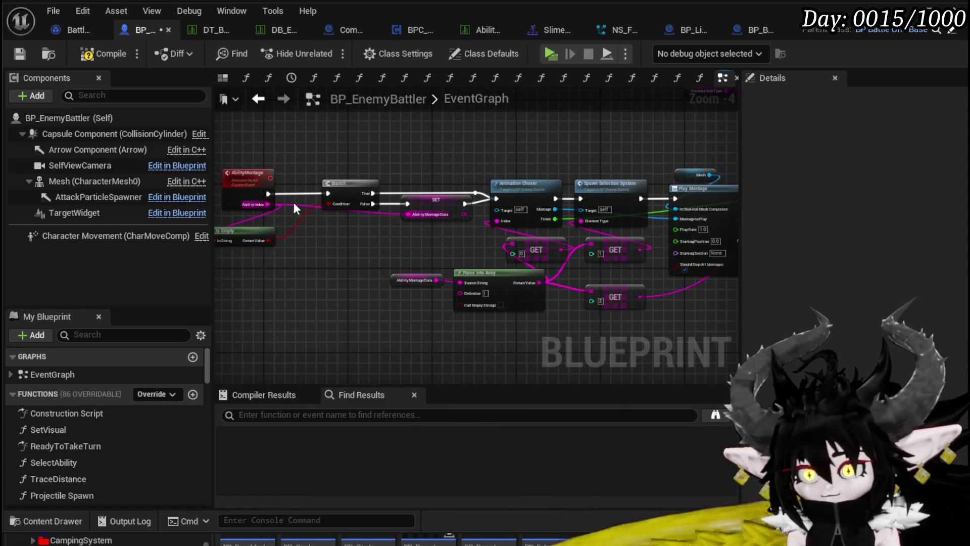
mouse_move(277, 229)
mouse_down()
mouse_move(345, 247)
mouse_move(862, 216)
mouse_move(488, 183)
mouse_up()
mouse_move(574, 183)
mouse_down()
mouse_move(700, 186)
mouse_move(672, 182)
mouse_up()
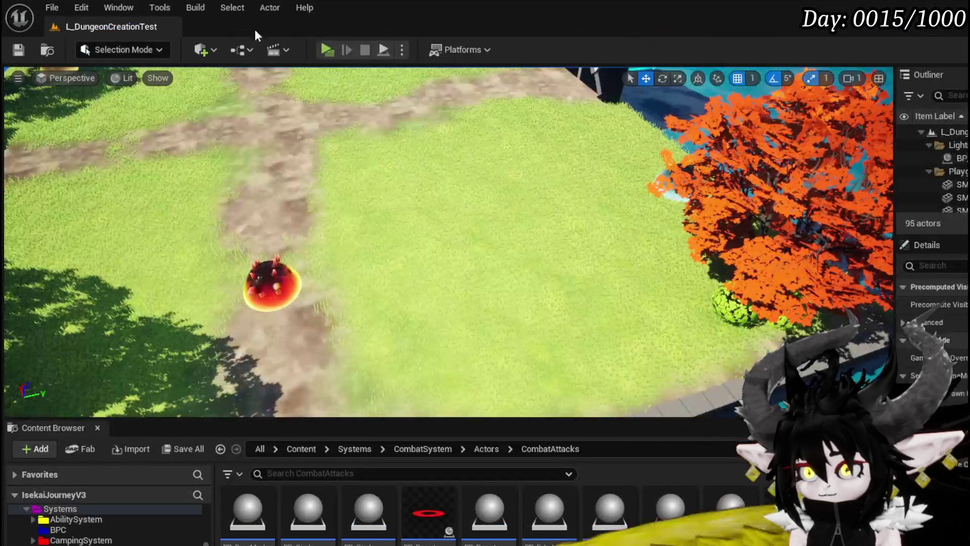
click(320, 46)
Play-test by casting a water spell at the red slime, stop the preview, and save the level
key(w)
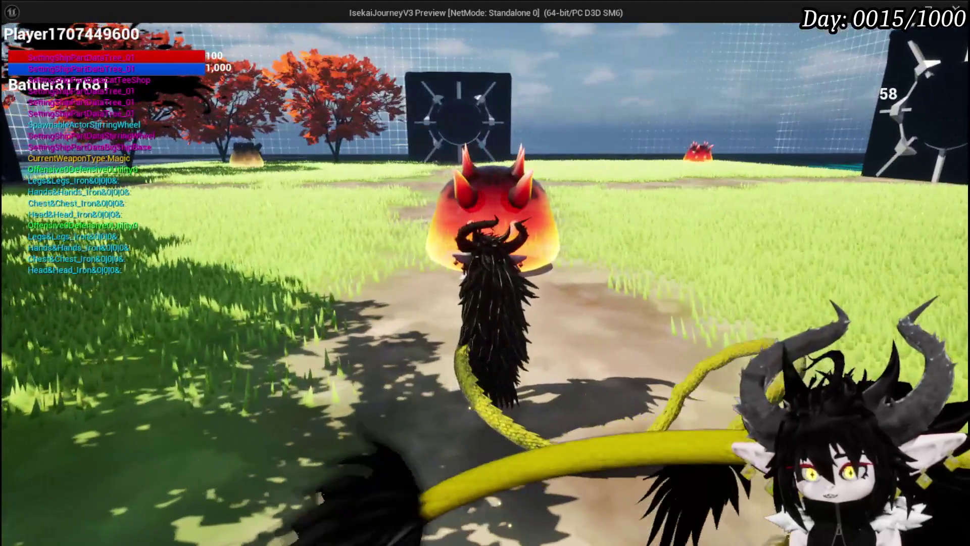
click(485, 273)
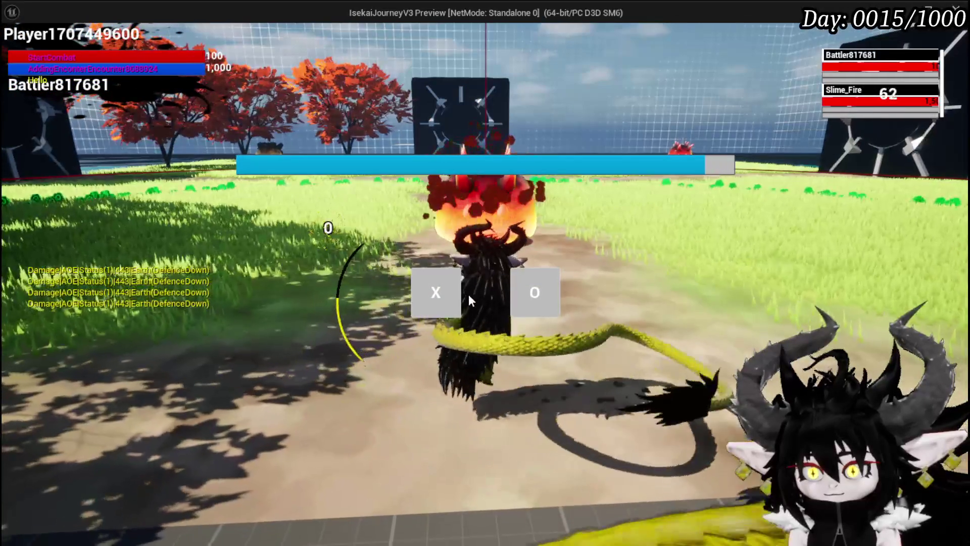
click(444, 294)
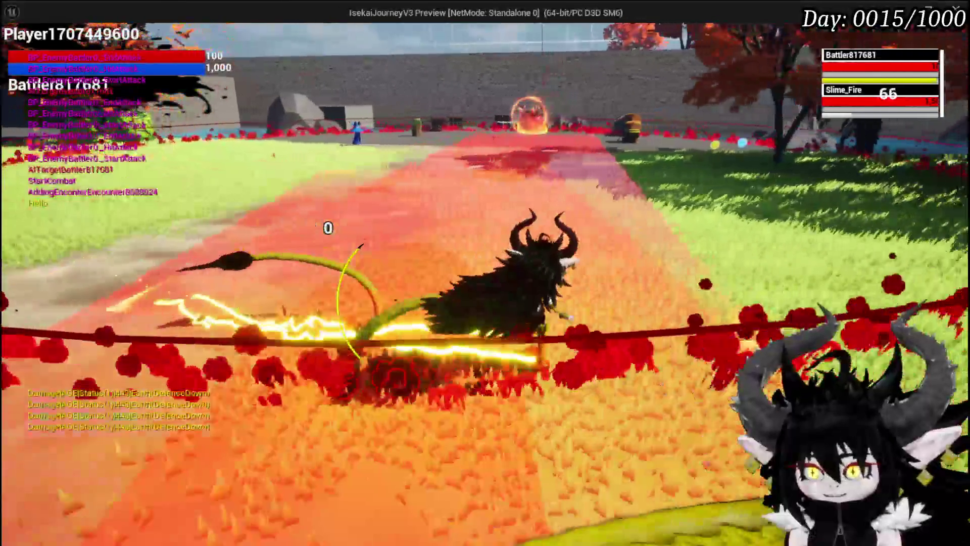
key(Escape)
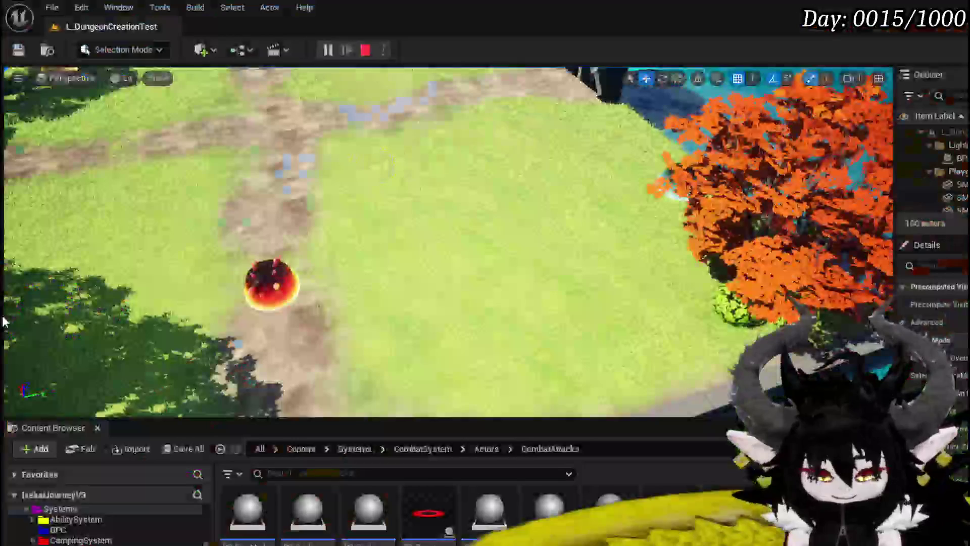
click(15, 51)
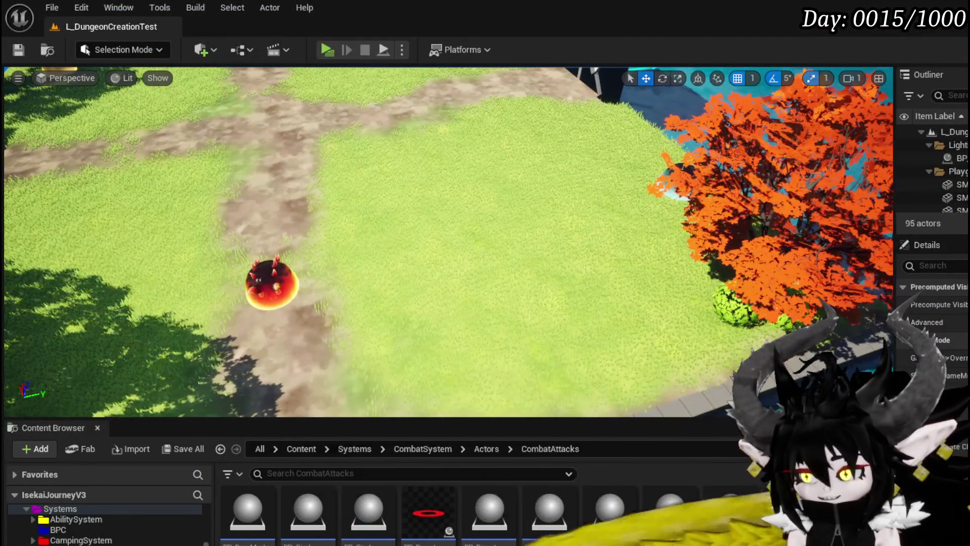
key(alt+Tab)
Move Ability Montage Data and Parse Into Array down-left, stacking GET [1] and GET [2] under GET [0]
mouse_move(569, 256)
mouse_down()
mouse_move(521, 261)
mouse_move(650, 286)
mouse_up()
drag(223, 303, 299, 301)
drag(446, 259, 445, 262)
drag(445, 272, 334, 290)
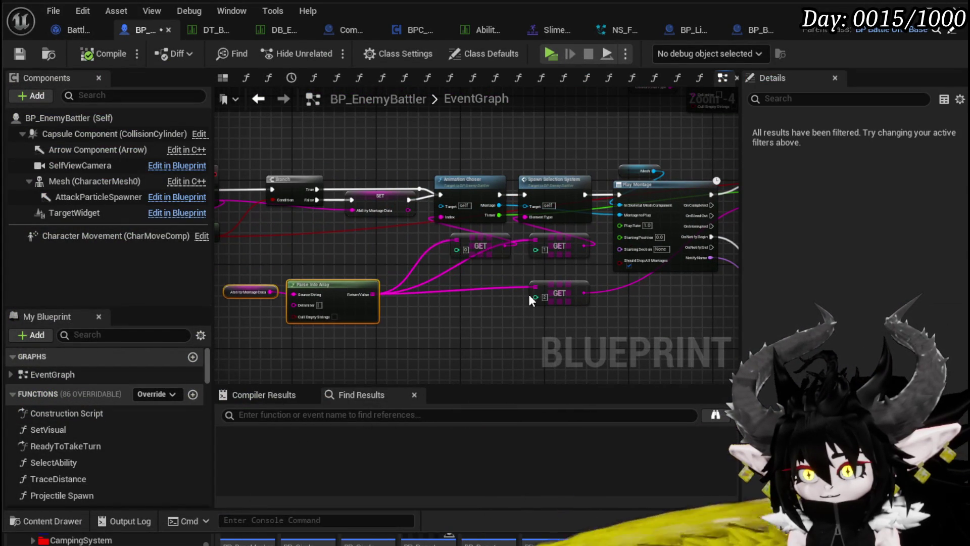
drag(543, 245, 506, 256)
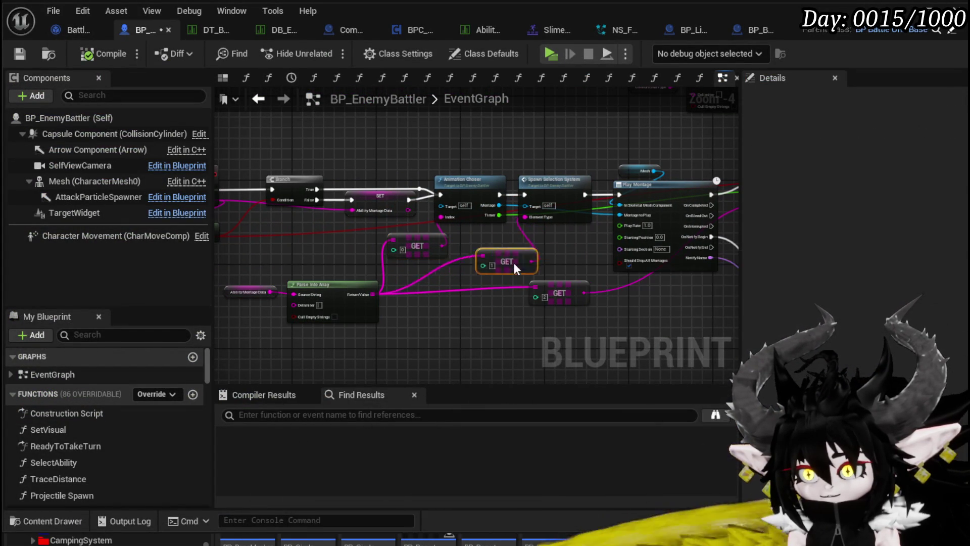
drag(536, 295, 429, 302)
Review the chain from Is Empty through Play Montage and select the AbilityMontage event
scroll(525, 269, up, 2)
scroll(509, 306, up, 1)
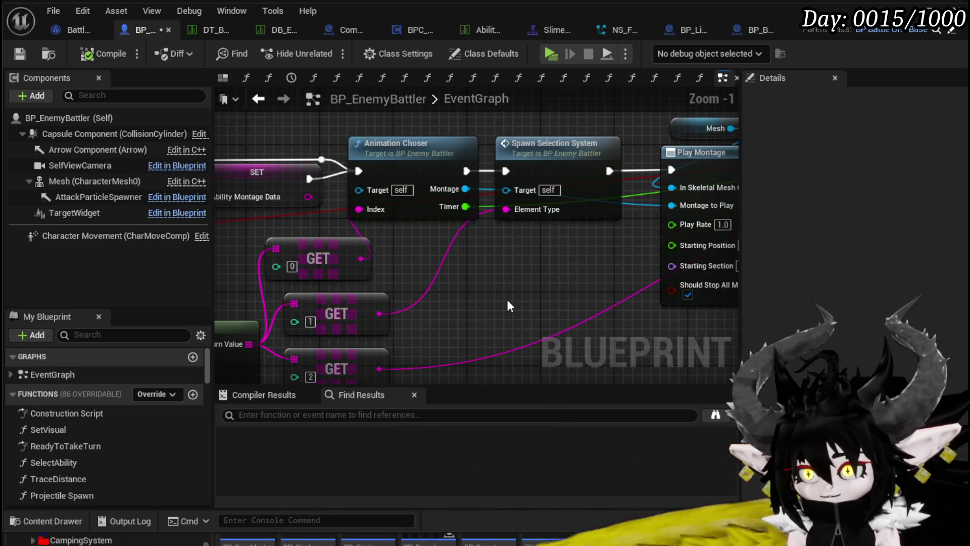
mouse_move(509, 306)
mouse_down()
mouse_move(371, 306)
mouse_move(531, 301)
mouse_move(682, 263)
mouse_up()
mouse_move(327, 283)
mouse_down()
mouse_move(432, 348)
mouse_move(418, 279)
mouse_up()
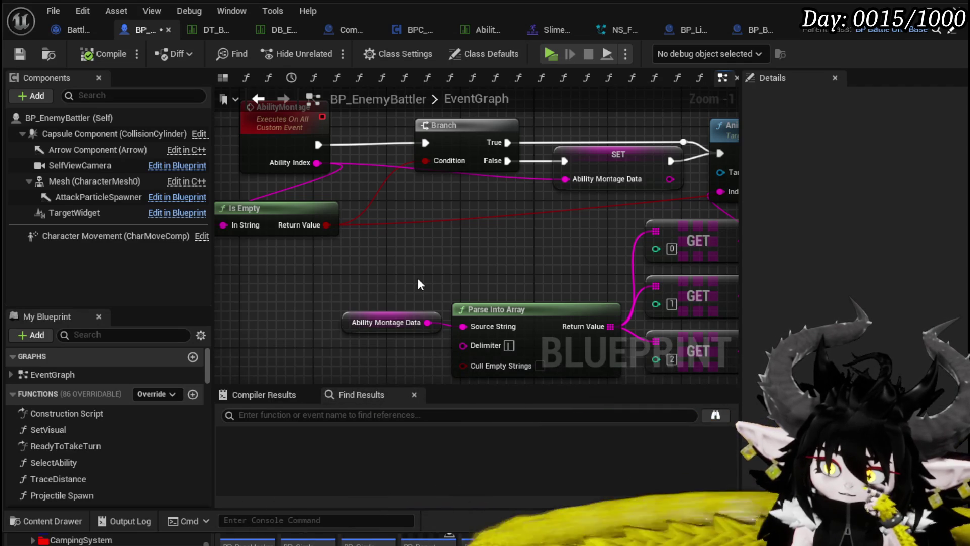
scroll(169, 435, down, 4)
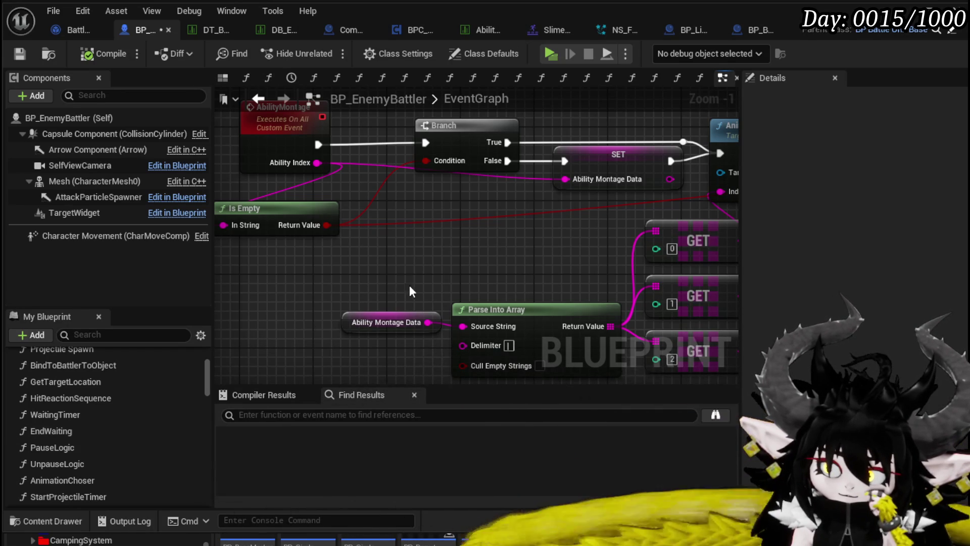
scroll(381, 294, down, 1)
mouse_move(381, 294)
mouse_down()
mouse_move(441, 293)
mouse_move(375, 307)
mouse_move(390, 264)
mouse_move(260, 253)
mouse_move(526, 256)
mouse_up()
scroll(375, 307, down, 2)
drag(167, 189, 286, 202)
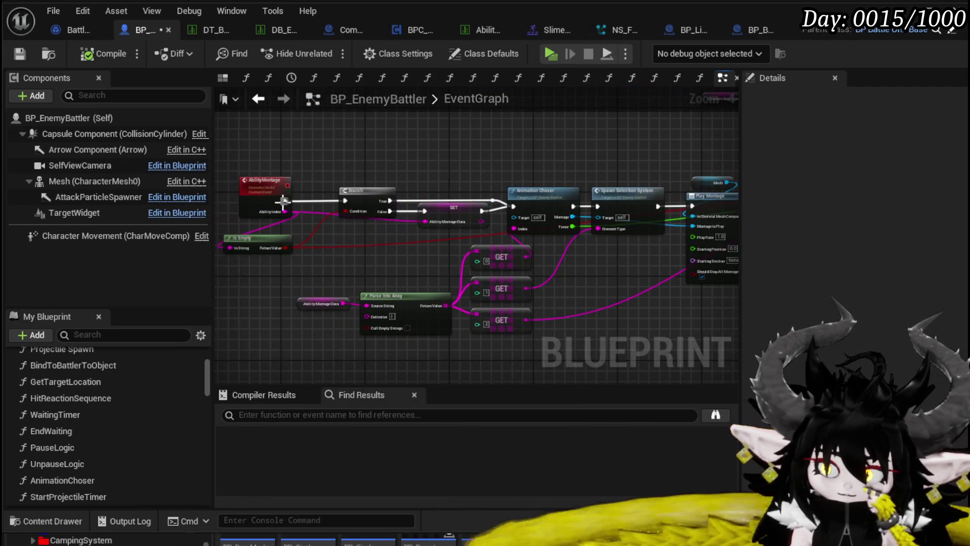
click(270, 203)
Add a breakpoint on the AbilityMontage event in BP_EnemyBattler
right_click(252, 193)
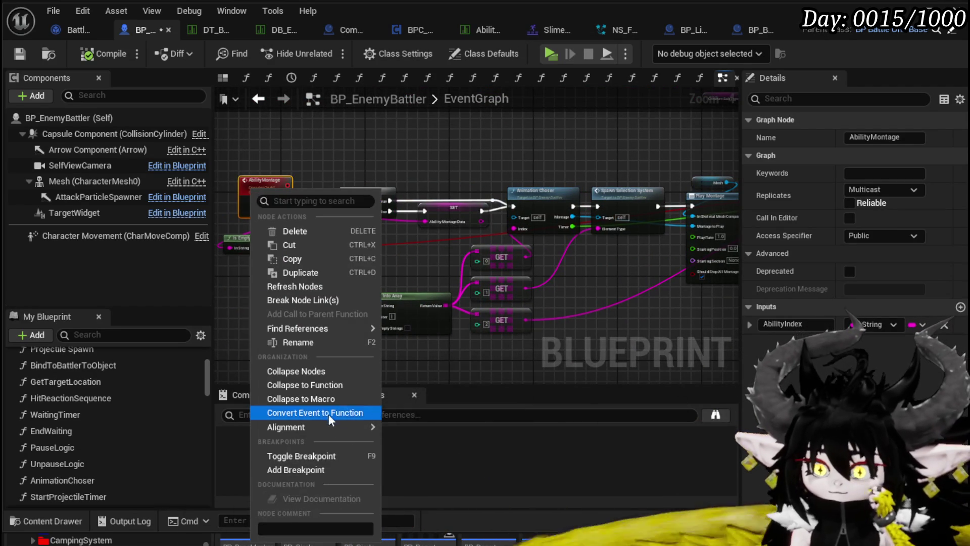
click(301, 469)
click(247, 262)
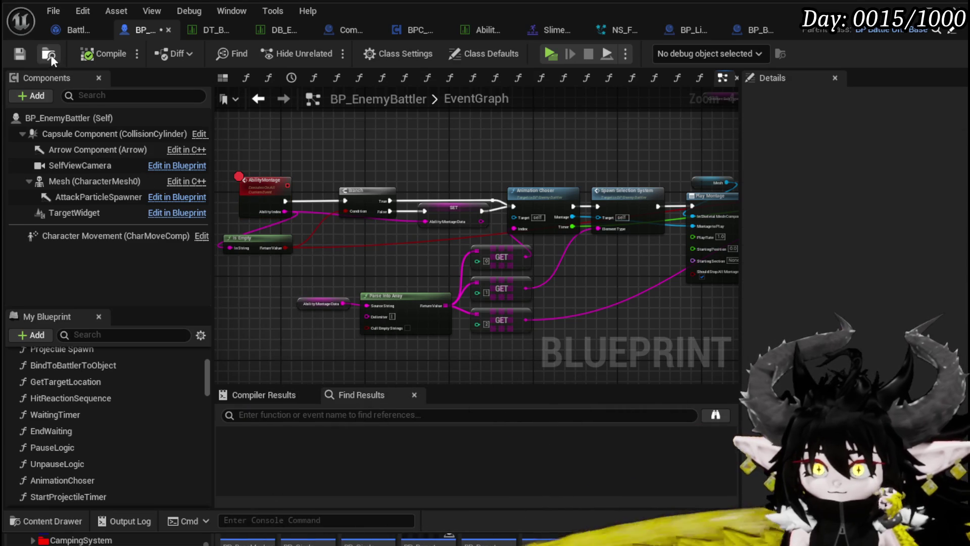
Play-test, cast a water spell at the slime, check Ability Index, step over, then resume
click(904, 9)
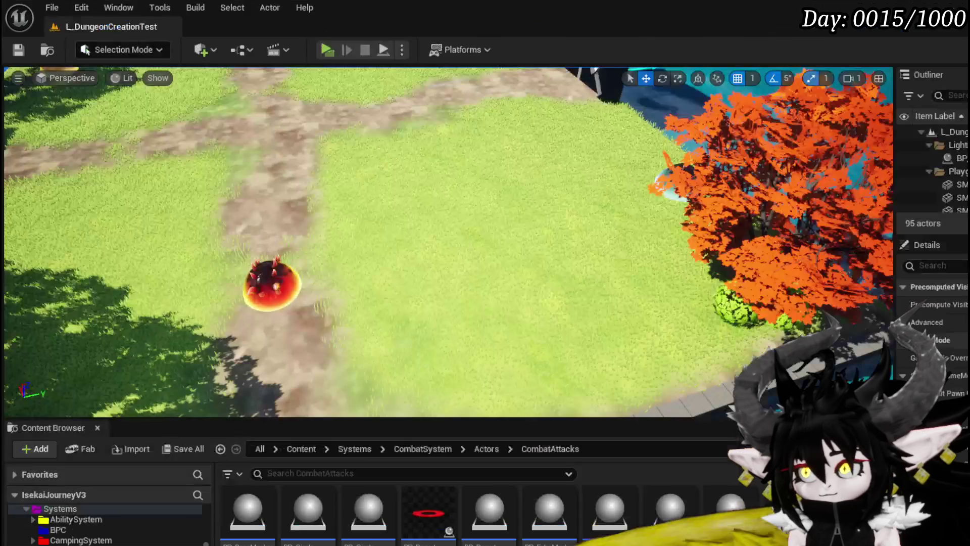
click(326, 50)
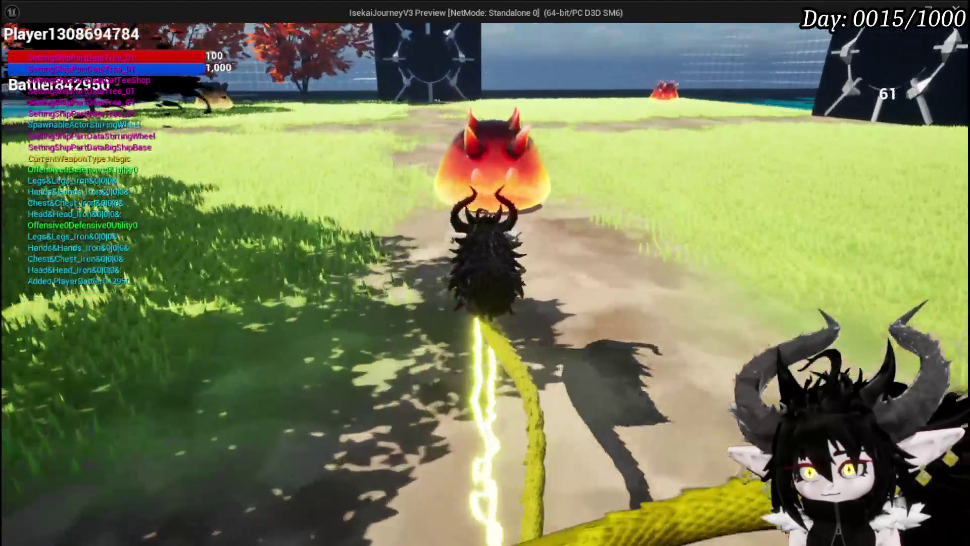
click(485, 273)
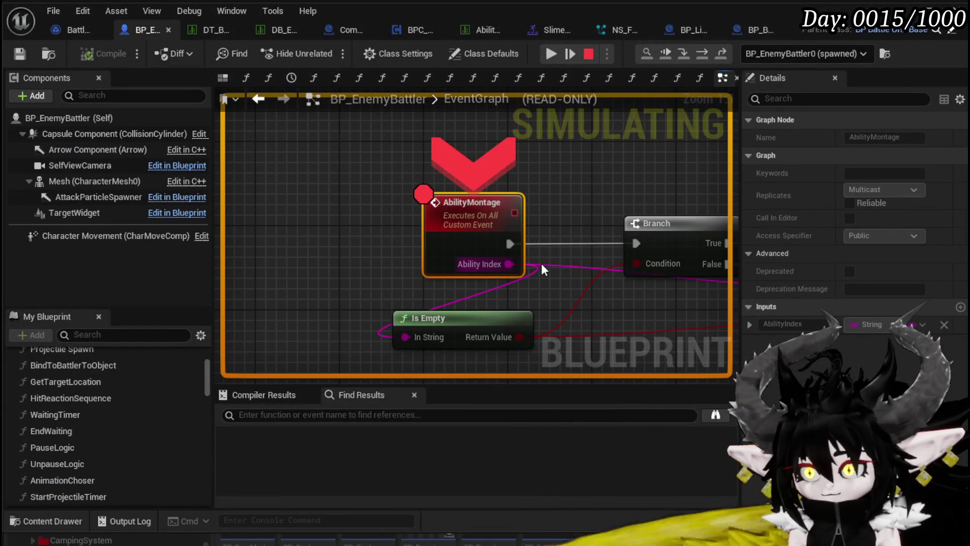
mouse_move(541, 263)
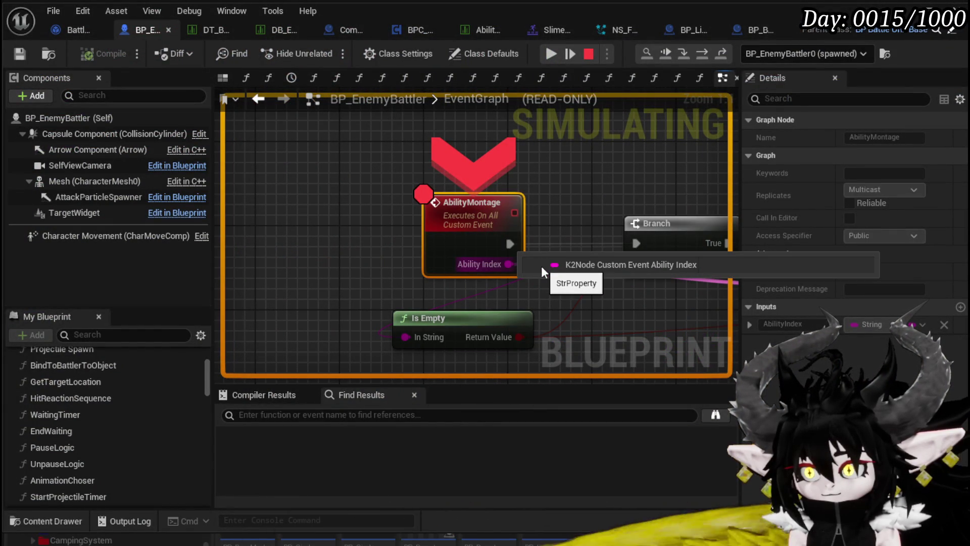
click(699, 53)
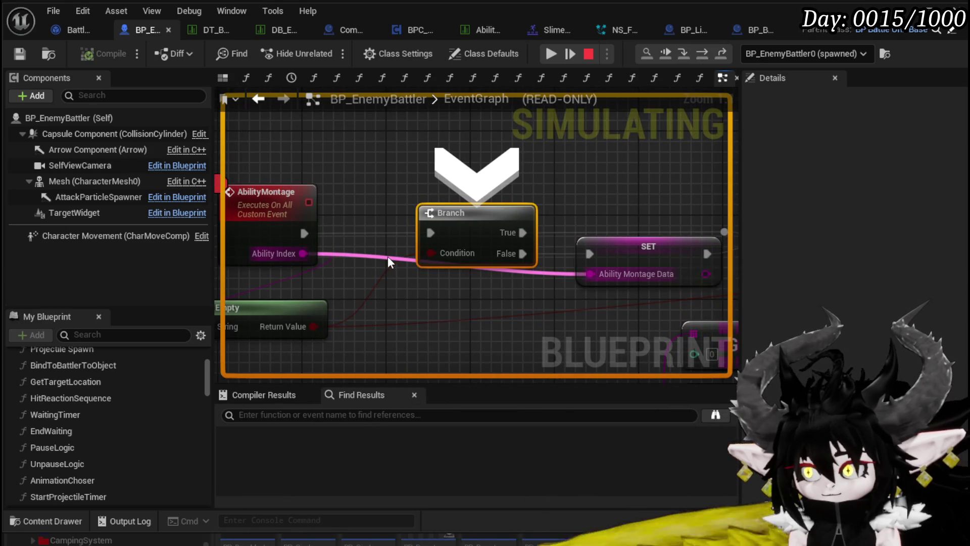
click(559, 56)
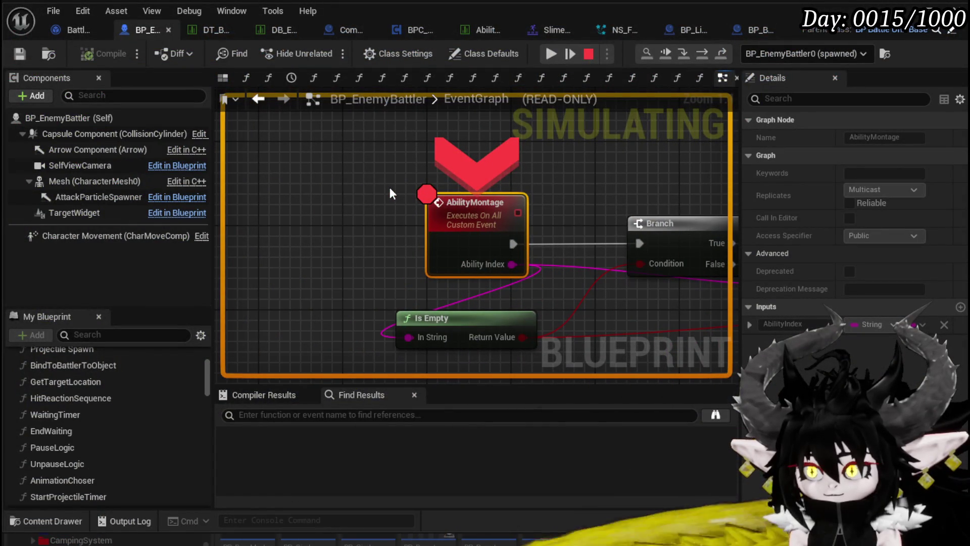
click(553, 54)
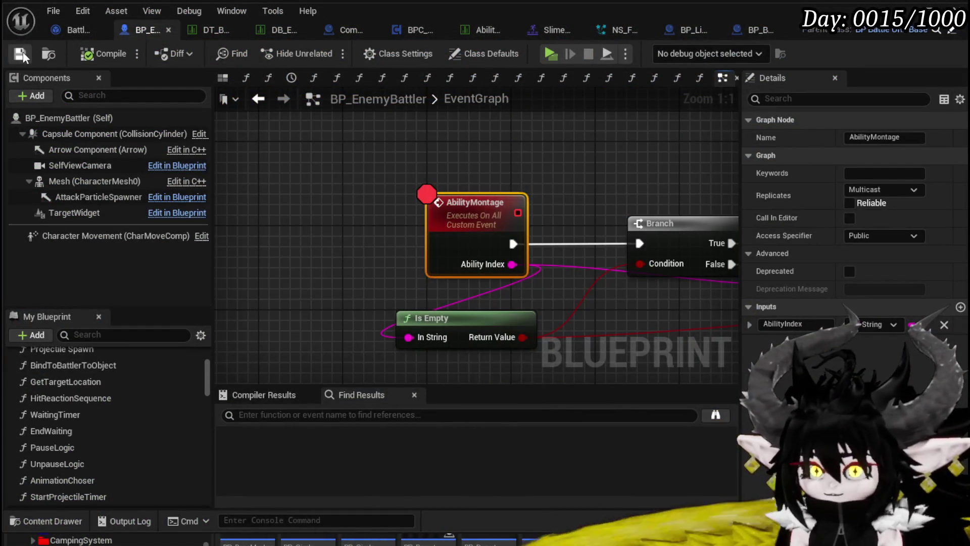
Bring the Call On Start Attack node into view and select it
scroll(559, 158, down, 4)
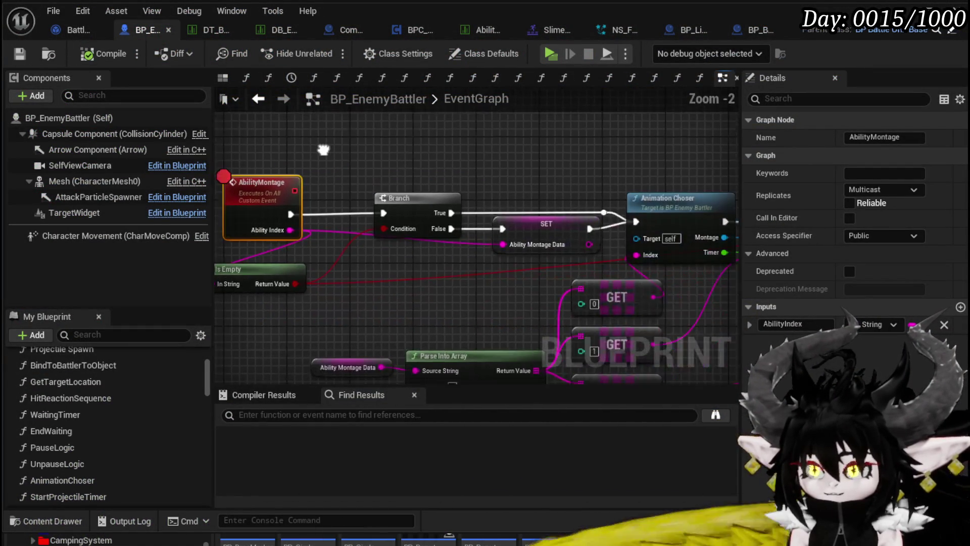
mouse_move(516, 268)
mouse_down()
mouse_move(447, 251)
mouse_move(483, 267)
mouse_move(574, 253)
mouse_move(429, 223)
mouse_up()
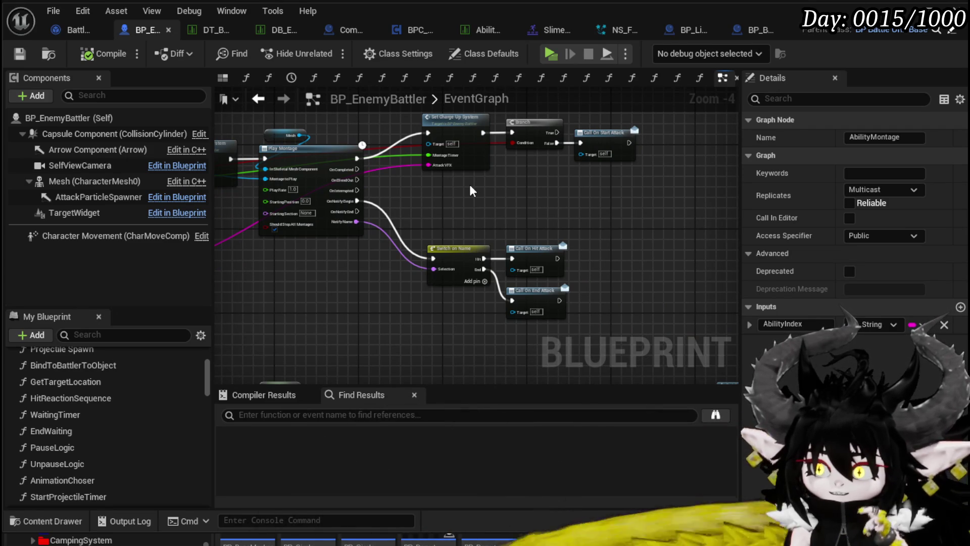
click(586, 132)
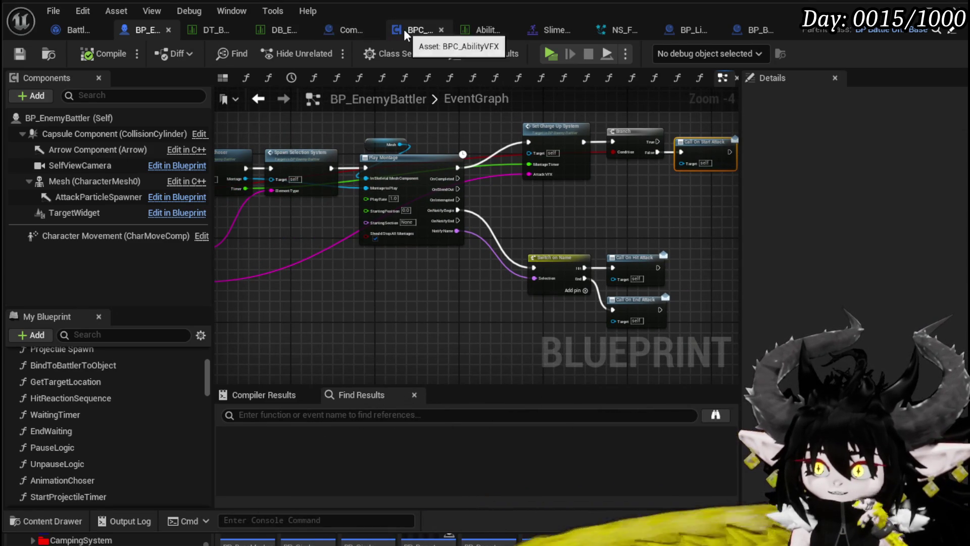
click(750, 32)
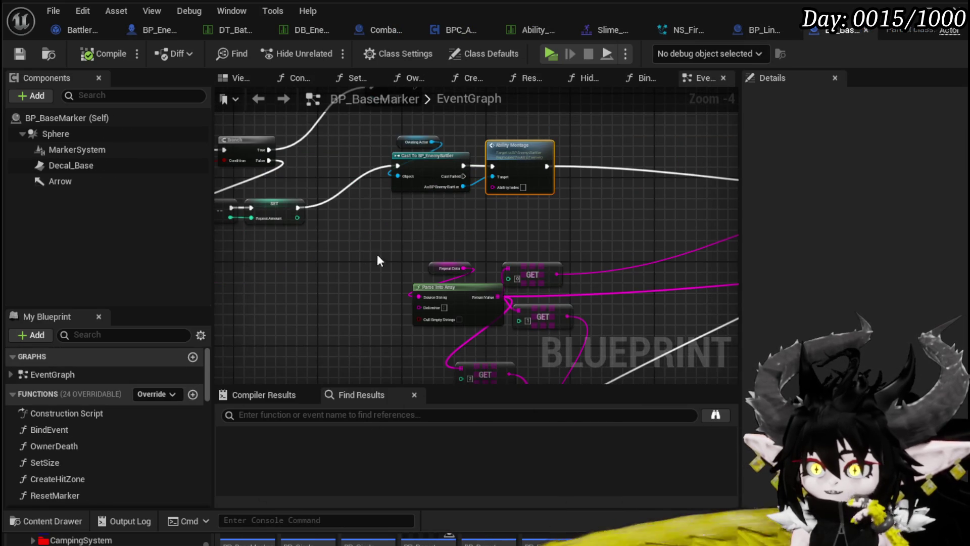
Add a breakpoint on BP_BaseMarker's Ability Montage call
scroll(323, 253, up, 3)
scroll(392, 308, down, 2)
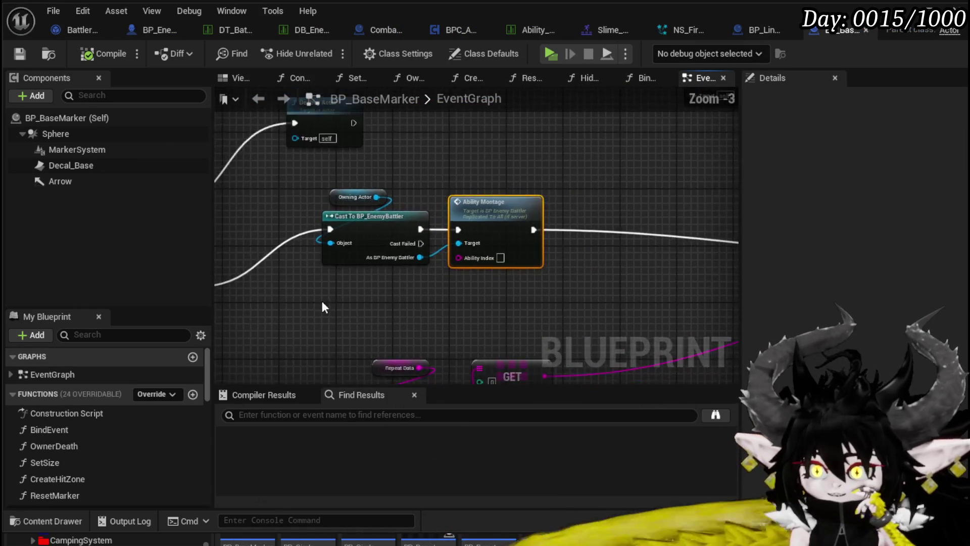
scroll(323, 307, down, 2)
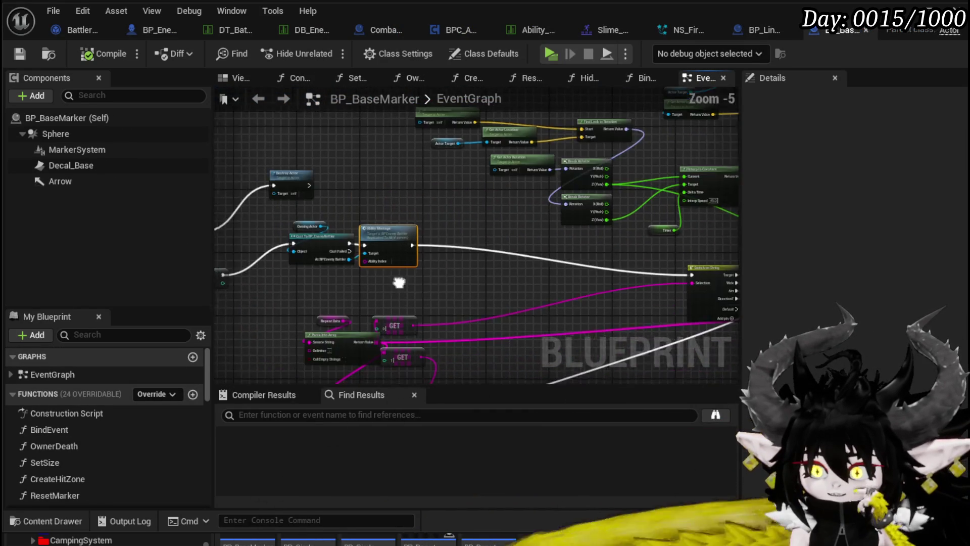
scroll(464, 202, up, 2)
right_click(466, 187)
mouse_move(503, 414)
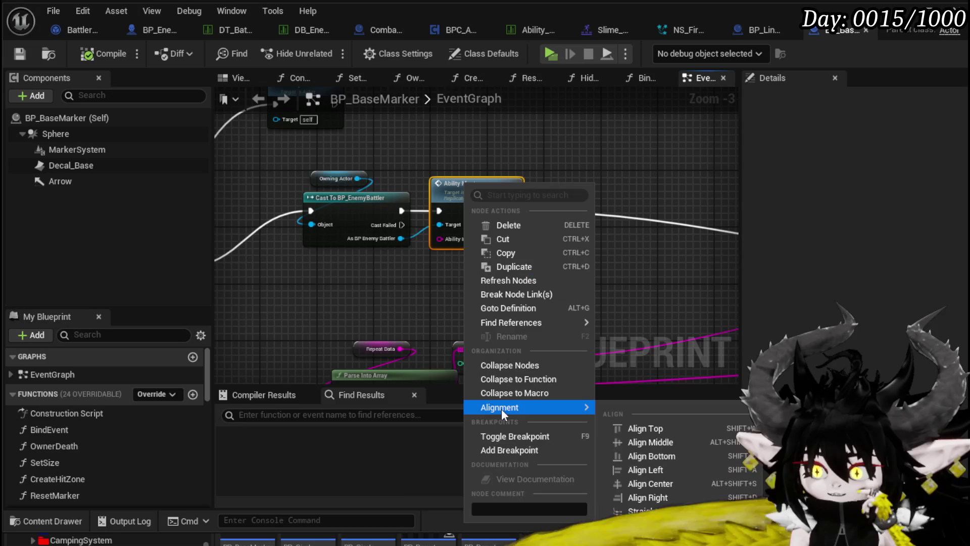
click(523, 450)
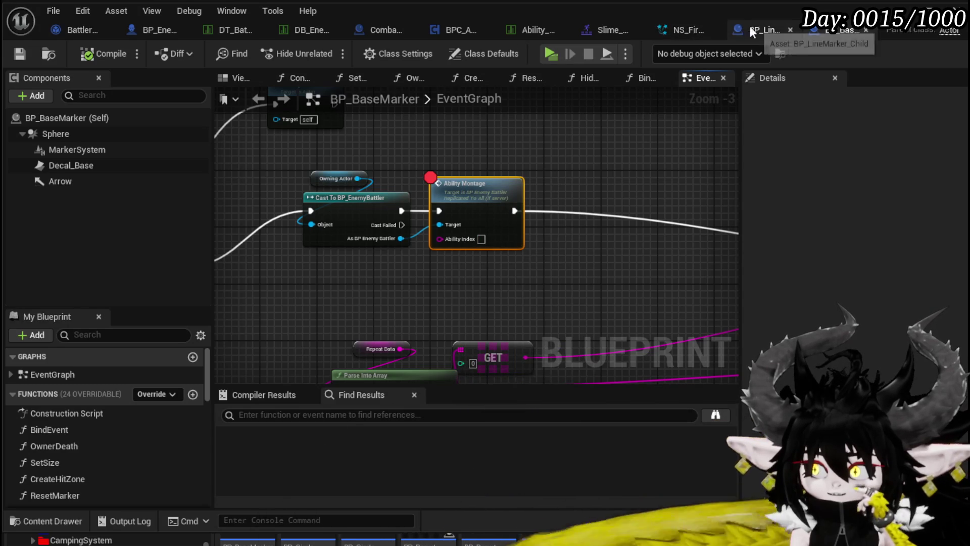
Play-test toward the red slime, pick X, resume twice past the breakpoint, and stop
click(550, 54)
key(w)
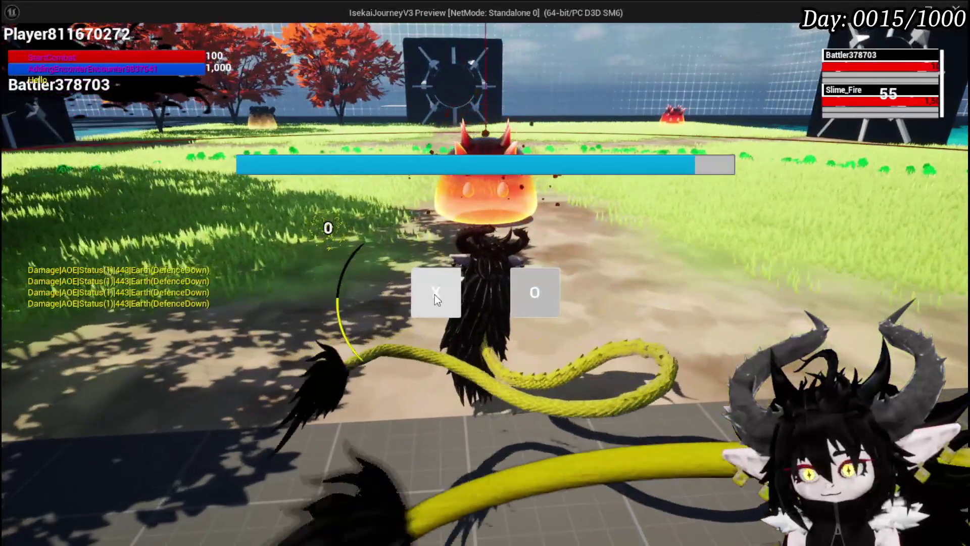
click(435, 295)
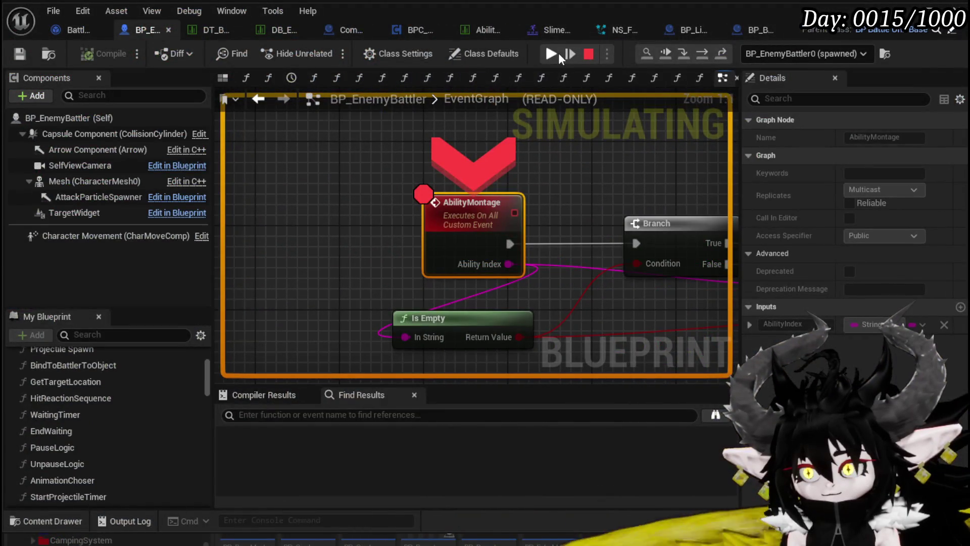
click(559, 53)
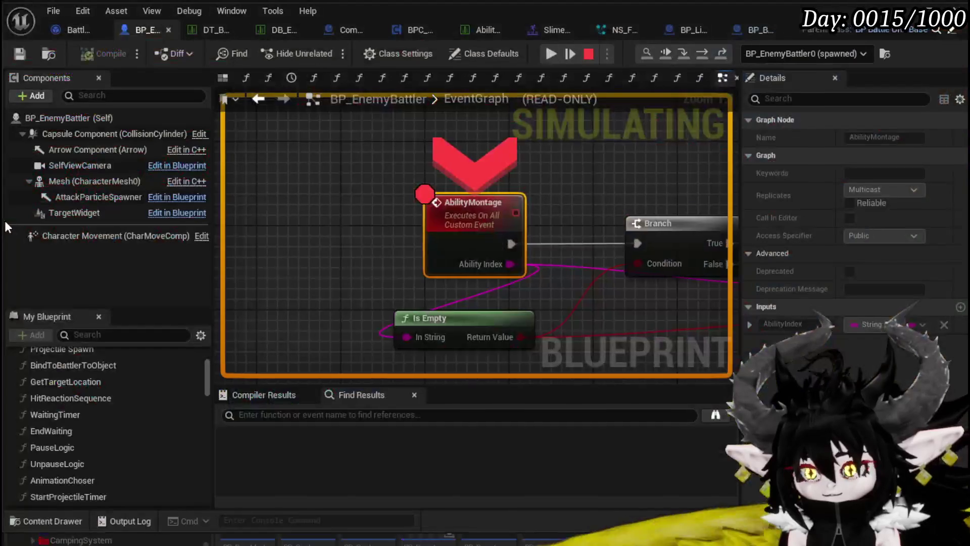
click(551, 53)
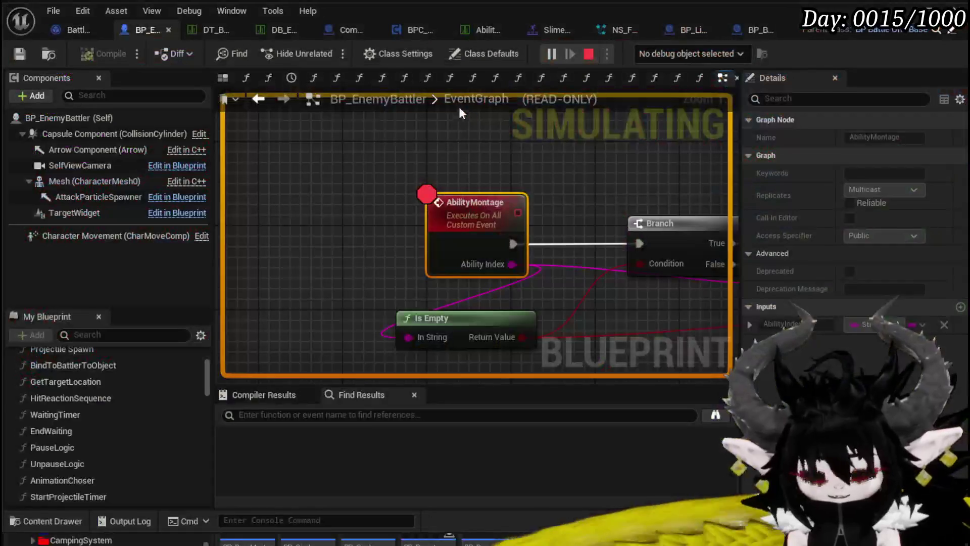
key(Escape)
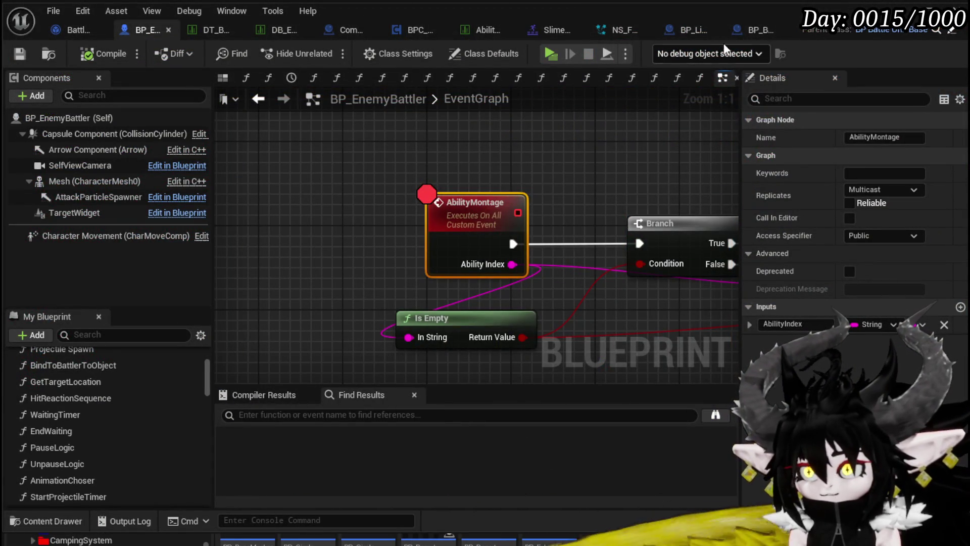
Return to BP_BaseMarker's EventGraph and center it on the Cast To BP_EnemyBattler node
click(757, 31)
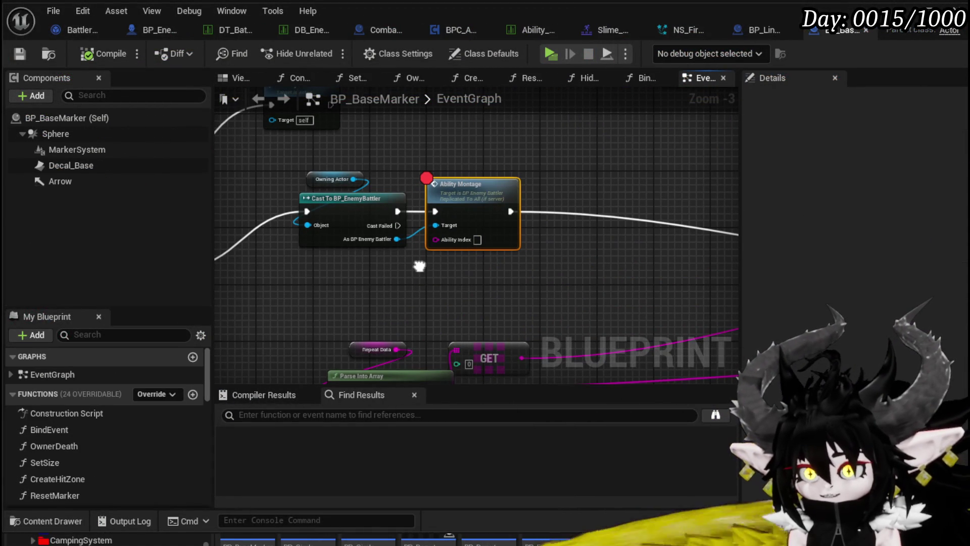
drag(419, 266, 524, 264)
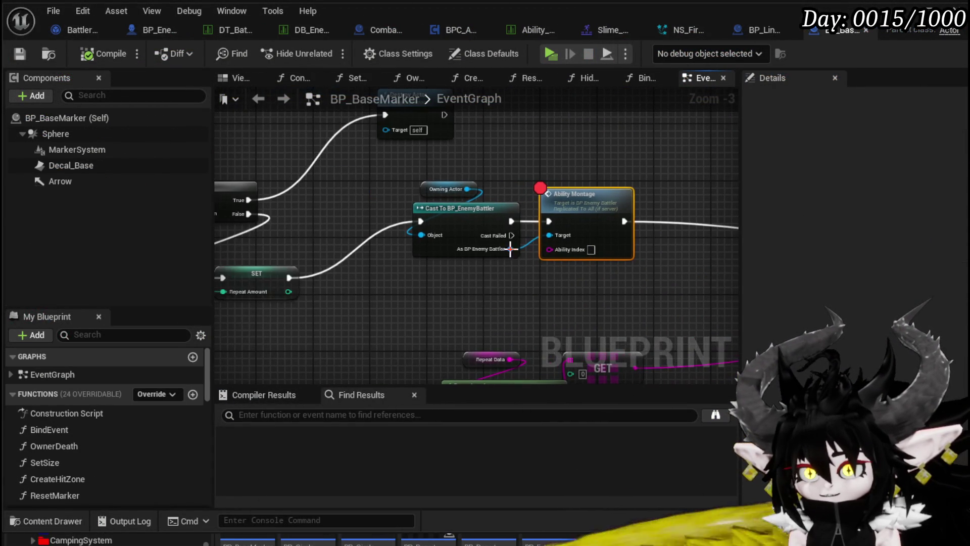
mouse_move(592, 161)
mouse_down()
mouse_move(506, 163)
mouse_move(595, 169)
mouse_up()
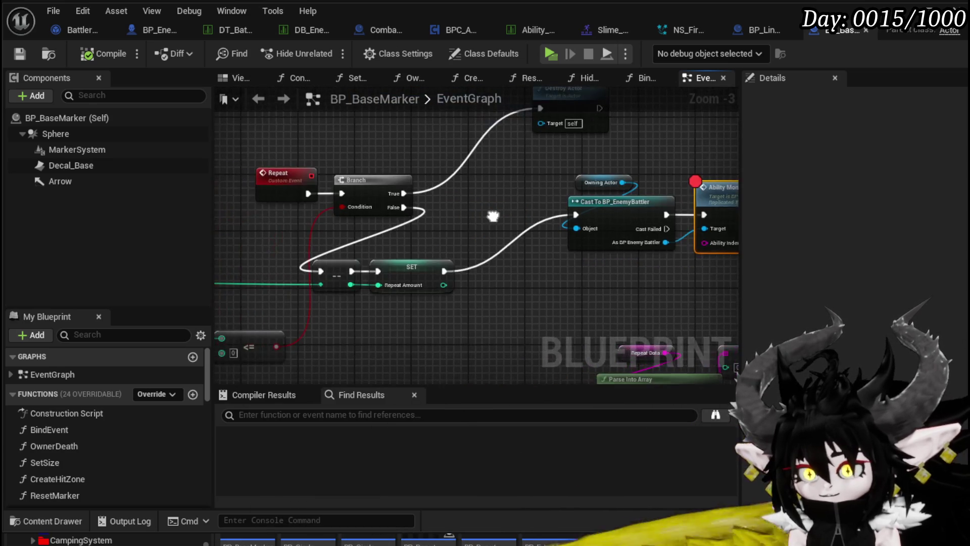
right_click(507, 217)
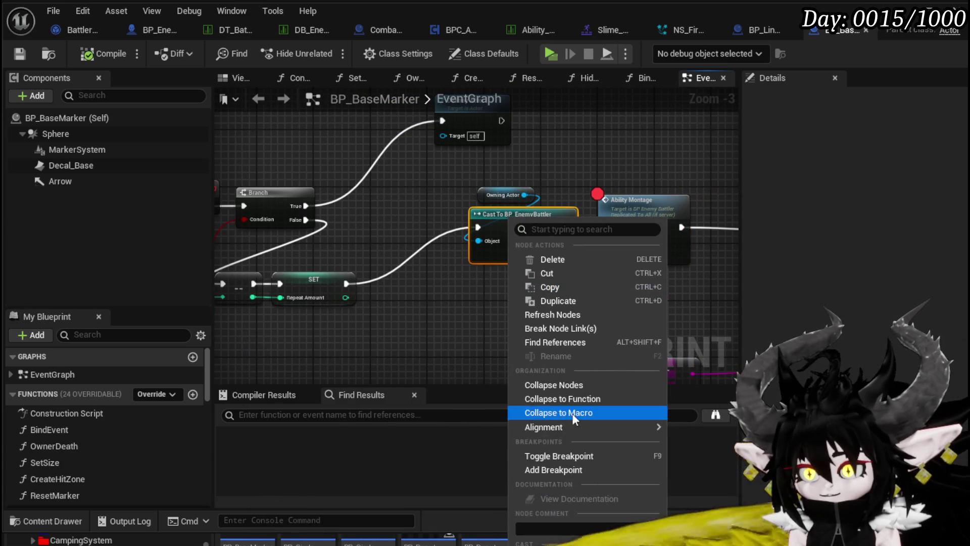
Move the breakpoint from Ability Montage to the Cast To BP_EnemyBattler node
click(545, 455)
right_click(624, 219)
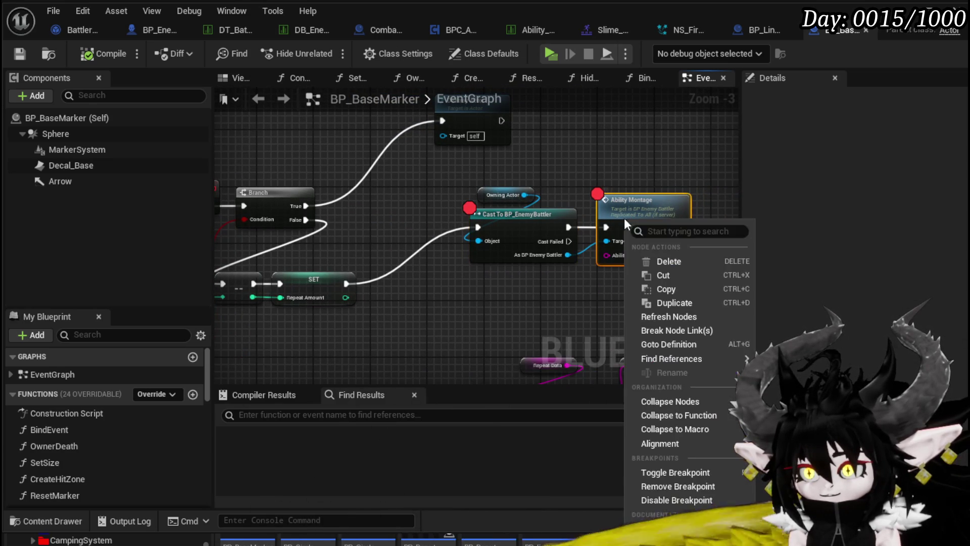
click(669, 486)
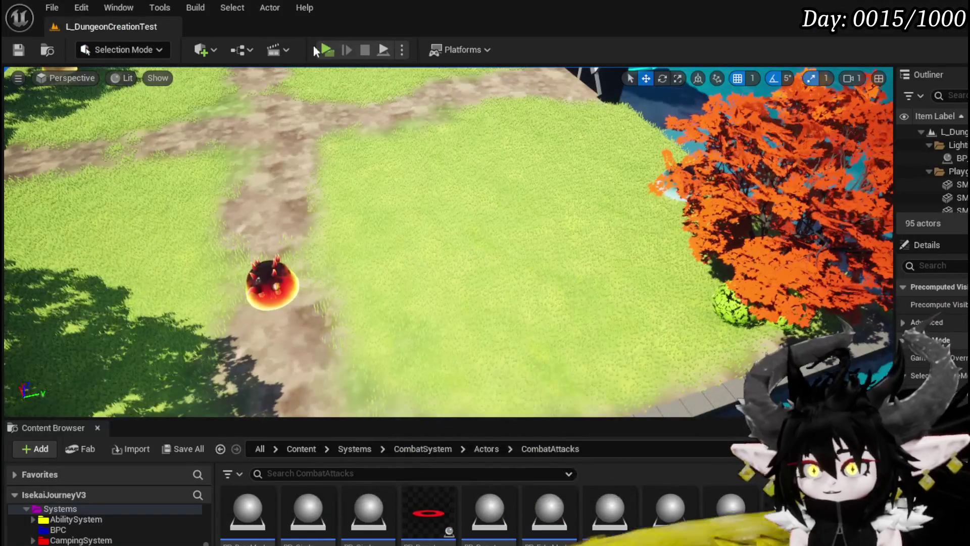
Play-test again, pick X in battle, and resume past each breakpoint
click(326, 50)
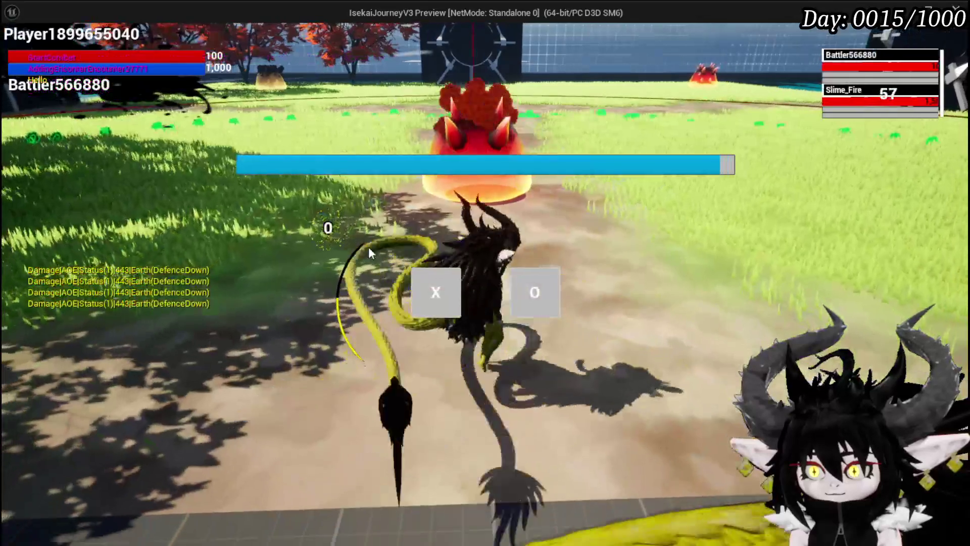
click(415, 293)
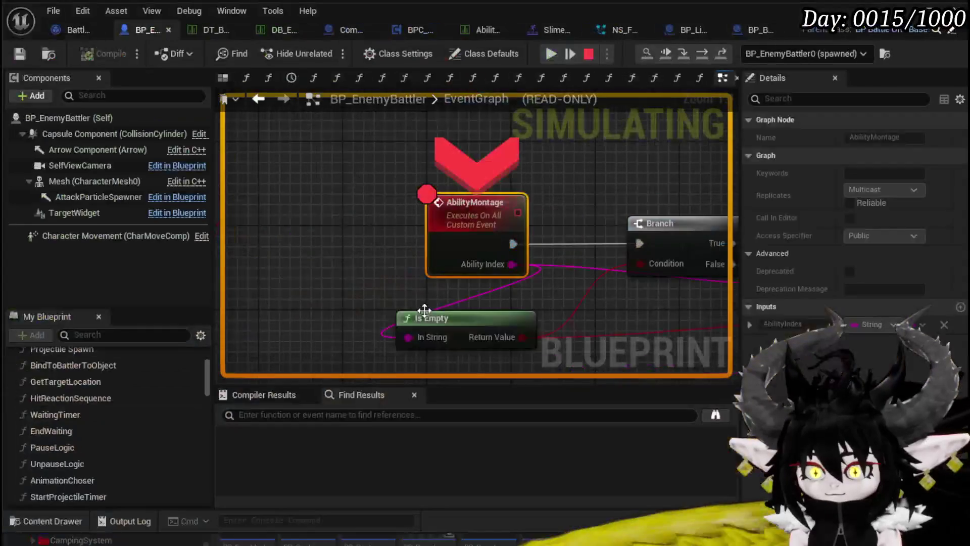
click(551, 54)
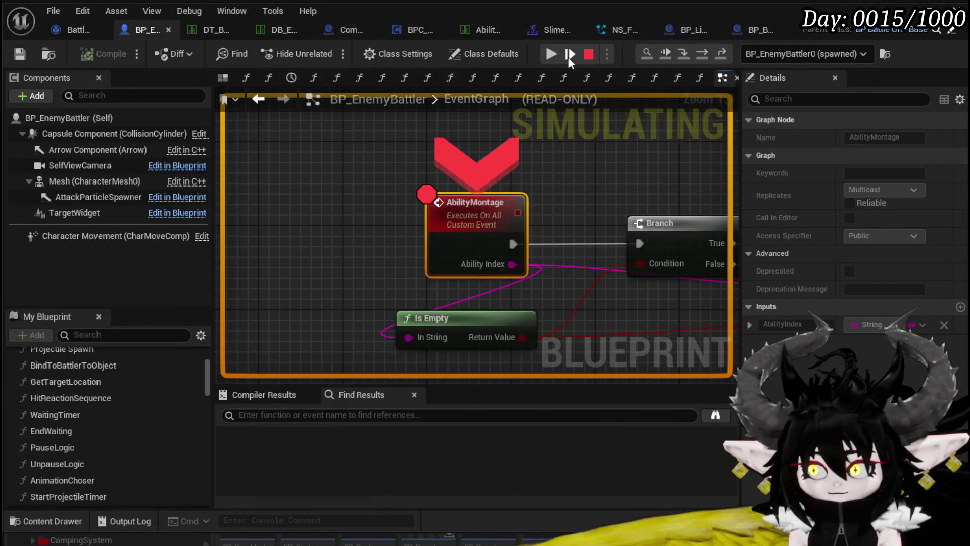
click(550, 55)
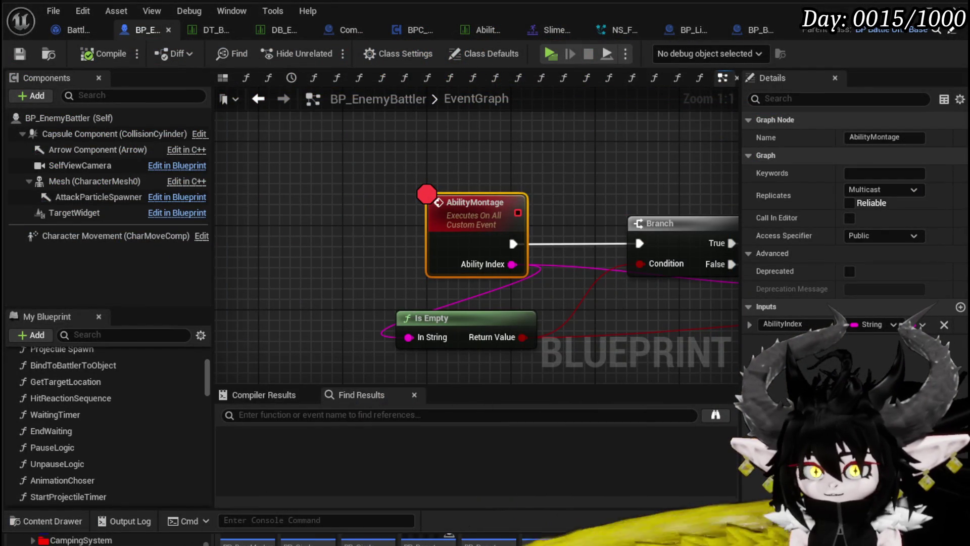
Paste the copied cast and Ability Montage nodes into BP_LineMarker_Child's event graph
mouse_move(406, 154)
mouse_down()
mouse_move(320, 126)
mouse_move(264, 123)
mouse_move(520, 153)
mouse_up()
scroll(320, 126, down, 3)
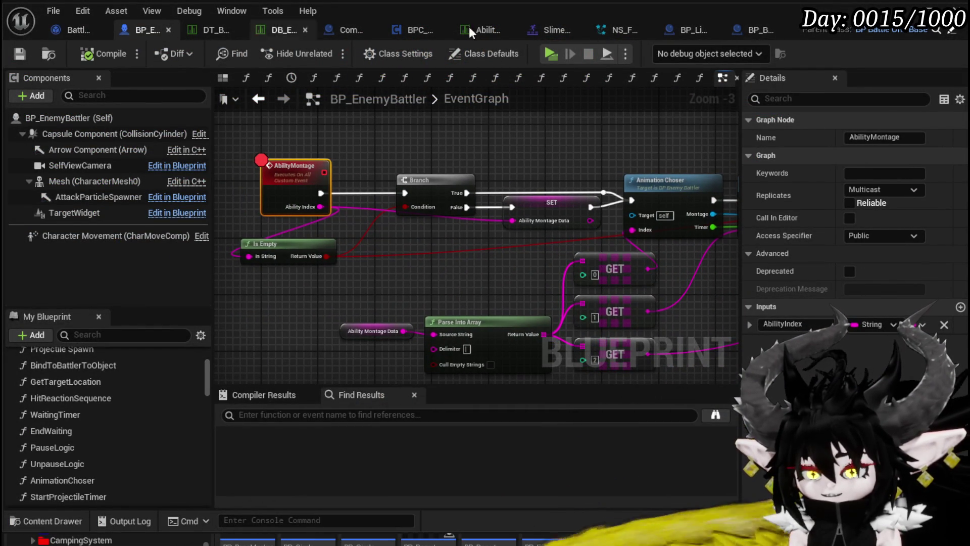
click(747, 30)
mouse_move(450, 208)
mouse_down()
mouse_move(649, 207)
mouse_move(324, 202)
mouse_up()
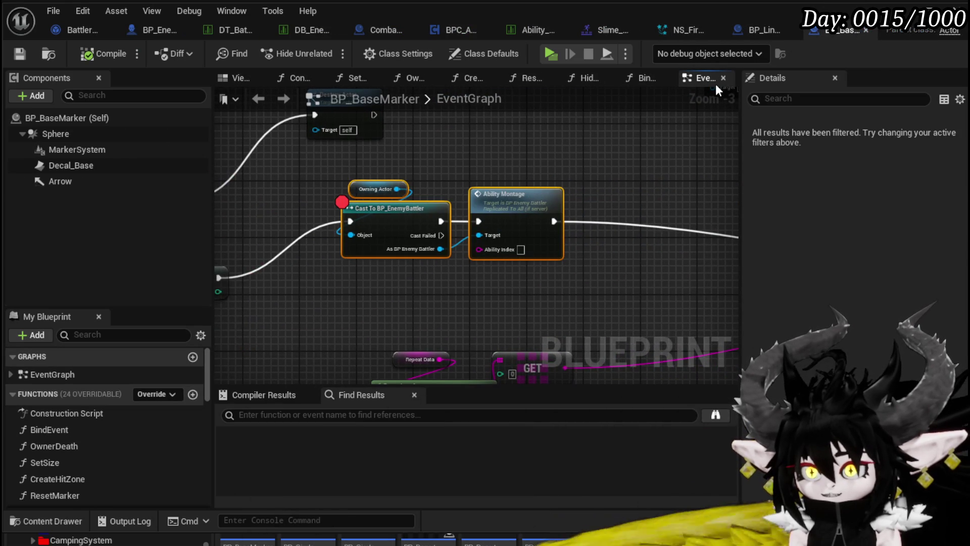
click(748, 31)
click(484, 53)
scroll(399, 151, down, 5)
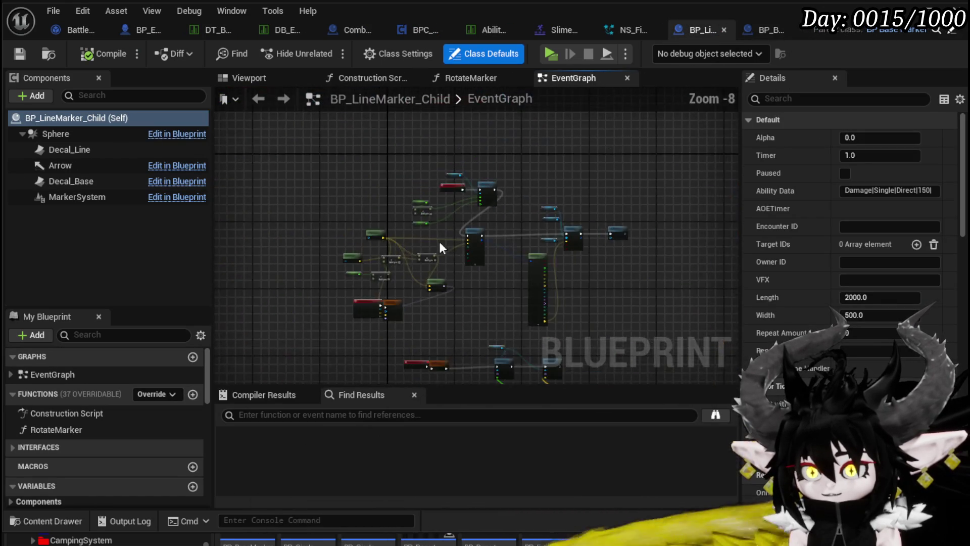
scroll(374, 190, up, 5)
mouse_move(368, 226)
mouse_down()
mouse_move(392, 177)
mouse_move(568, 251)
mouse_move(466, 173)
mouse_move(472, 101)
mouse_up()
key(ctrl+v)
Wire Event Repeat into the pasted Cast To BP_EnemyBattler node
drag(260, 239, 357, 232)
click(264, 228)
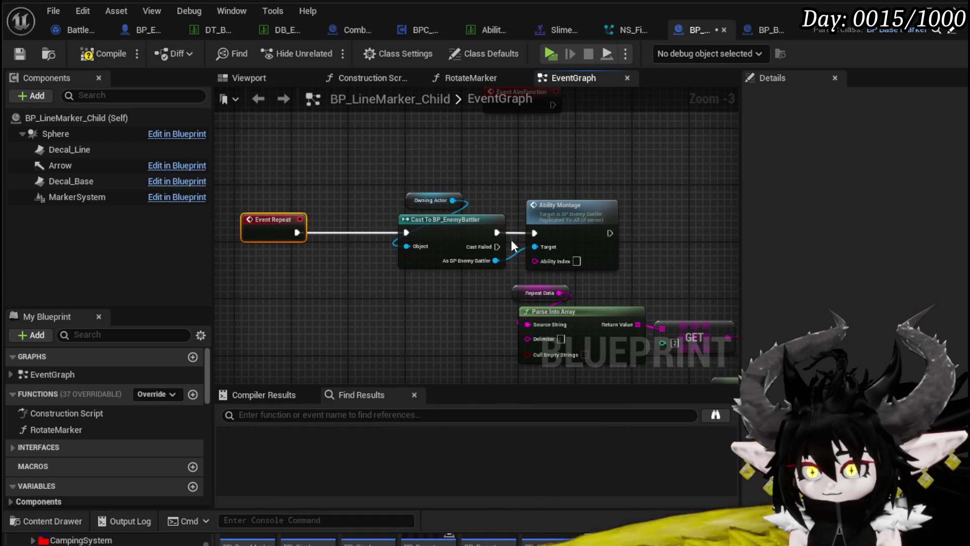
drag(427, 239, 359, 214)
drag(563, 220, 408, 234)
scroll(487, 260, down, 3)
mouse_move(487, 261)
mouse_down()
mouse_move(348, 161)
mouse_move(358, 259)
mouse_up()
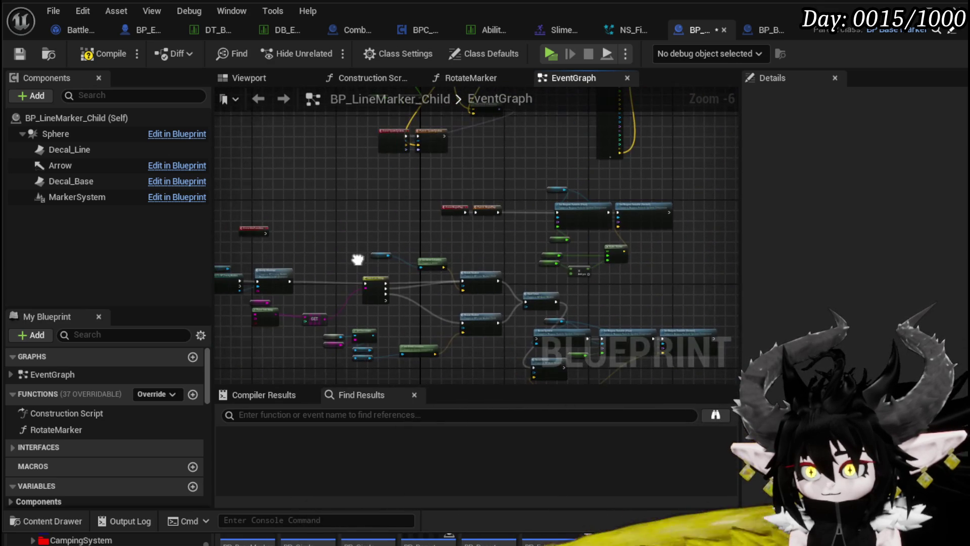
mouse_move(379, 197)
mouse_down()
mouse_move(363, 279)
mouse_move(425, 223)
mouse_move(313, 321)
mouse_move(478, 234)
mouse_move(494, 189)
mouse_move(593, 137)
mouse_move(627, 133)
mouse_up()
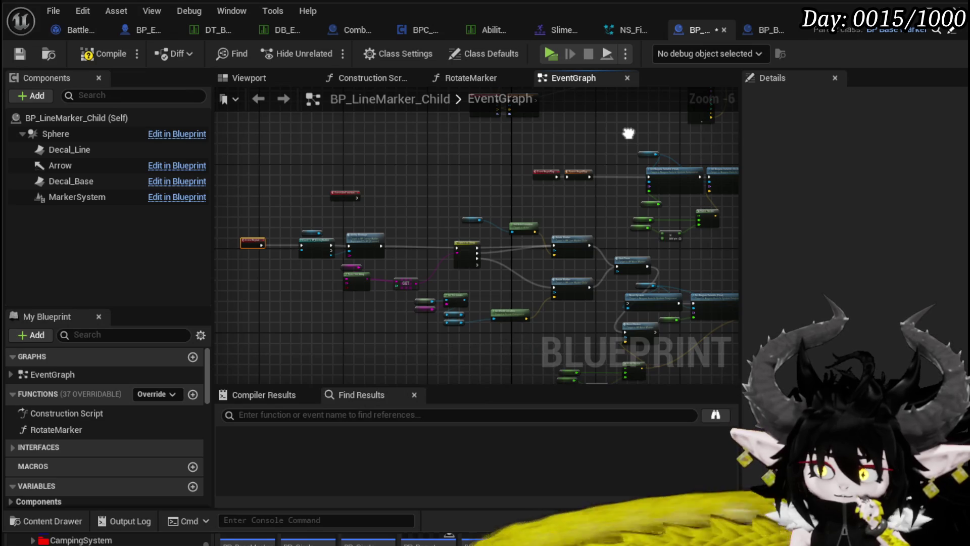
scroll(448, 183, up, 3)
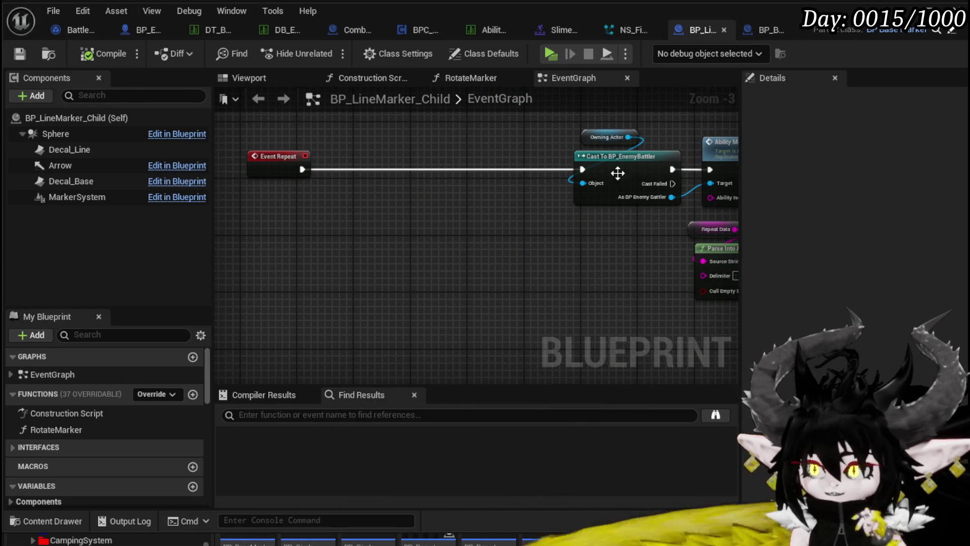
Paste the repeat-count and Destroy Actor nodes beside Event Repeat and connect SET into the cast
click(761, 33)
mouse_move(238, 303)
mouse_down()
mouse_move(531, 274)
mouse_move(575, 222)
mouse_move(606, 158)
mouse_up()
scroll(533, 273, down, 1)
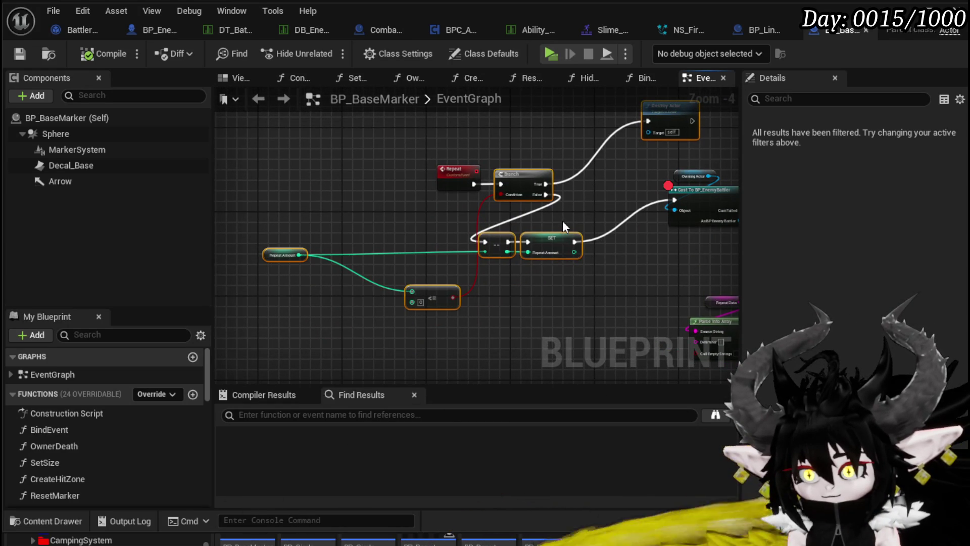
click(750, 34)
key(ctrl+v)
drag(381, 198, 373, 156)
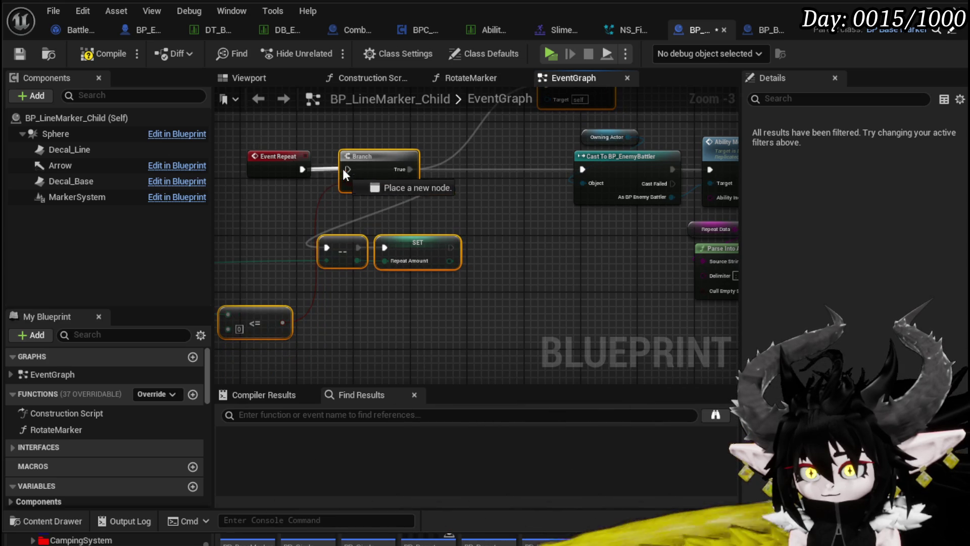
mouse_move(451, 247)
mouse_down()
mouse_move(596, 167)
mouse_move(582, 169)
mouse_up()
drag(500, 183, 231, 222)
Compile the line marker blueprint and review BP_BaseMarker's repeat logic
click(80, 59)
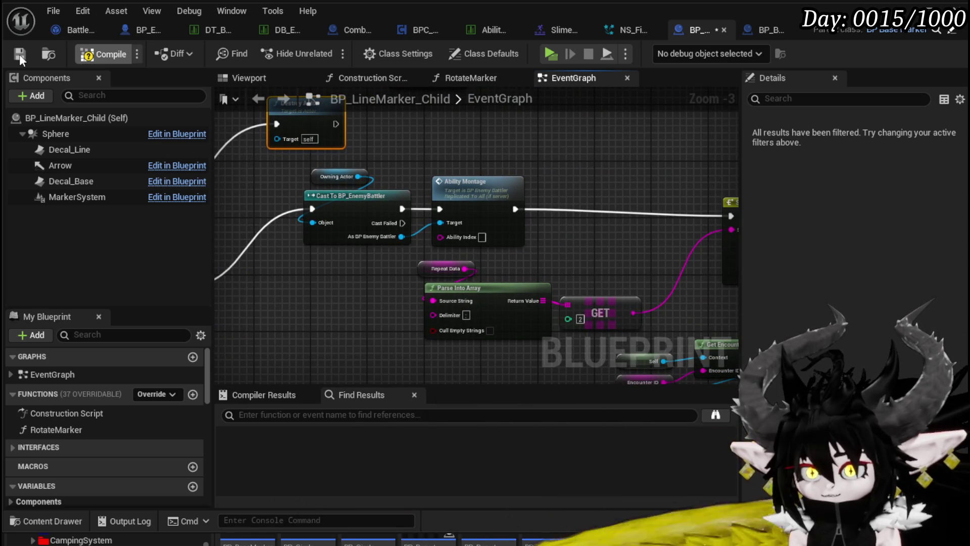
click(774, 34)
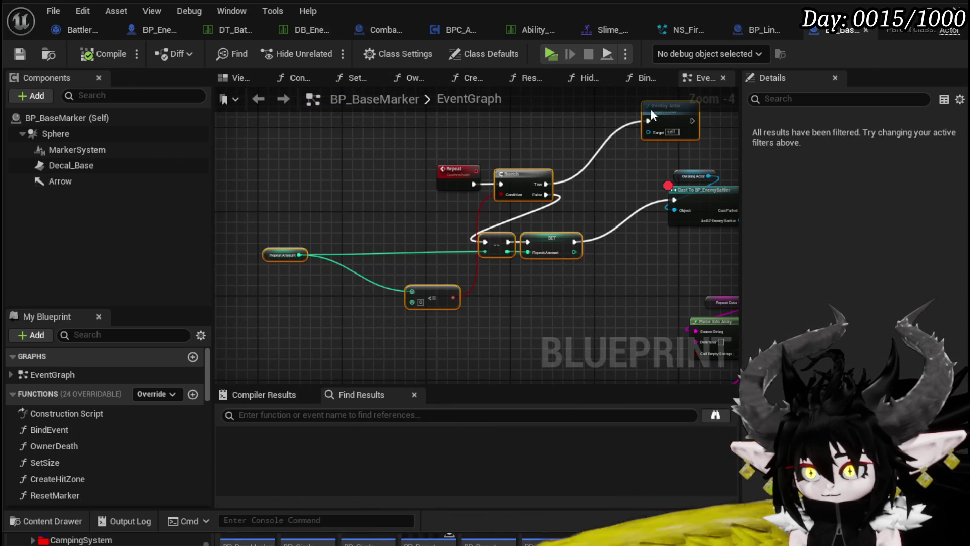
click(656, 168)
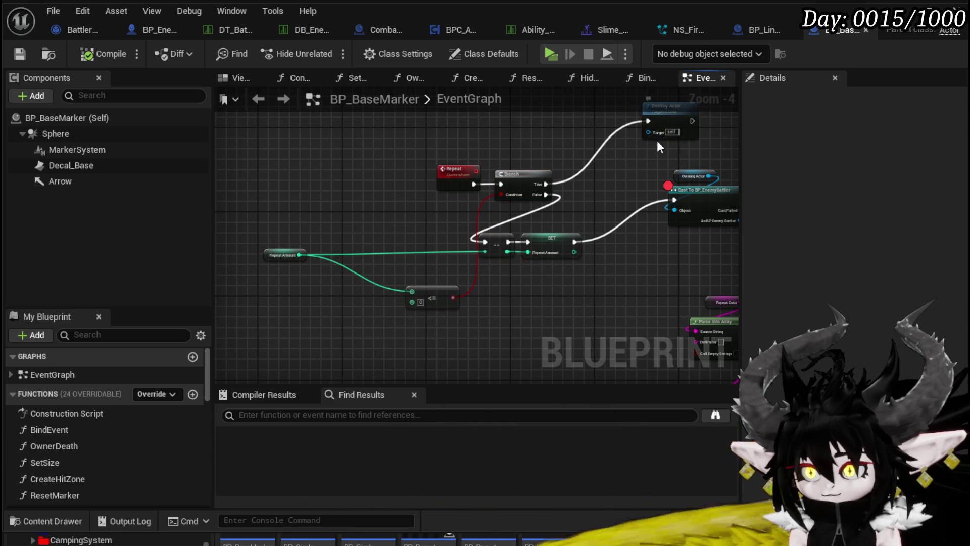
mouse_move(651, 144)
mouse_down()
mouse_move(326, 159)
mouse_move(572, 135)
mouse_up()
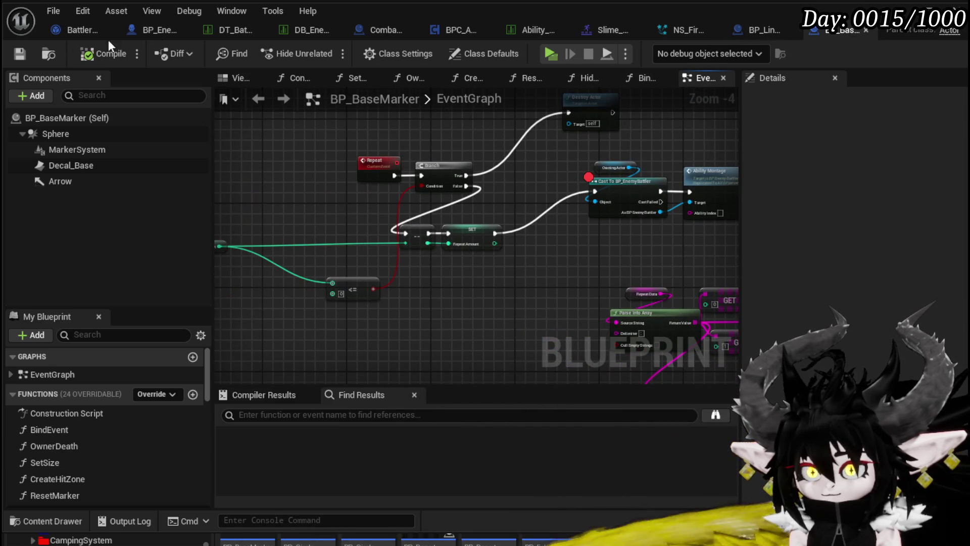
click(901, 11)
Play-test against the slime, resuming past the AbilityMontage breakpoint
click(331, 51)
key(w)
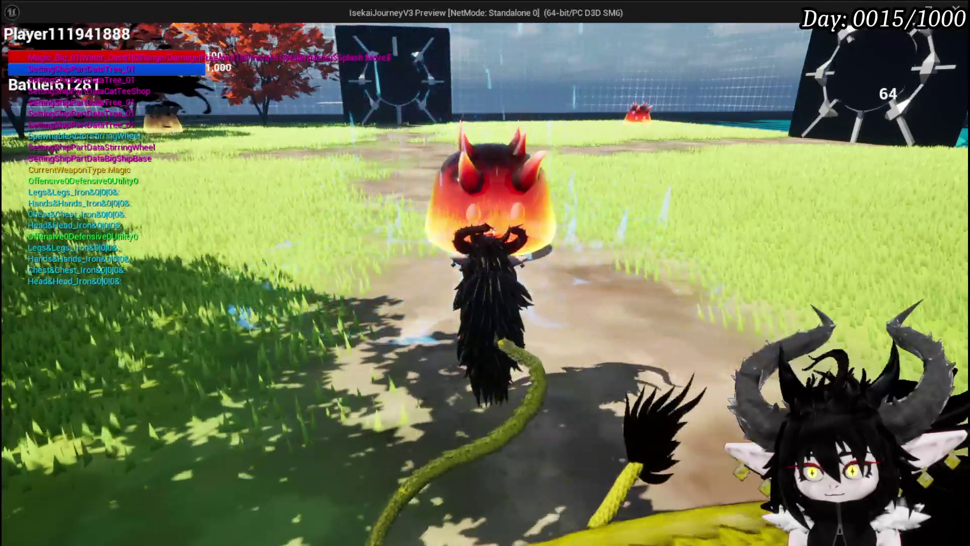
key(alt+Tab)
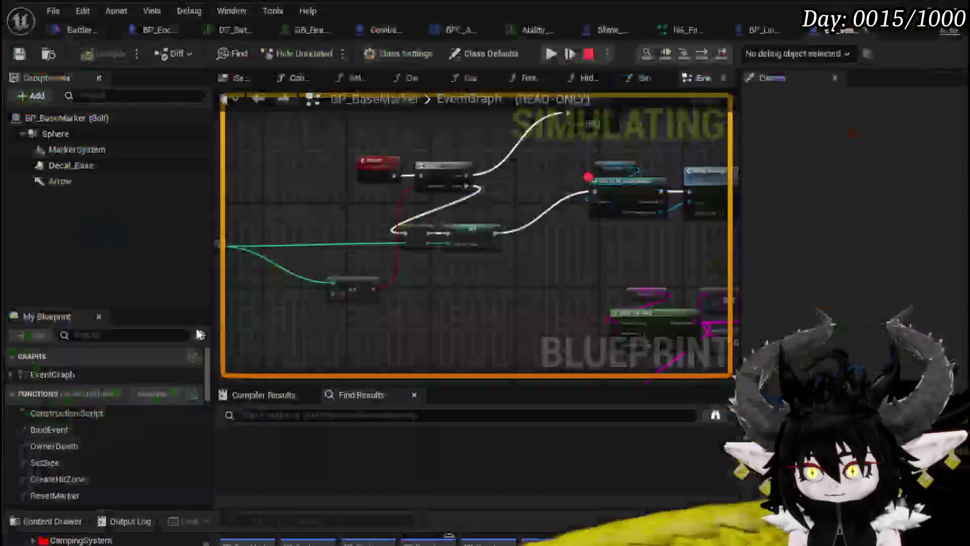
click(554, 34)
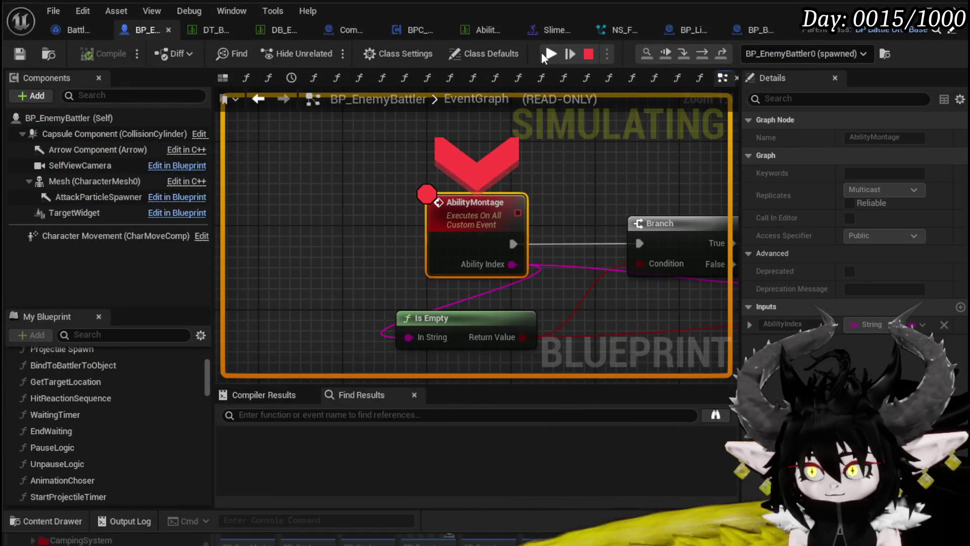
click(543, 54)
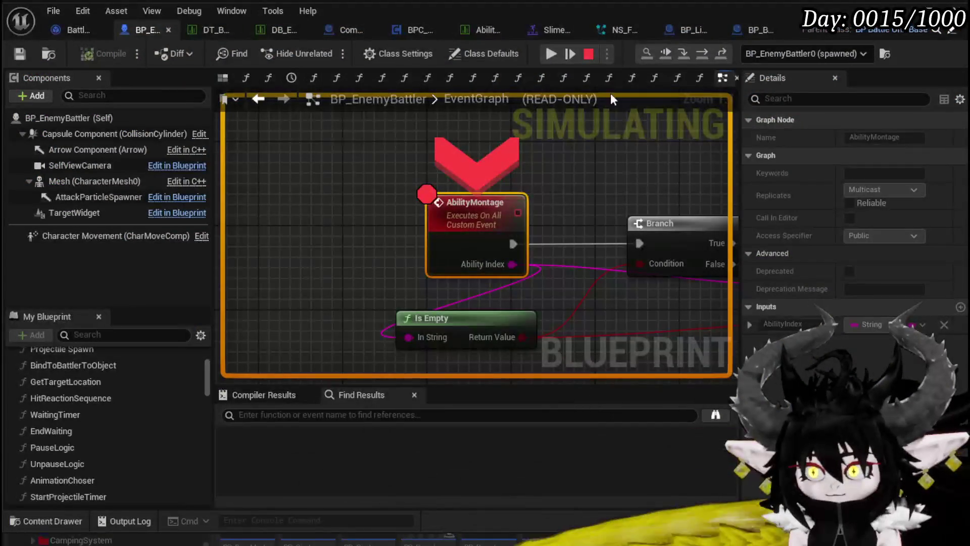
Disable the AbilityMontage breakpoint, resume, and end the play-test
right_click(473, 211)
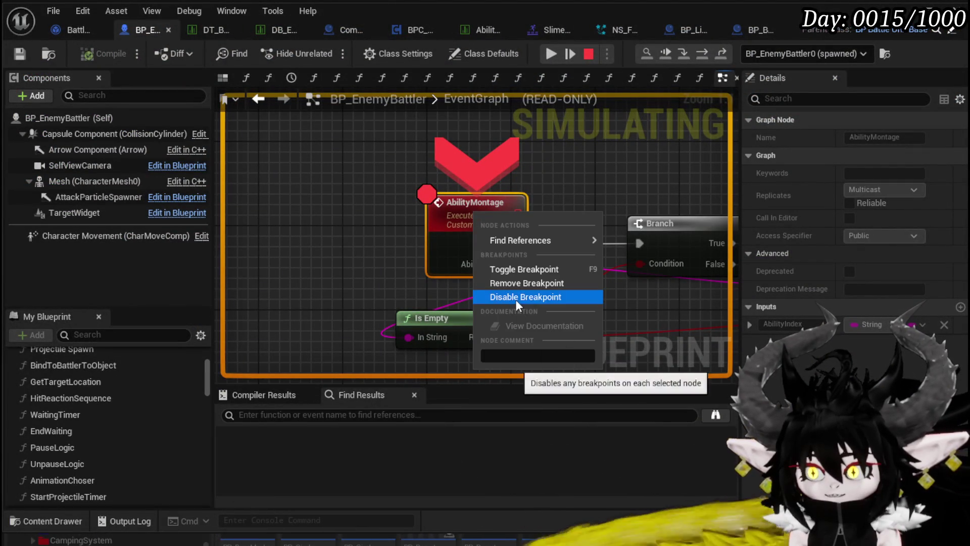
click(515, 299)
click(556, 50)
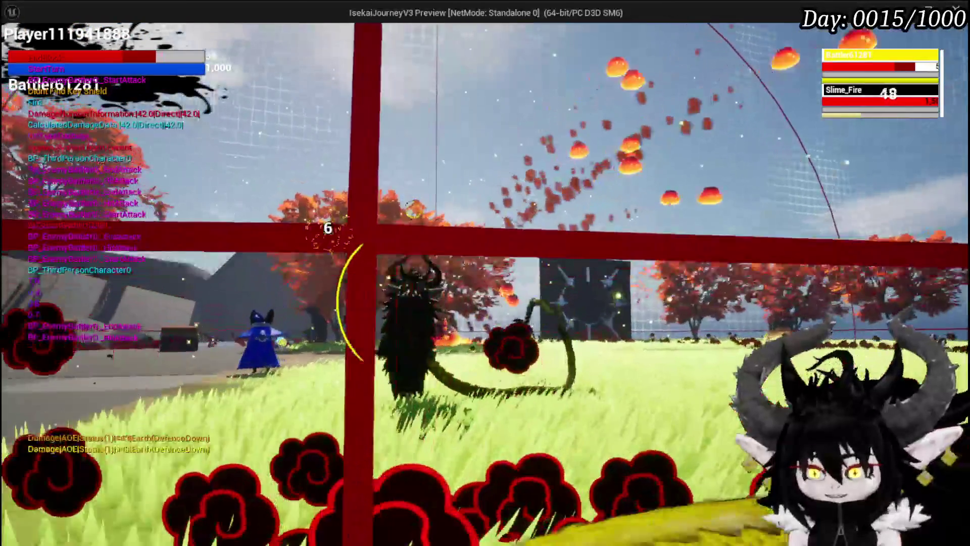
key(Escape)
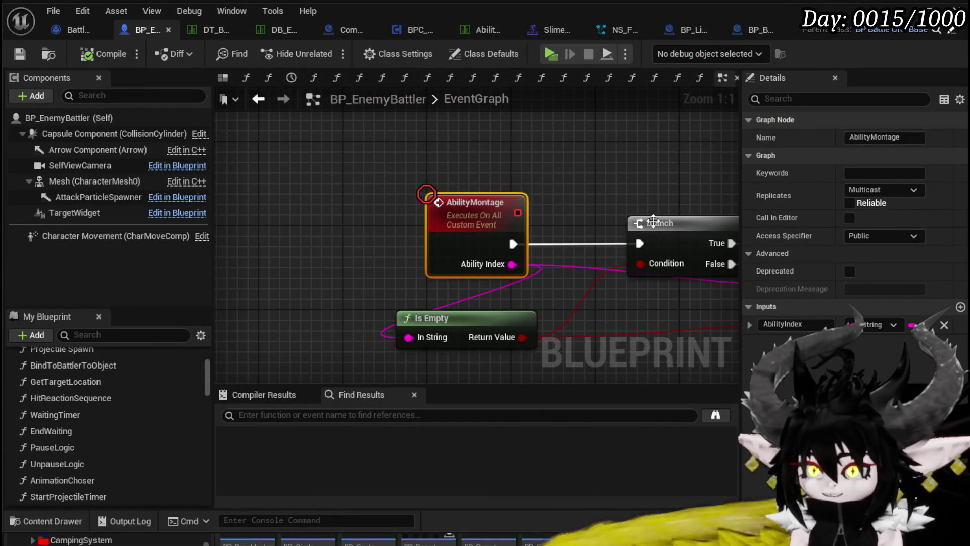
Move the Switch on String and Rotate Marker nodes up-left and save BP_LineMarker_Child
scroll(652, 222, down, 3)
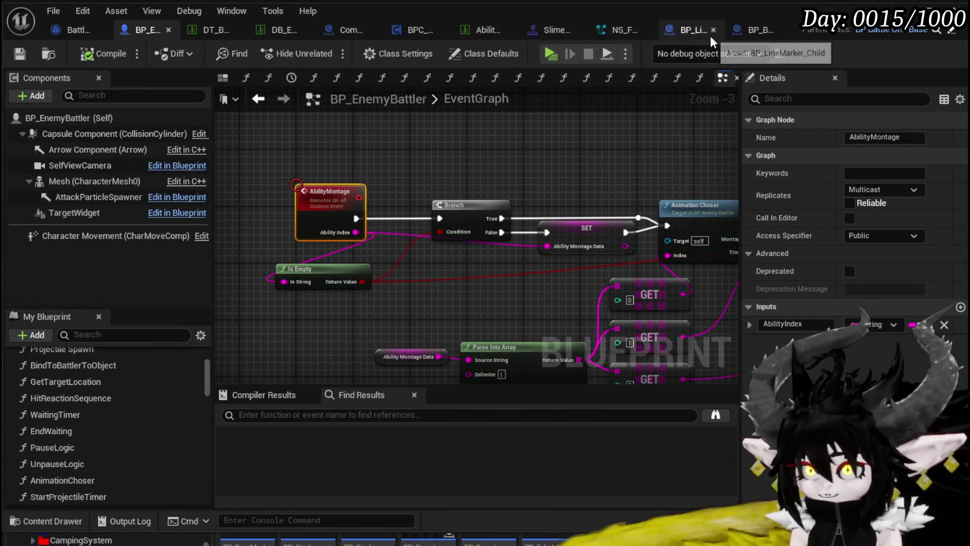
click(709, 35)
mouse_move(564, 179)
mouse_down()
mouse_move(541, 201)
mouse_move(379, 195)
mouse_move(643, 245)
mouse_move(733, 248)
mouse_move(621, 293)
mouse_move(635, 293)
mouse_move(558, 262)
mouse_move(337, 249)
mouse_up()
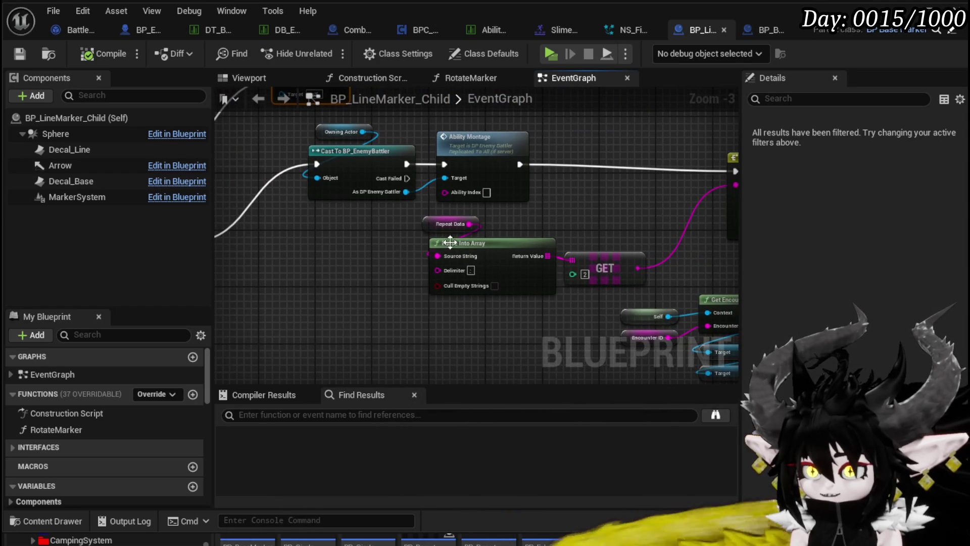
drag(560, 222, 325, 209)
scroll(325, 208, down, 2)
drag(480, 197, 378, 231)
drag(489, 206, 485, 202)
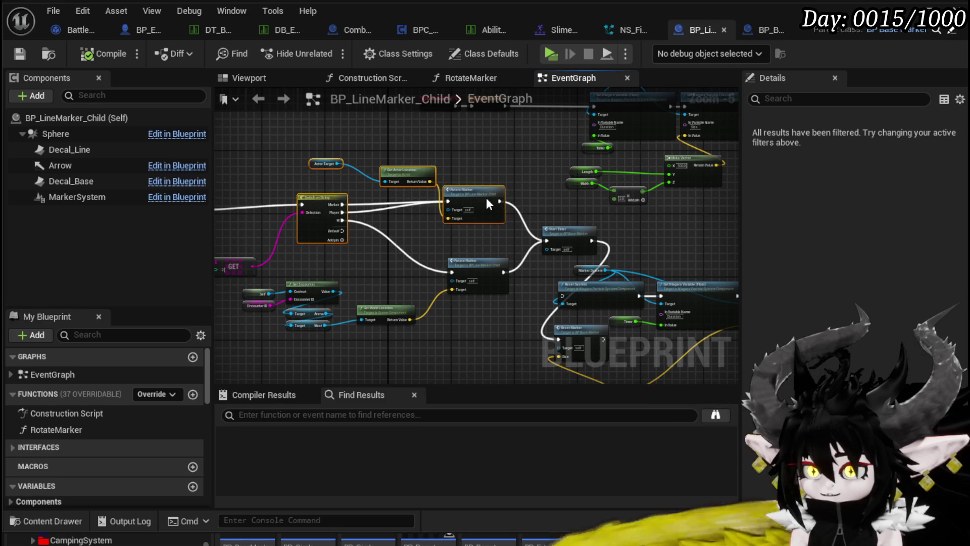
click(522, 170)
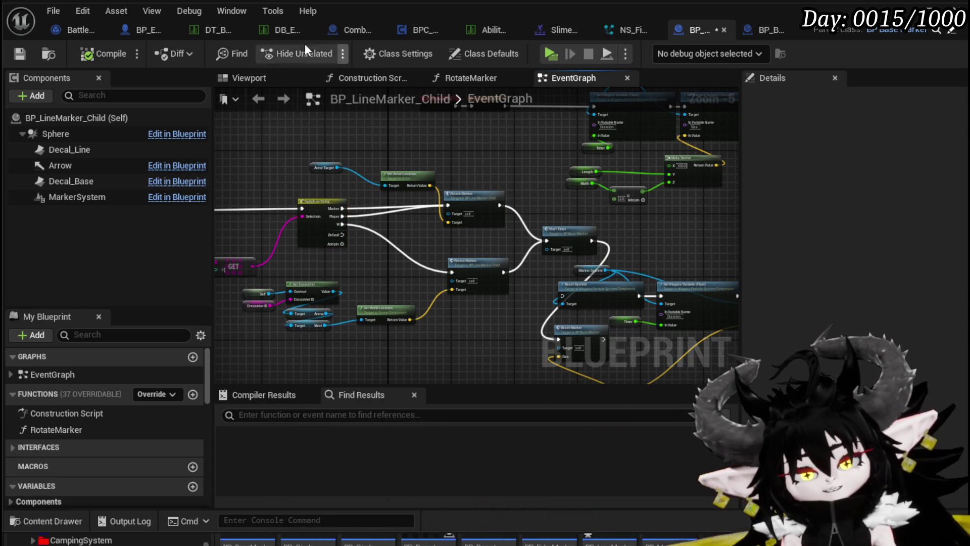
click(23, 57)
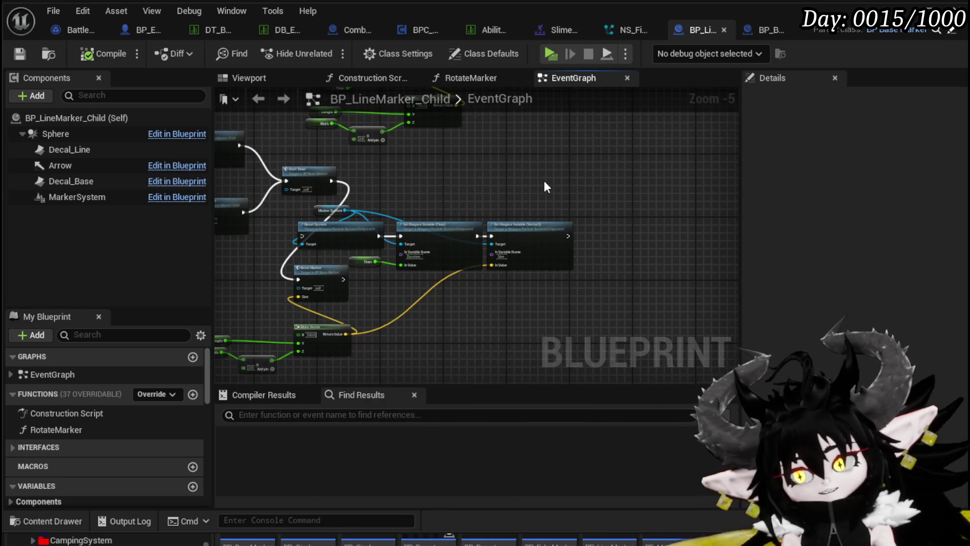
Reposition the Parse Into Array, Repeat Data and GET nodes
mouse_move(453, 333)
mouse_down()
mouse_move(654, 322)
mouse_move(520, 314)
mouse_move(429, 289)
mouse_move(514, 294)
mouse_up()
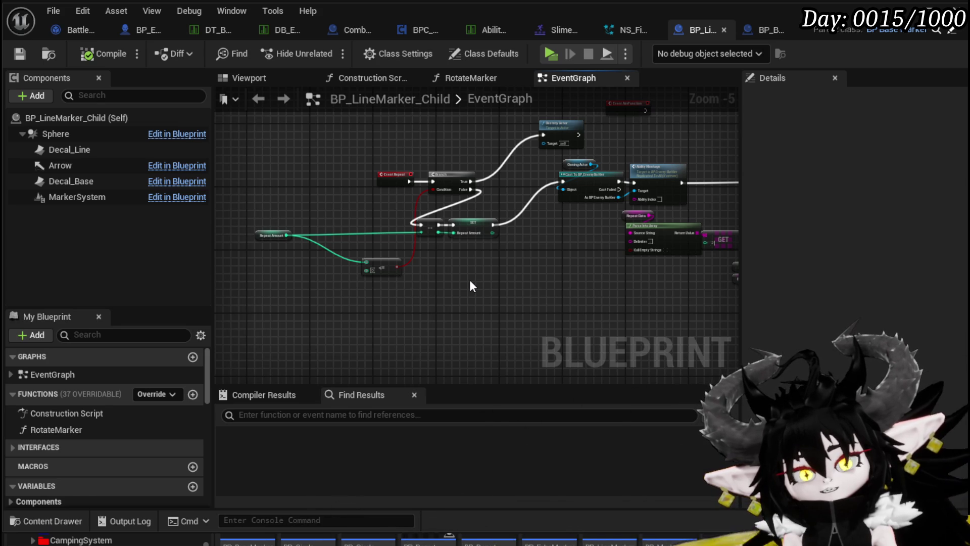
scroll(310, 310, up, 2)
scroll(492, 310, down, 1)
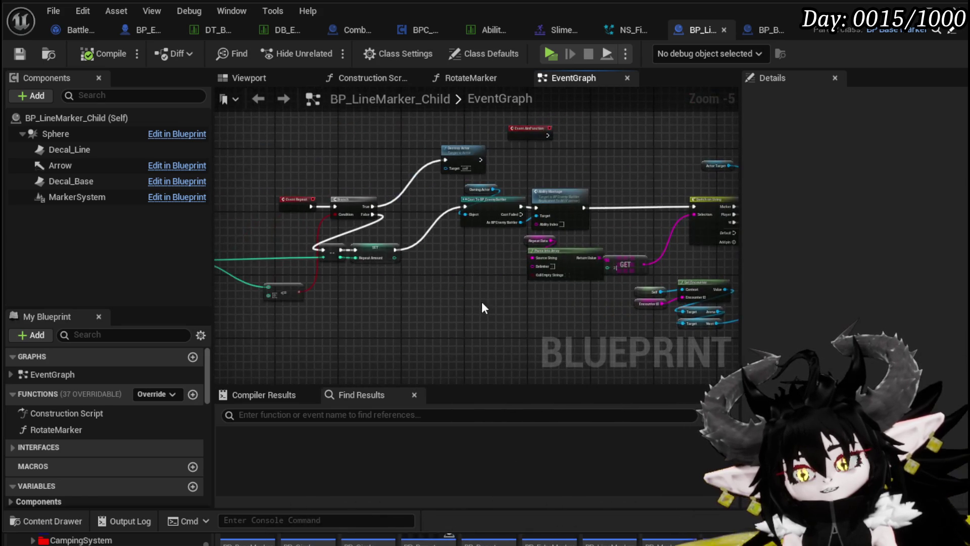
mouse_move(478, 293)
mouse_down()
mouse_move(304, 298)
mouse_move(392, 236)
mouse_up()
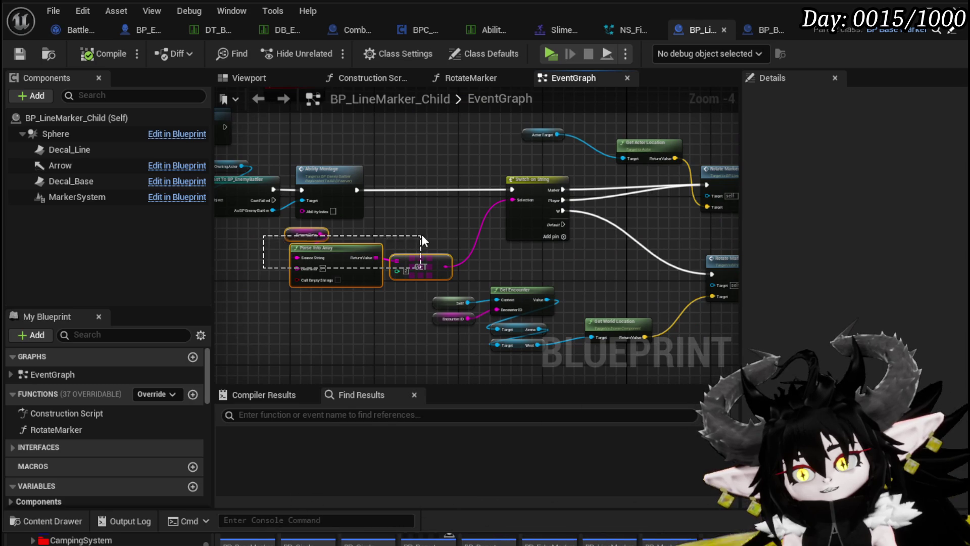
mouse_move(419, 268)
mouse_down()
mouse_move(387, 283)
mouse_move(331, 245)
mouse_move(541, 298)
mouse_move(397, 241)
mouse_up()
scroll(398, 241, up, 2)
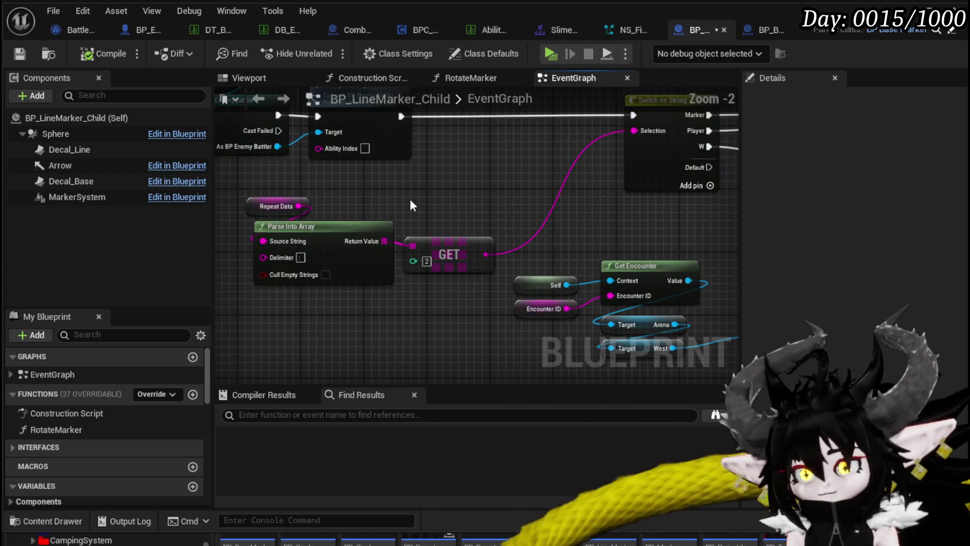
click(359, 241)
drag(264, 213, 302, 214)
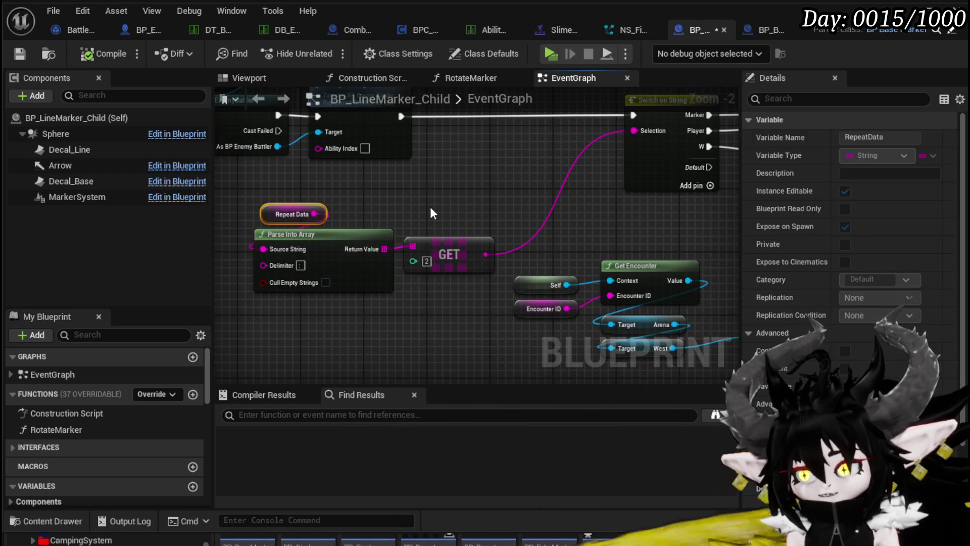
click(429, 207)
scroll(438, 209, down, 2)
Select the Reset System and Set Niagara nodes and shift them right
mouse_move(438, 209)
mouse_down()
mouse_move(381, 247)
mouse_move(283, 225)
mouse_up()
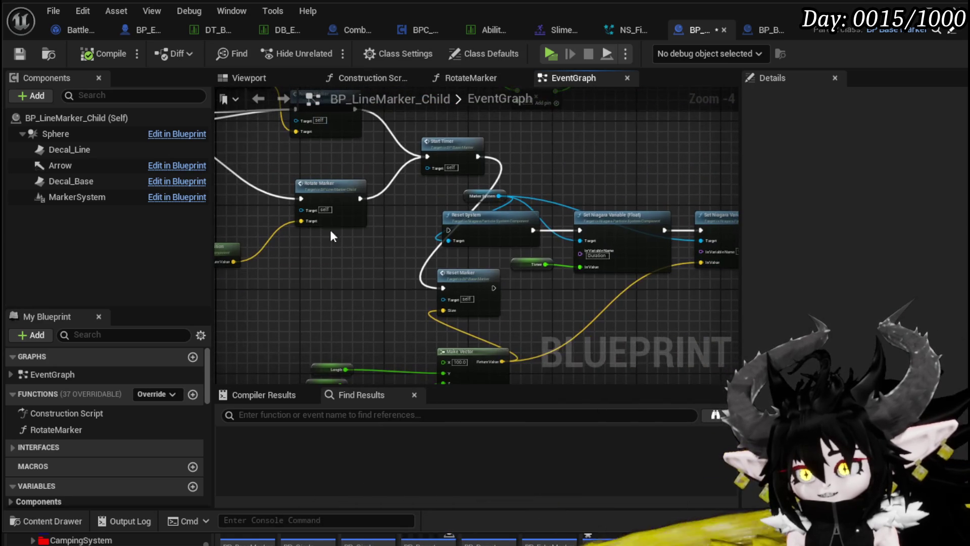
mouse_move(652, 303)
mouse_down()
mouse_move(426, 266)
mouse_move(565, 280)
mouse_up()
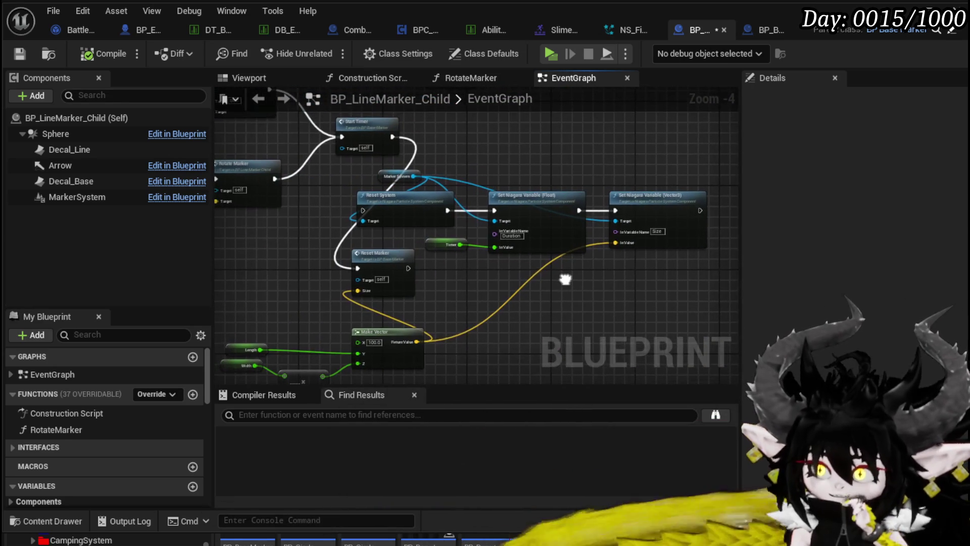
scroll(339, 206, up, 2)
mouse_move(343, 207)
mouse_down()
mouse_move(257, 233)
mouse_move(352, 258)
mouse_up()
scroll(257, 234, down, 2)
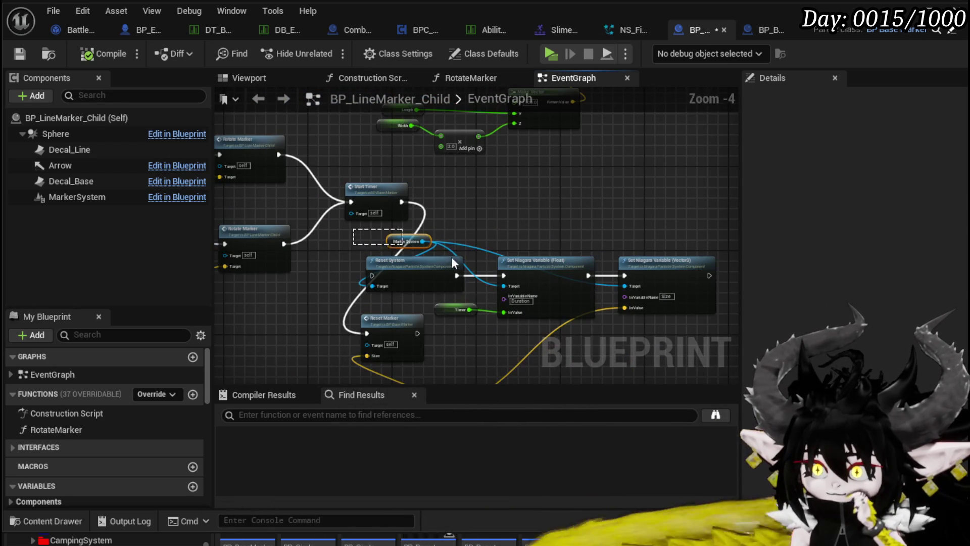
click(349, 232)
drag(363, 234, 666, 313)
drag(459, 271, 538, 269)
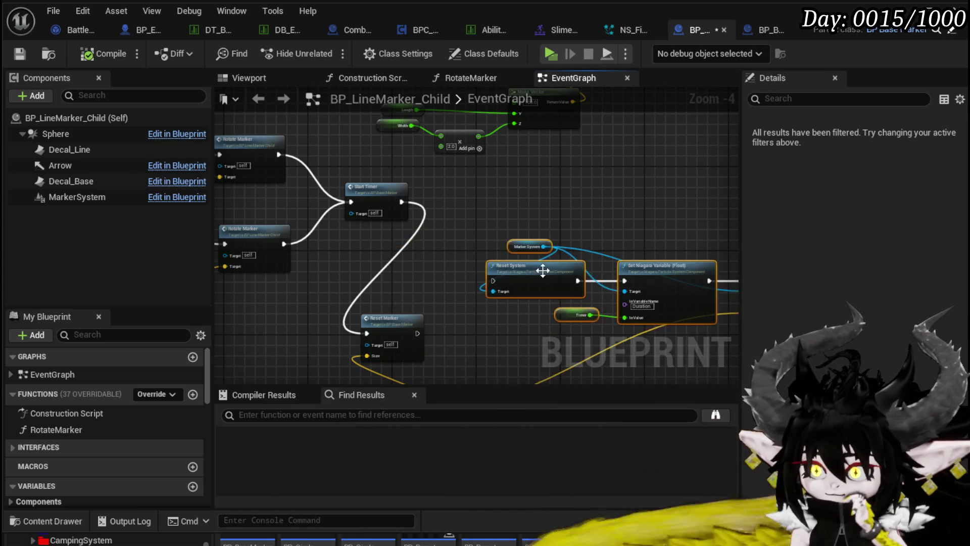
scroll(455, 231, down, 4)
scroll(422, 241, up, 5)
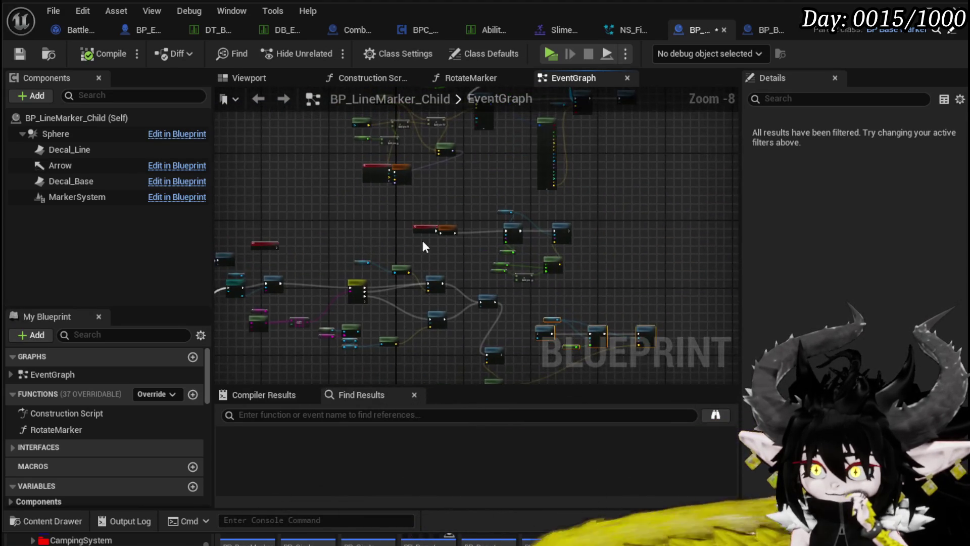
Connect Event SpawnSystem's System Template pin to Parent: SpawnSystem's System Template
drag(400, 290, 426, 386)
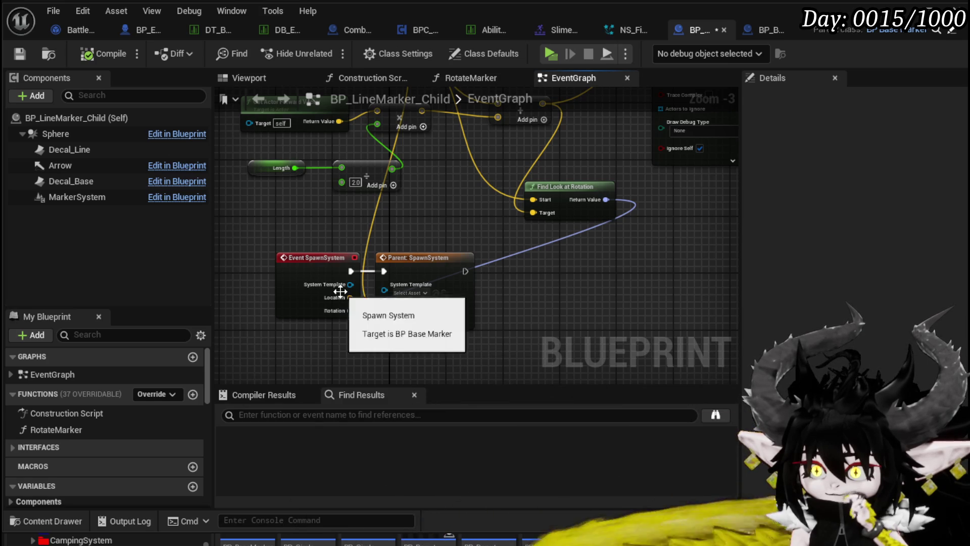
drag(350, 285, 412, 291)
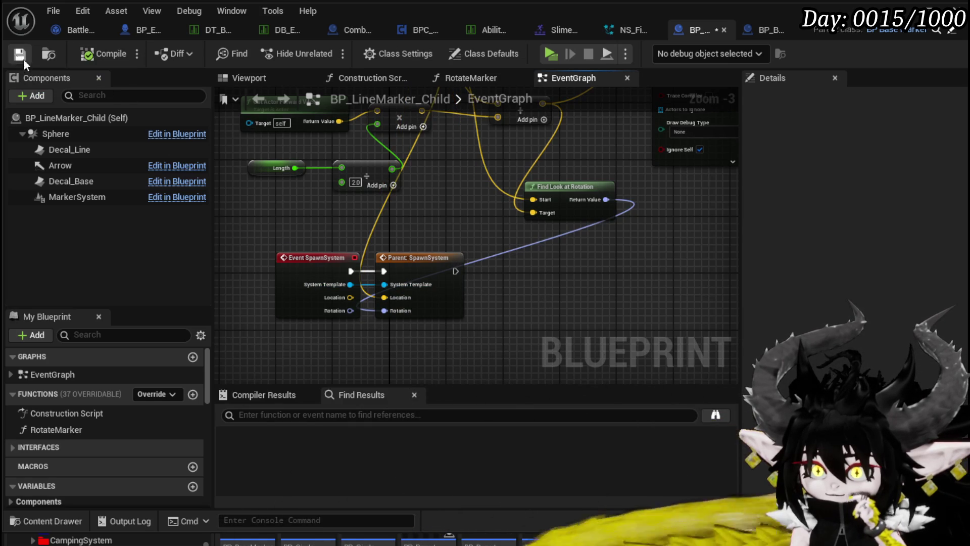
scroll(507, 217, down, 2)
mouse_move(379, 286)
mouse_down()
mouse_move(238, 282)
mouse_move(413, 283)
mouse_up()
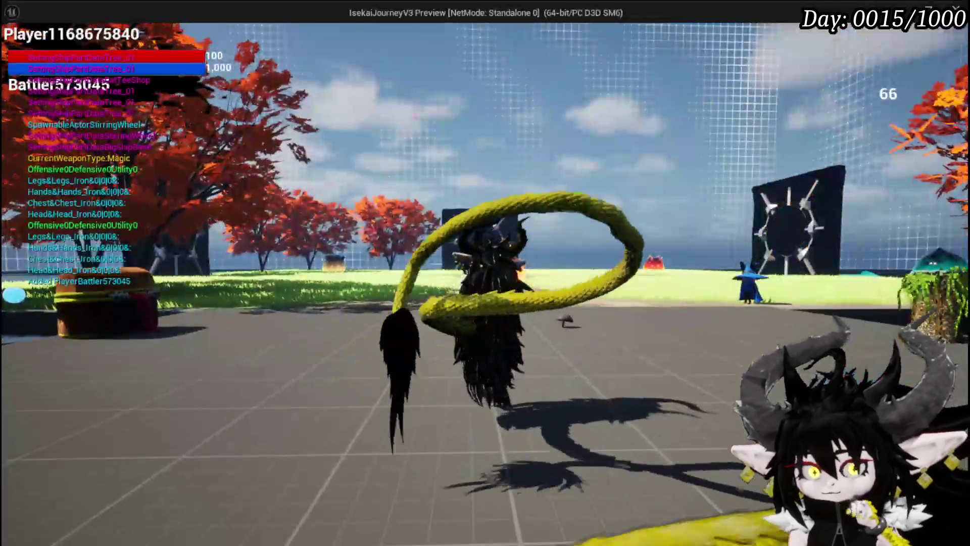
Play-test the line marker attack against the slime, stop, and Save All
key(w)
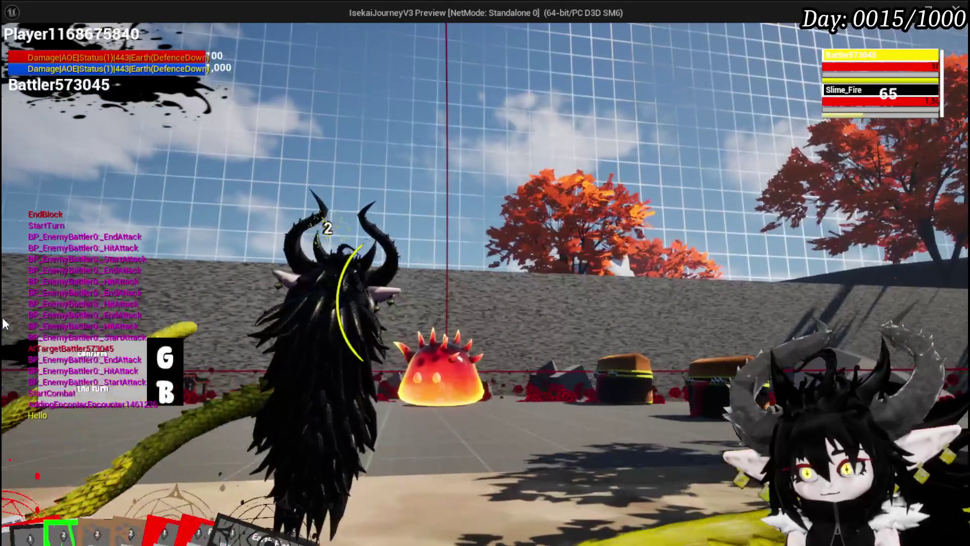
key(Escape)
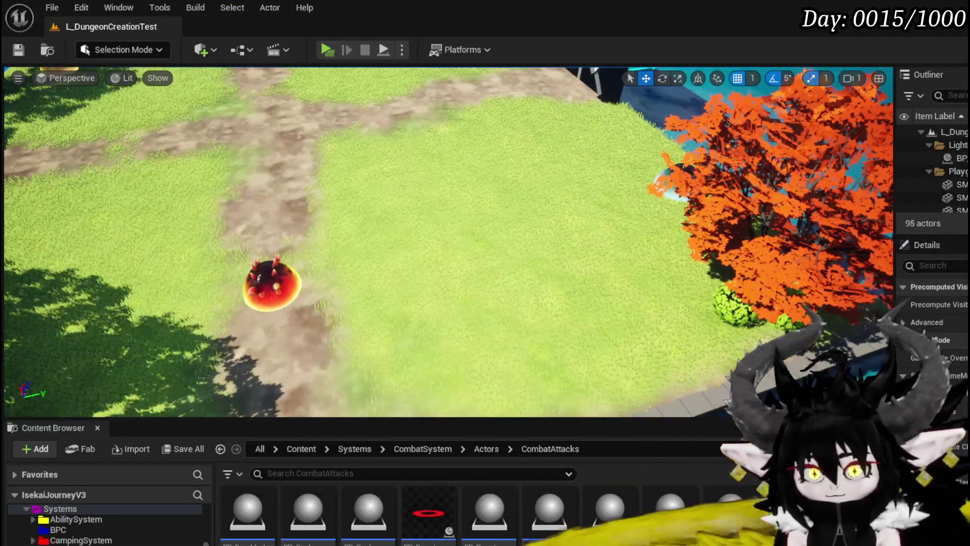
click(19, 50)
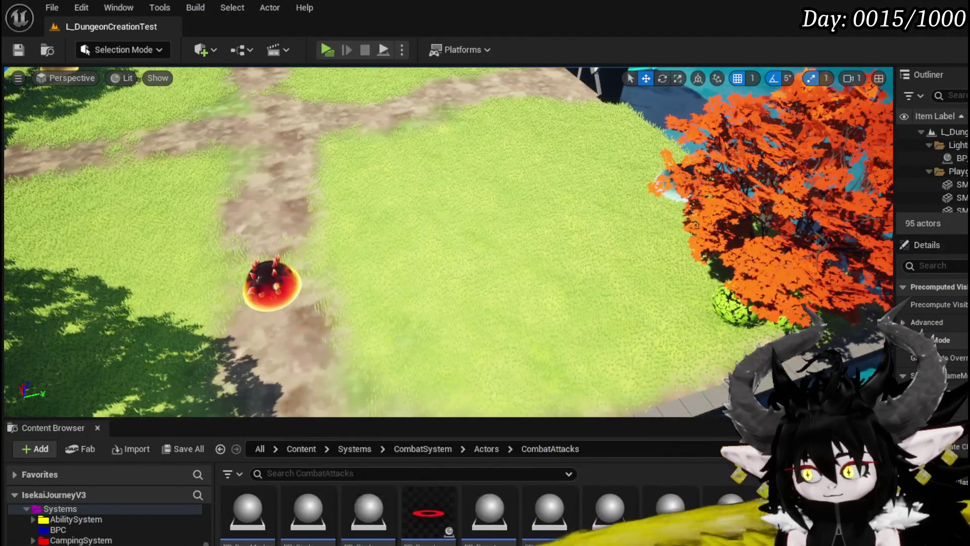
key(alt+Tab)
mouse_move(537, 329)
mouse_down()
mouse_move(335, 234)
mouse_move(377, 268)
mouse_move(515, 201)
mouse_move(439, 288)
mouse_move(444, 268)
mouse_move(413, 188)
mouse_move(341, 246)
mouse_up()
scroll(341, 247, up, 1)
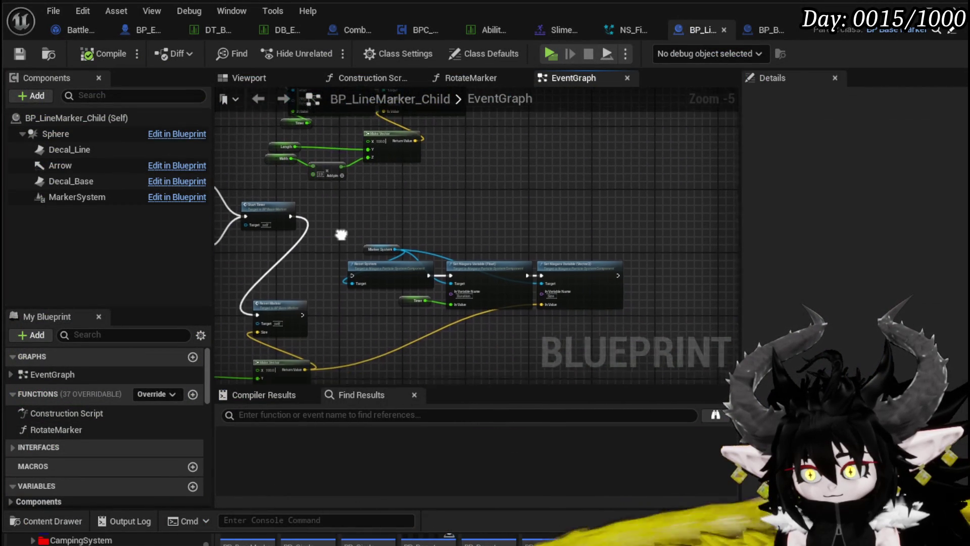
scroll(331, 268, down, 1)
drag(331, 268, 658, 318)
mouse_move(435, 144)
mouse_down()
mouse_move(600, 154)
mouse_move(599, 210)
mouse_up()
drag(541, 216, 287, 208)
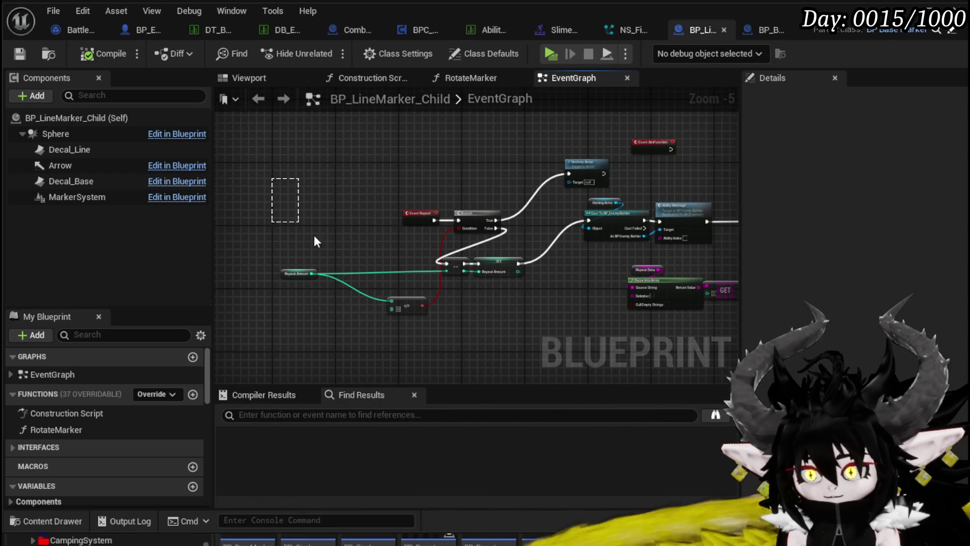
drag(501, 320, 500, 320)
drag(480, 215, 480, 171)
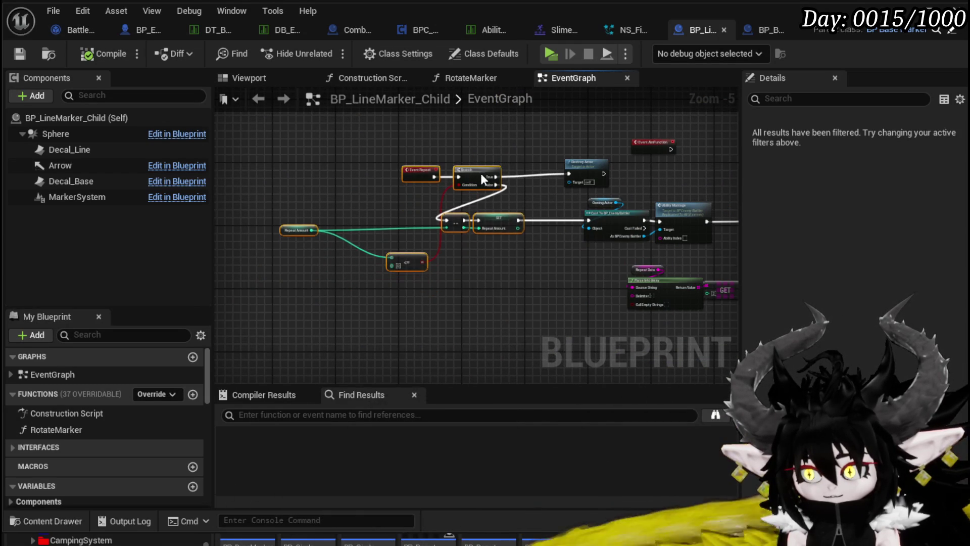
drag(628, 175, 307, 235)
drag(387, 244, 400, 315)
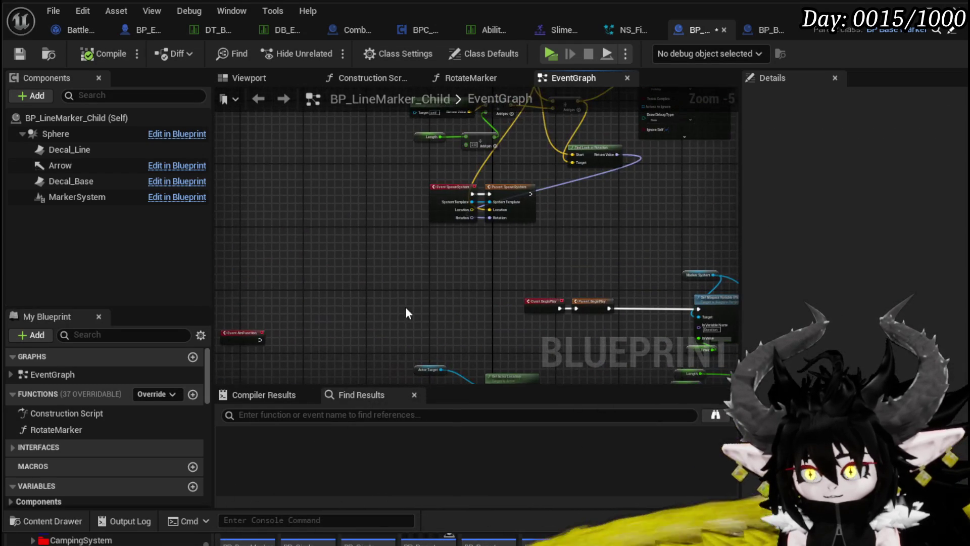
scroll(406, 294, up, 1)
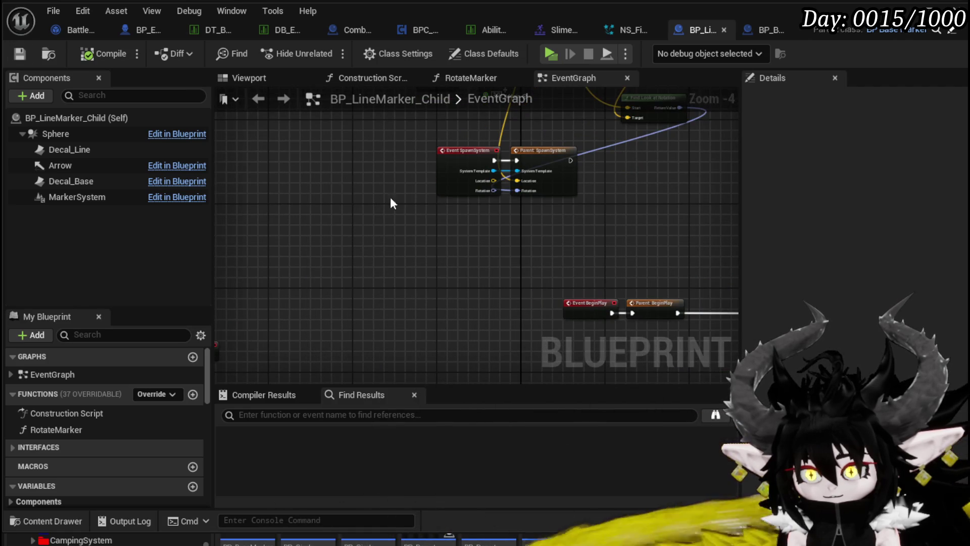
scroll(304, 283, up, 2)
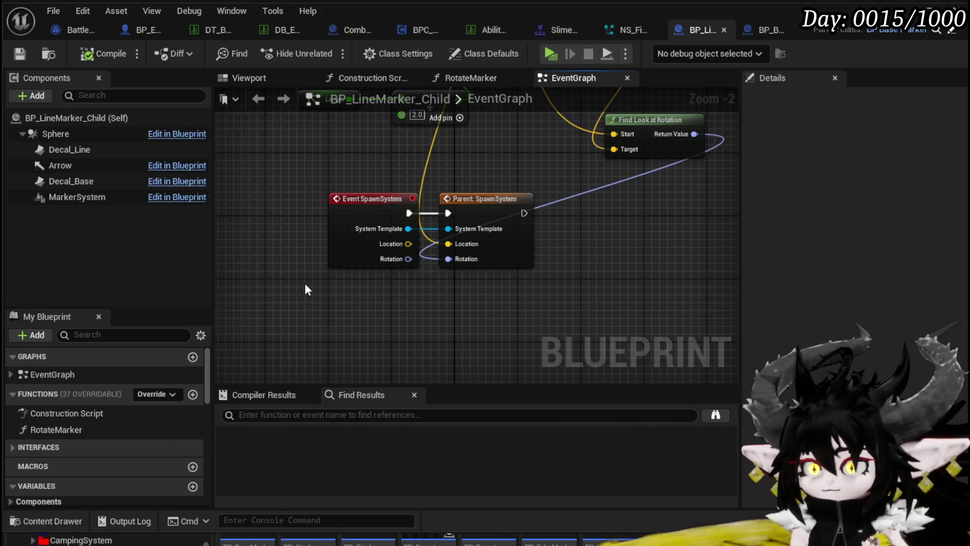
click(375, 203)
right_click(375, 203)
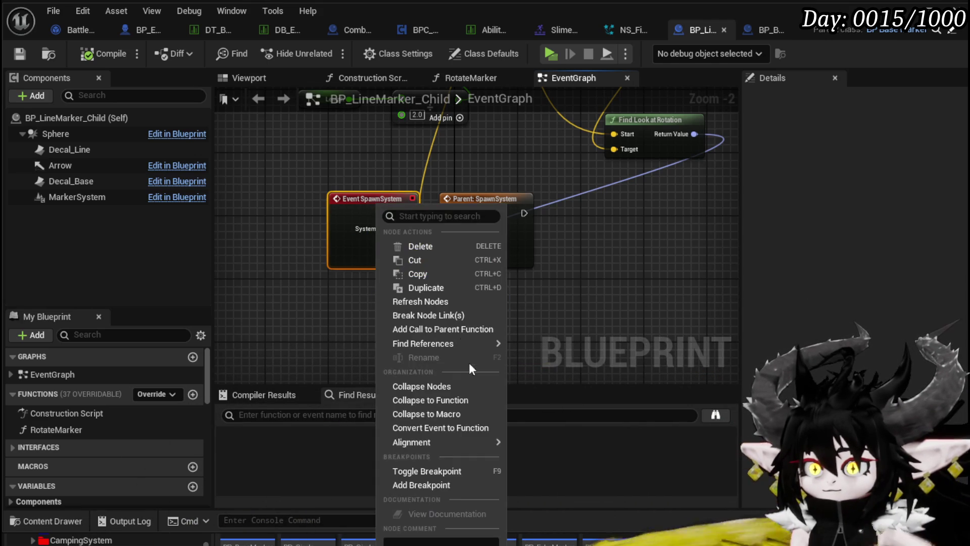
click(390, 470)
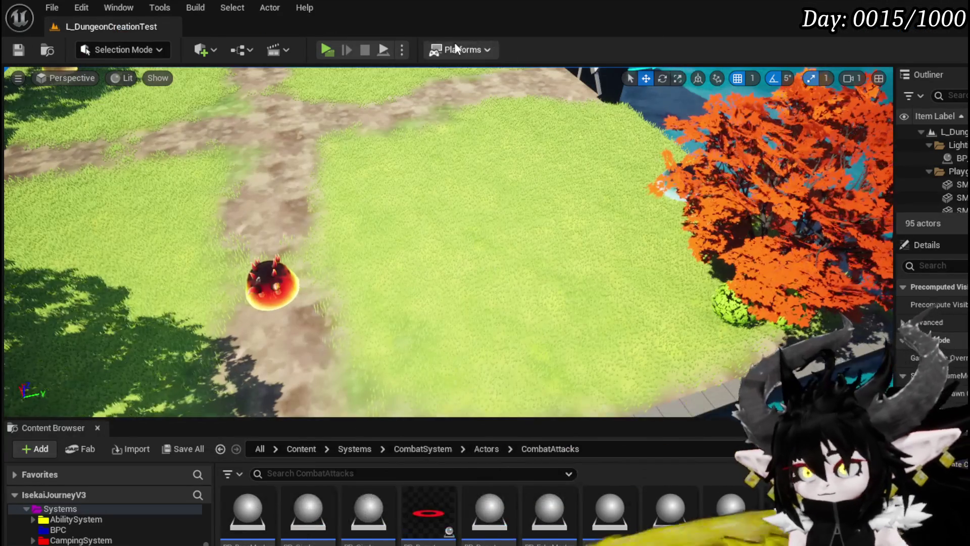
click(335, 50)
key(w)
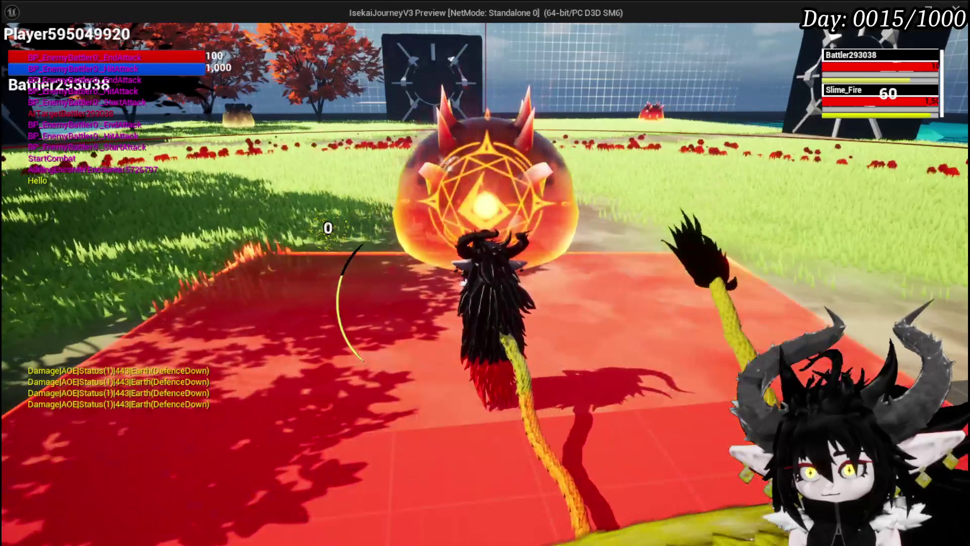
key(Escape)
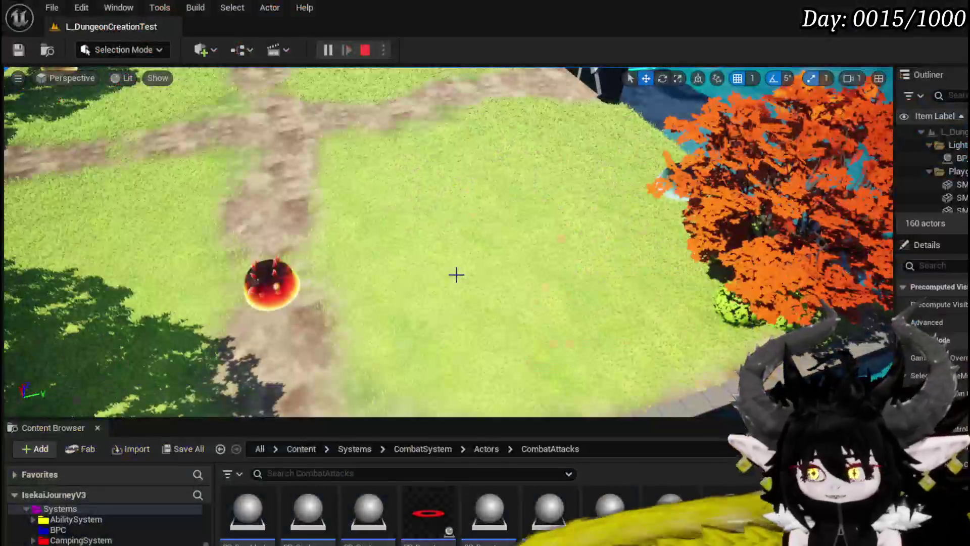
key(ctrl+s)
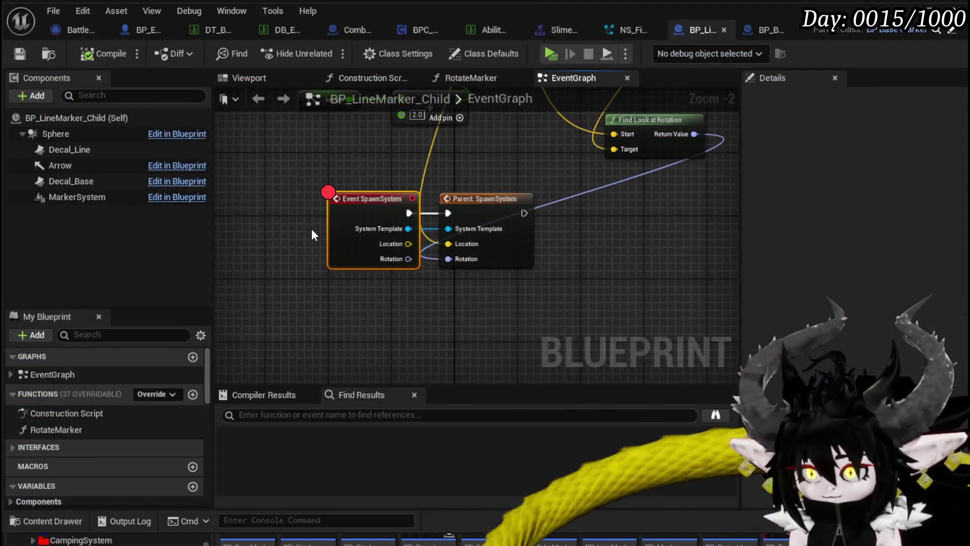
right_click(336, 218)
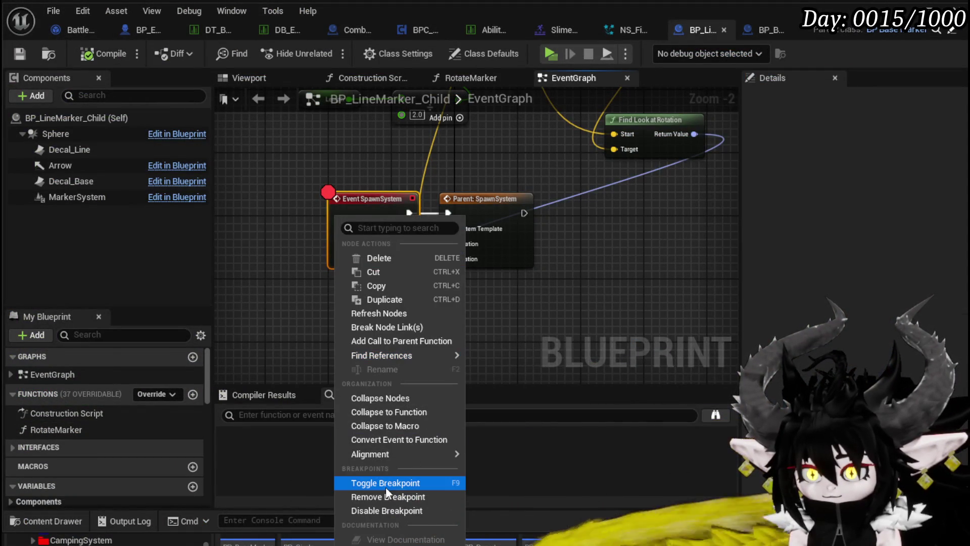
click(381, 495)
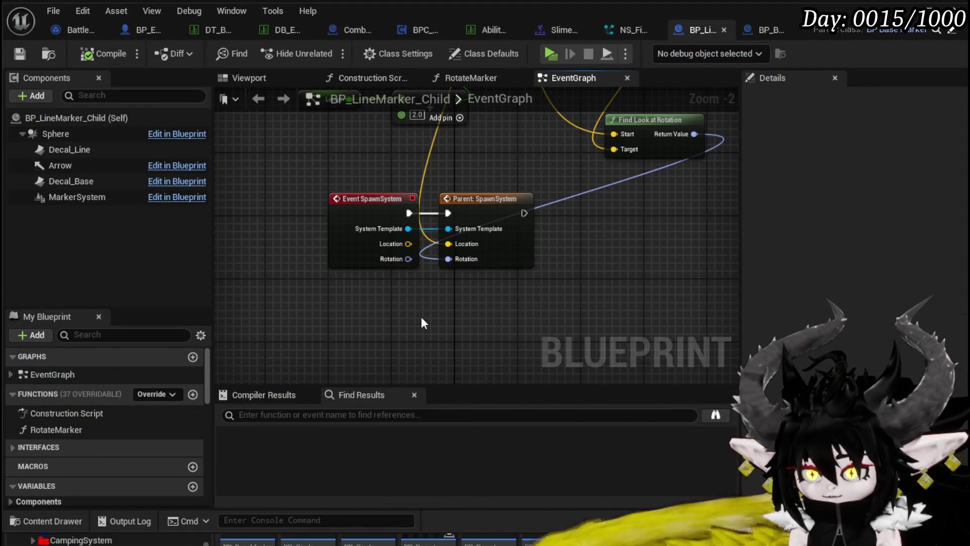
scroll(586, 208, down, 4)
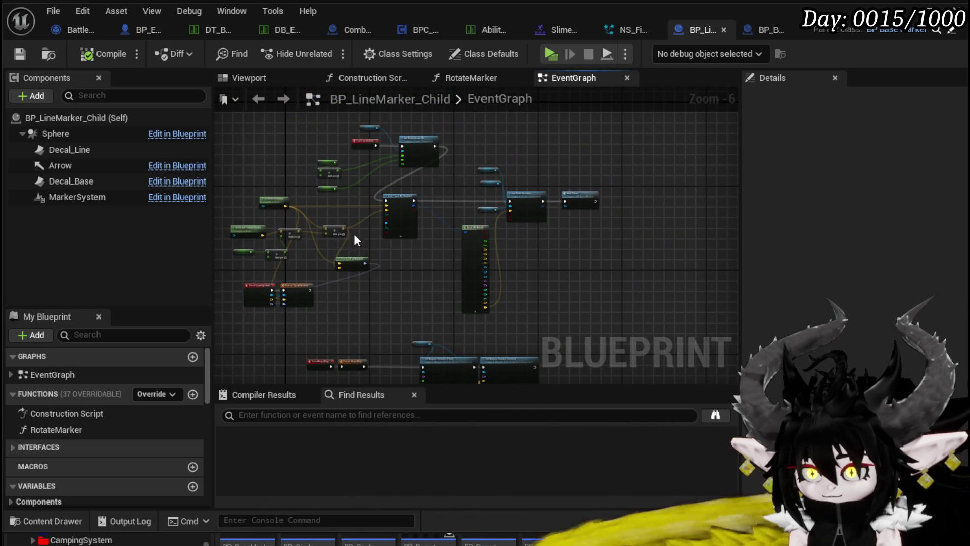
Open the parent BP_BaseMarker event graph at its StartTimer and Set Timer by Event nodes
scroll(365, 187, up, 3)
mouse_move(365, 186)
mouse_down()
mouse_move(362, 262)
mouse_move(288, 183)
mouse_up()
drag(498, 209, 603, 177)
double_click(609, 175)
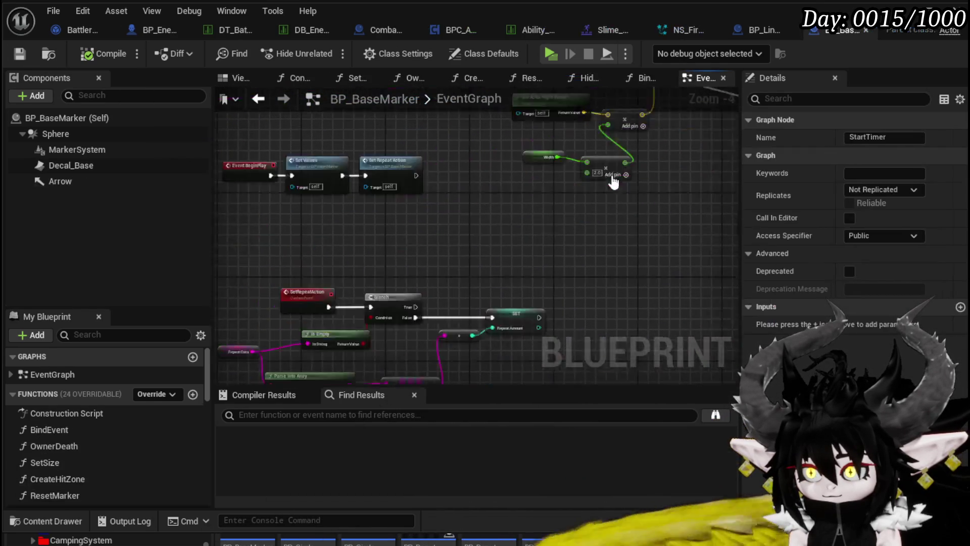
scroll(585, 219, up, 2)
mouse_move(584, 219)
mouse_down()
mouse_move(335, 164)
mouse_move(399, 259)
mouse_up()
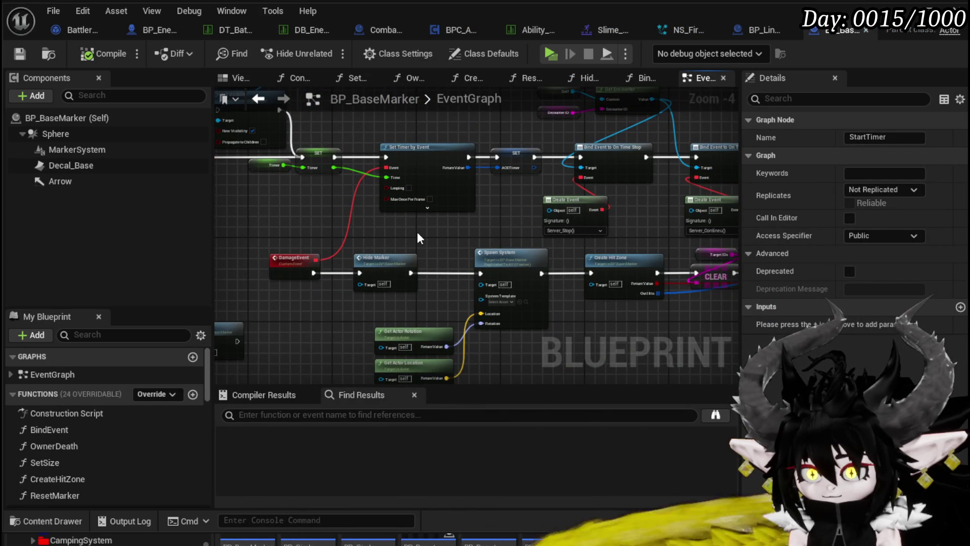
mouse_move(417, 234)
mouse_down()
mouse_move(448, 256)
mouse_move(539, 276)
mouse_up()
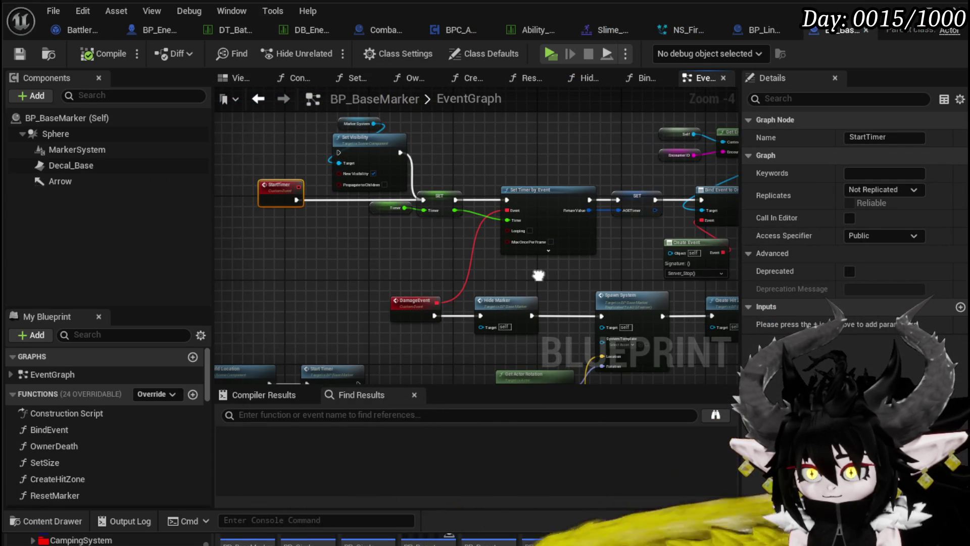
Move the Timer getter lower and the Set Visibility nodes up-left
drag(371, 211, 378, 232)
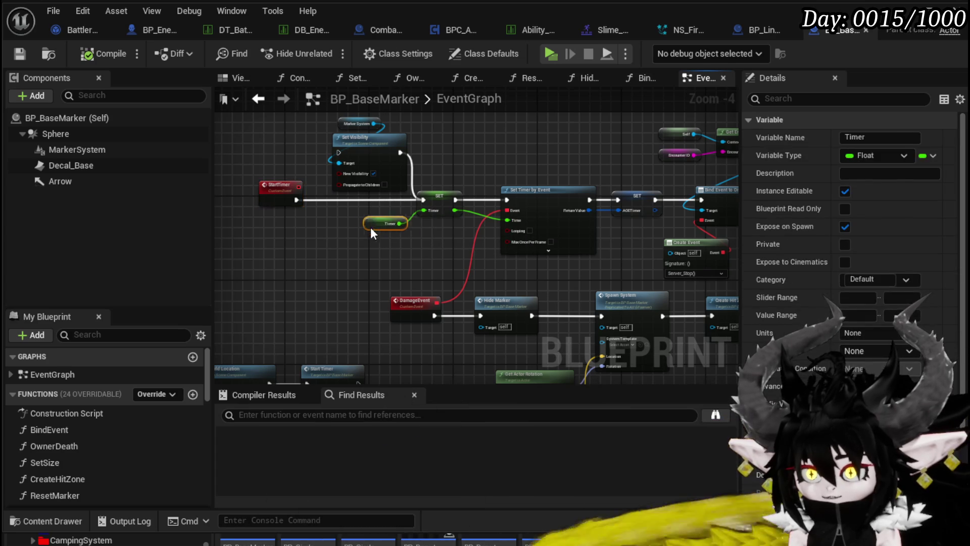
mouse_move(480, 142)
mouse_down()
mouse_move(455, 163)
mouse_move(323, 154)
mouse_move(529, 168)
mouse_up()
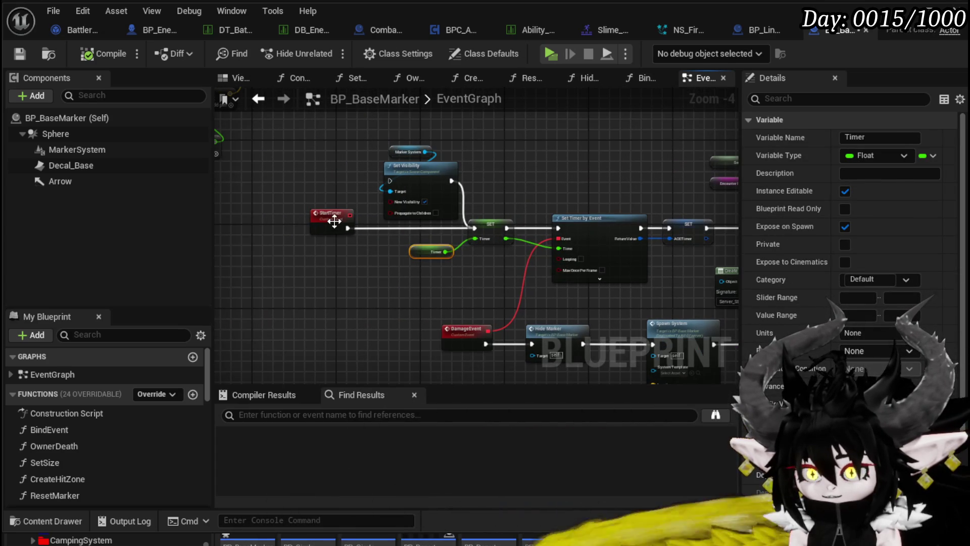
click(331, 221)
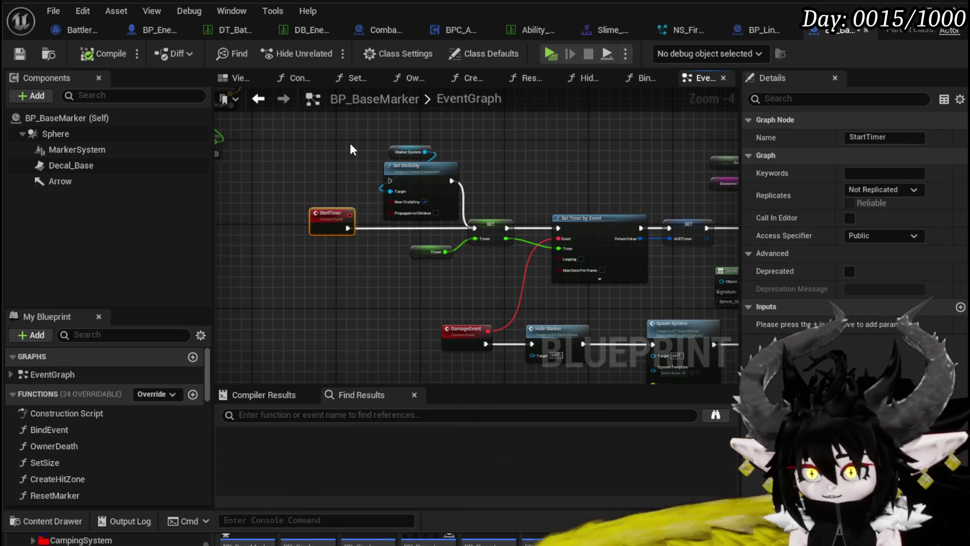
mouse_move(349, 141)
mouse_down()
mouse_move(429, 174)
mouse_move(425, 154)
mouse_up()
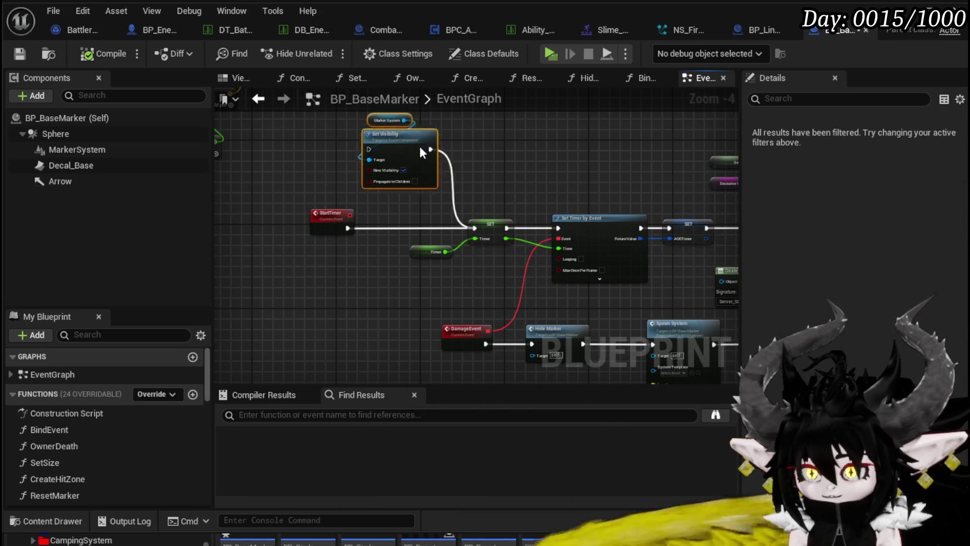
click(429, 252)
scroll(336, 277, down, 4)
mouse_move(414, 247)
mouse_down()
mouse_move(606, 236)
mouse_move(417, 244)
mouse_up()
scroll(347, 298, up, 3)
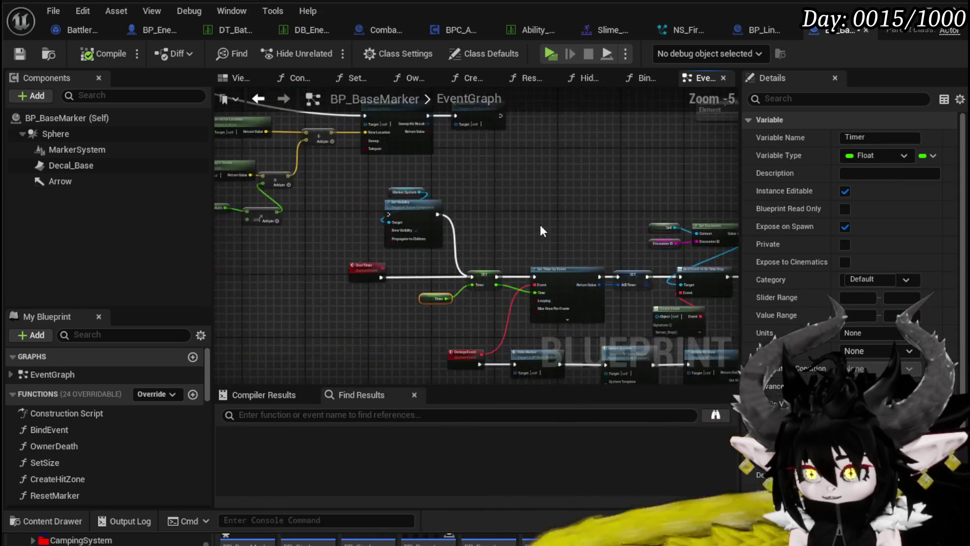
mouse_move(505, 258)
mouse_down()
mouse_move(306, 195)
mouse_move(354, 267)
mouse_move(560, 229)
mouse_move(480, 252)
mouse_move(441, 280)
mouse_move(462, 284)
mouse_up()
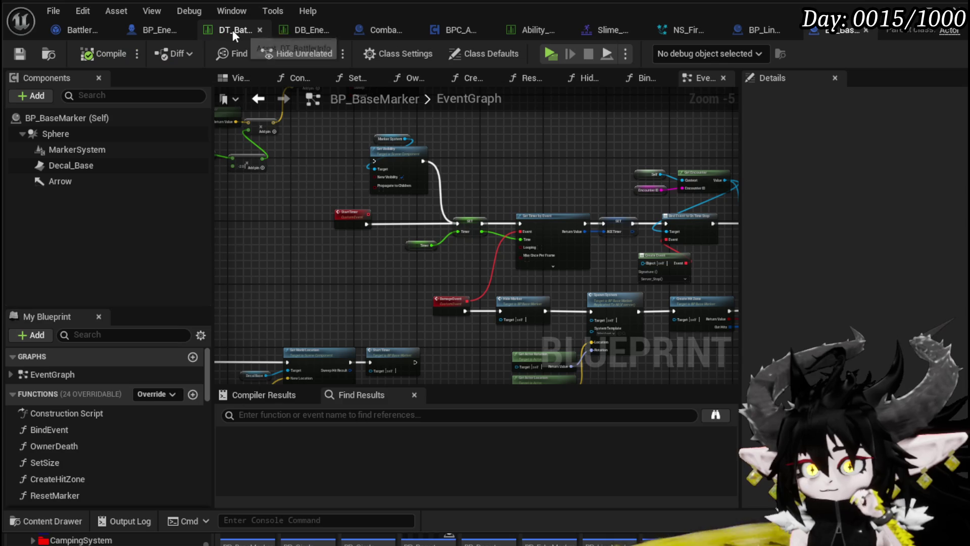
Open DT_BattlerInfo and select the Slime_Fire|Elite row for editing
click(215, 30)
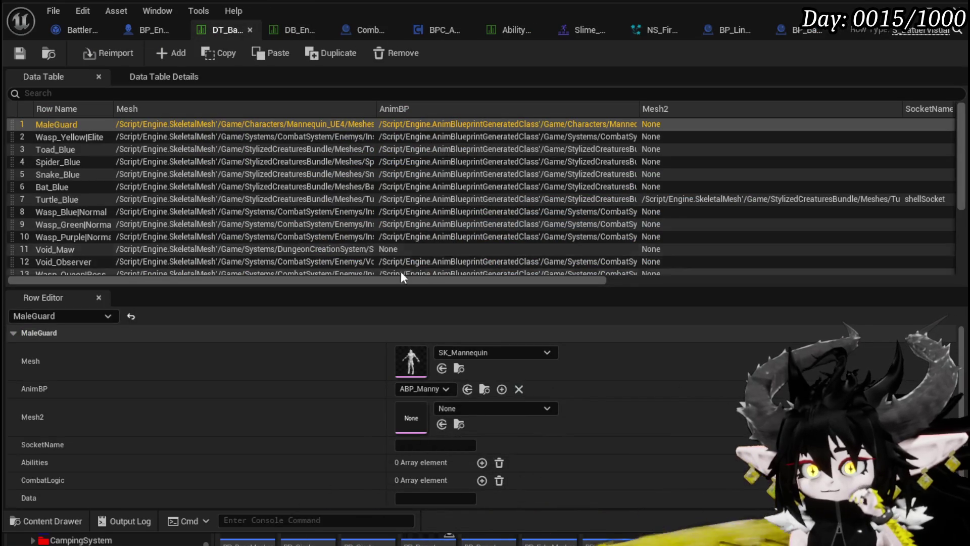
scroll(184, 216, down, 2)
scroll(185, 216, down, 4)
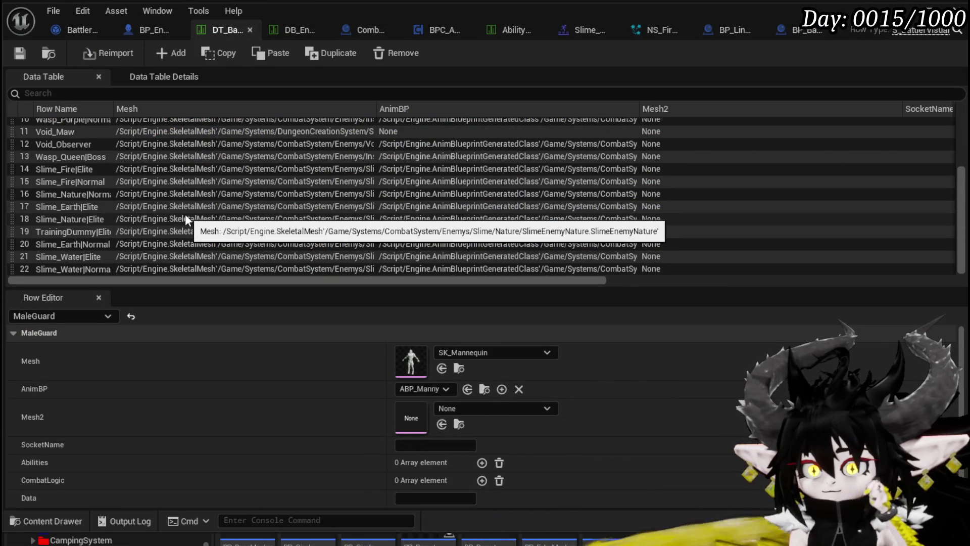
click(79, 170)
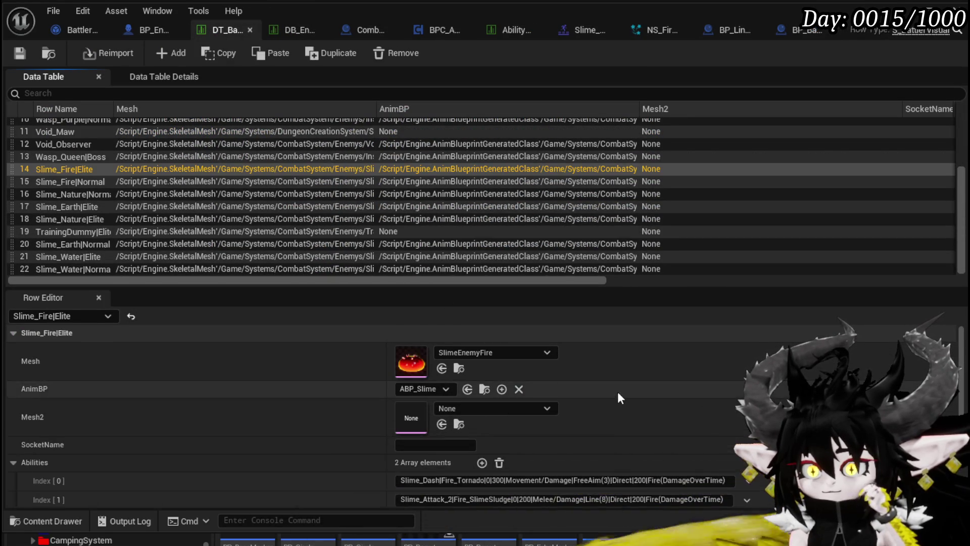
scroll(618, 392, down, 2)
scroll(611, 377, down, 3)
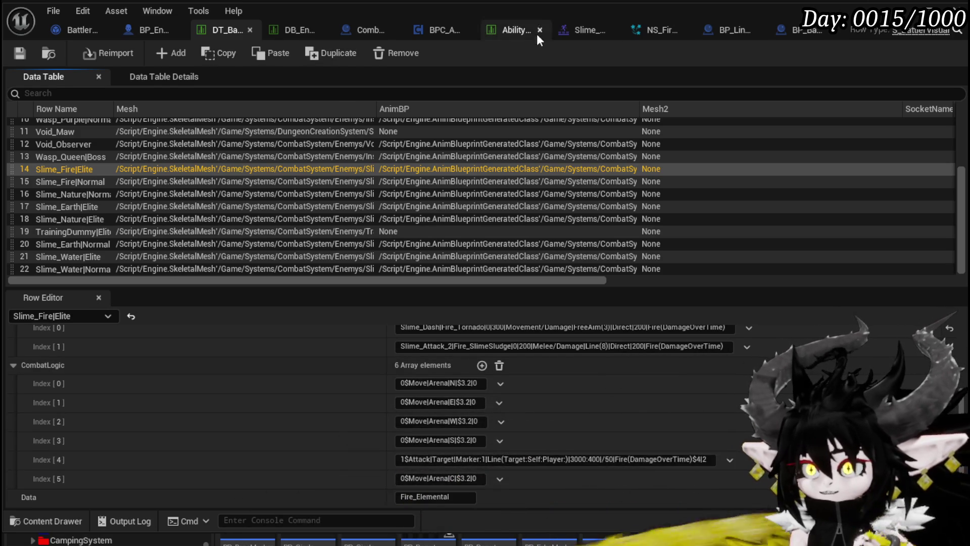
After previewing Slime_Attack_2 to frame 29, change the CombatLogic entry to Marker:0.9 and save
click(566, 32)
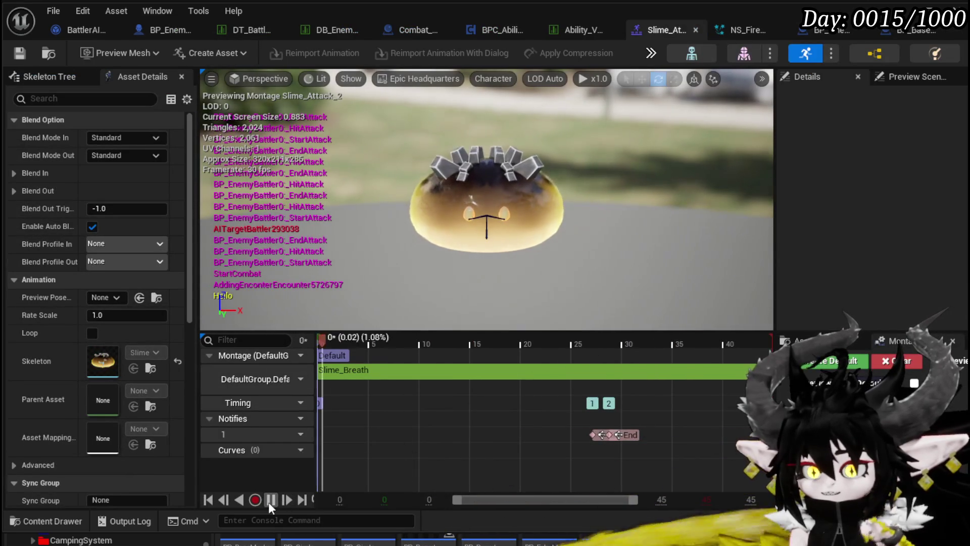
mouse_move(381, 335)
mouse_down()
mouse_move(616, 356)
mouse_move(582, 352)
mouse_move(591, 351)
mouse_up()
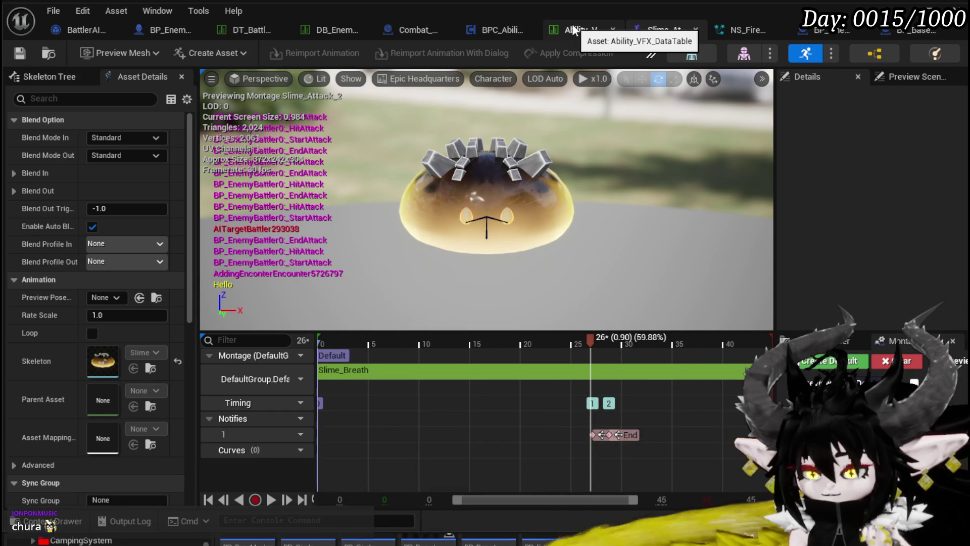
click(231, 26)
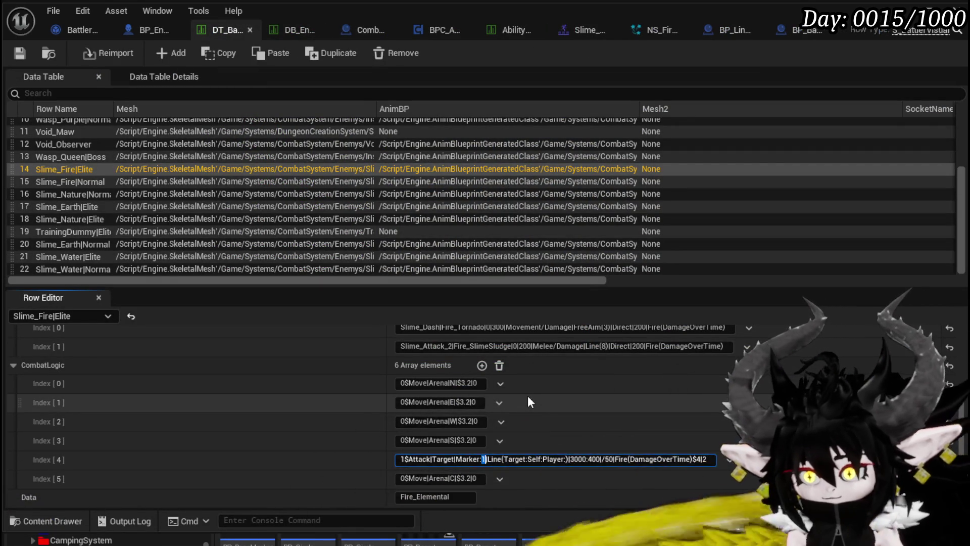
text(.9)
click(20, 53)
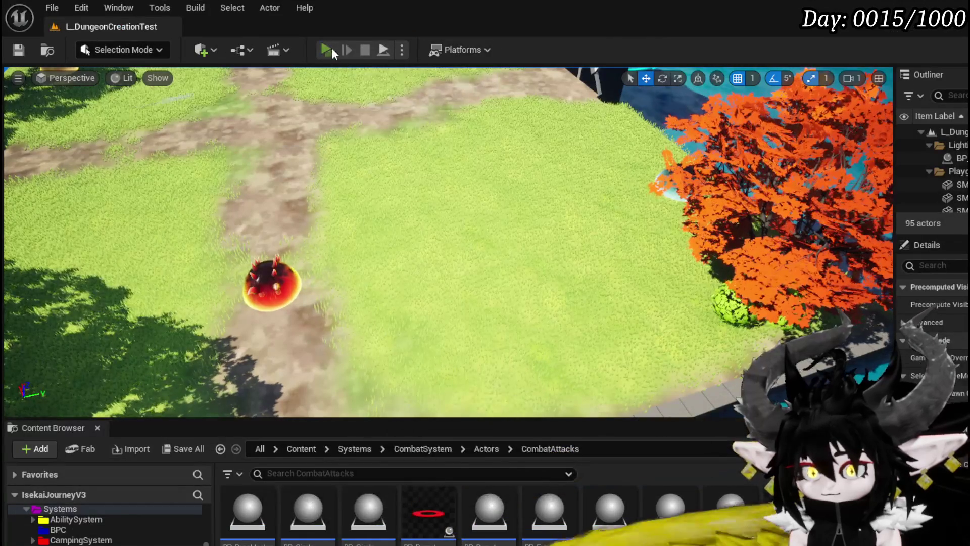
Play-test against the fire slime with 0.9 marker timing, then stop and return to DT_BattlerInfo
click(331, 47)
key(w)
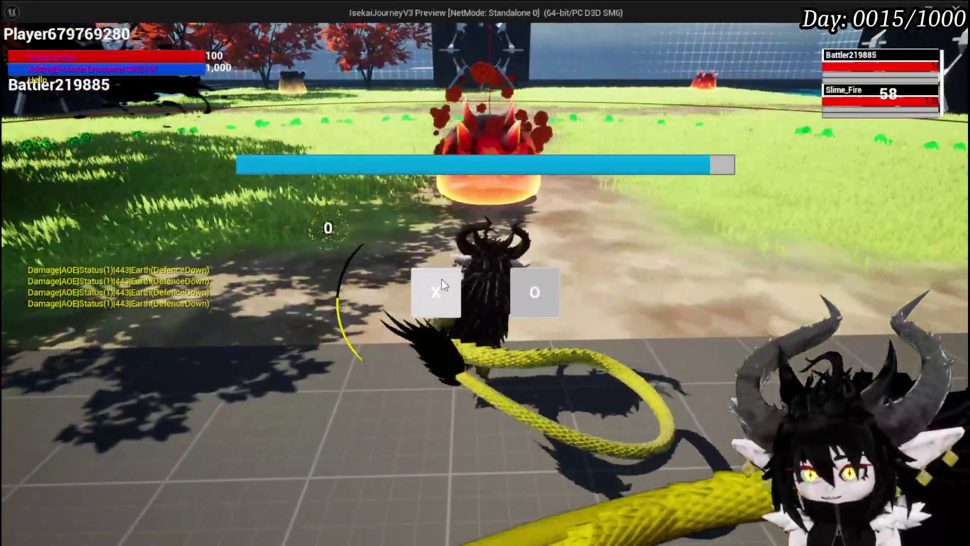
click(442, 280)
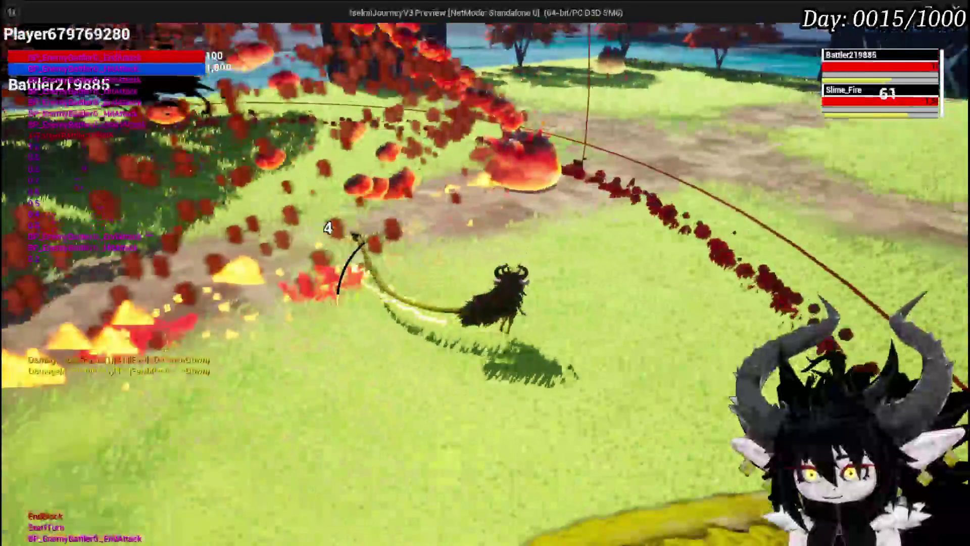
key(Escape)
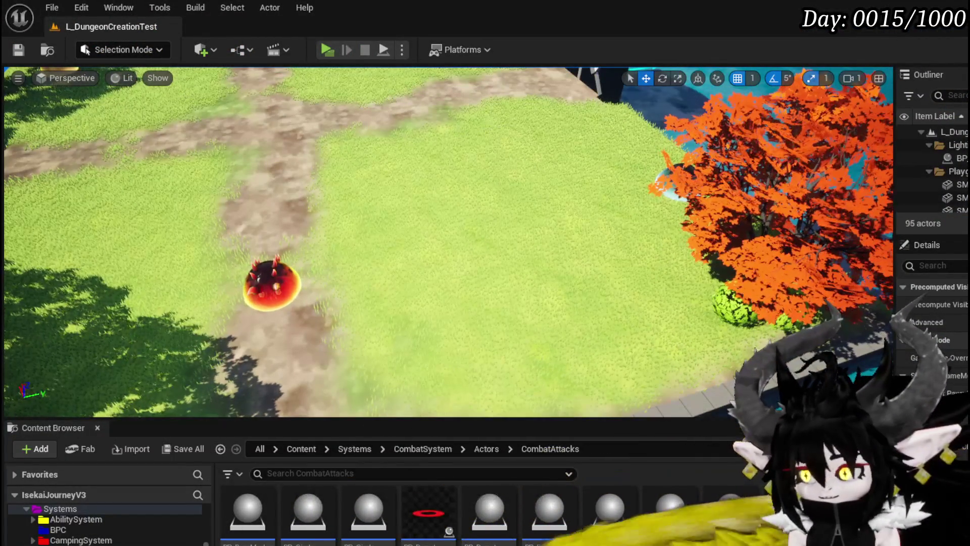
key(alt+Tab)
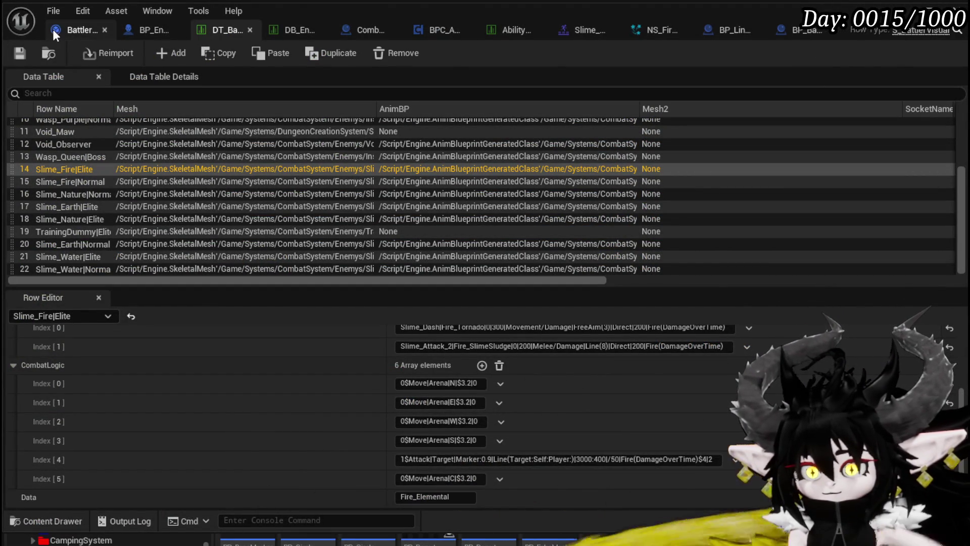
Rearrange BP_EnemyBattler's event graph so the SET node sits beneath the Branch
click(138, 32)
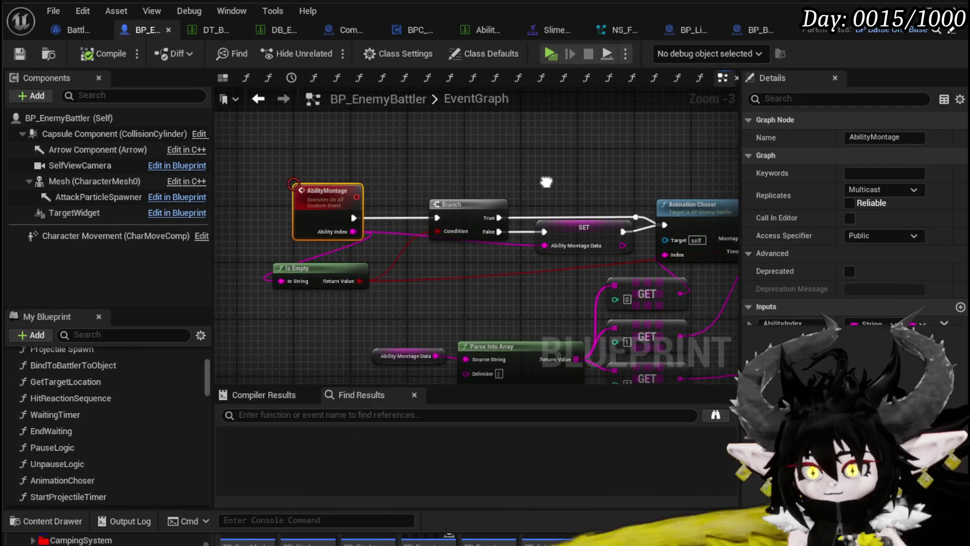
mouse_move(523, 185)
mouse_down()
mouse_move(472, 180)
mouse_move(408, 195)
mouse_up()
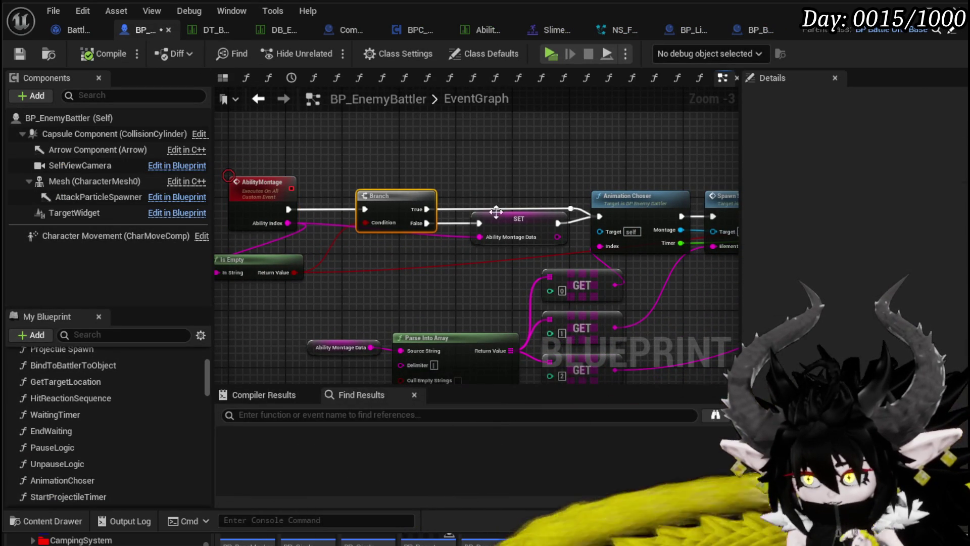
drag(511, 222, 504, 244)
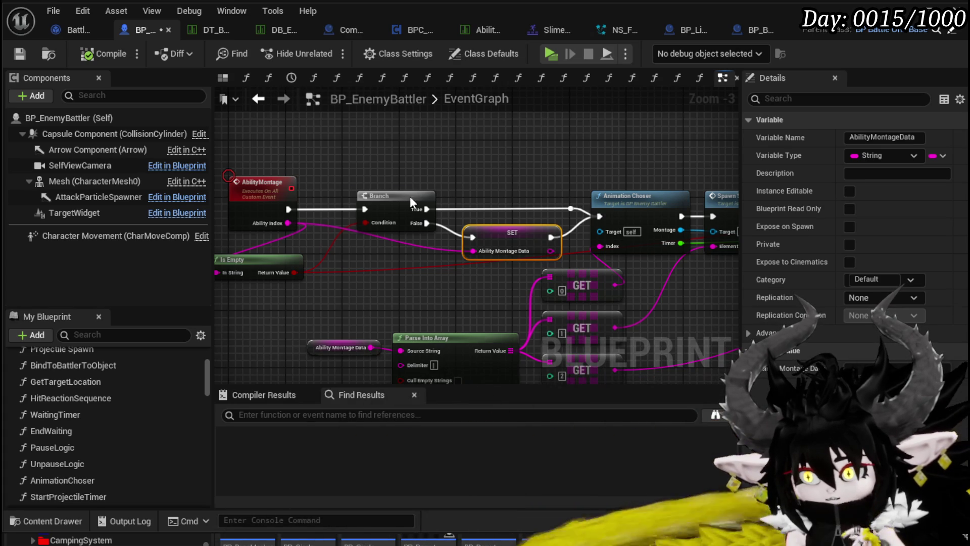
drag(411, 197, 384, 191)
drag(438, 172, 364, 172)
drag(424, 233, 412, 248)
click(353, 155)
Save BP_EnemyBattler and switch to the BP_LineMarker_Child blueprint
click(23, 54)
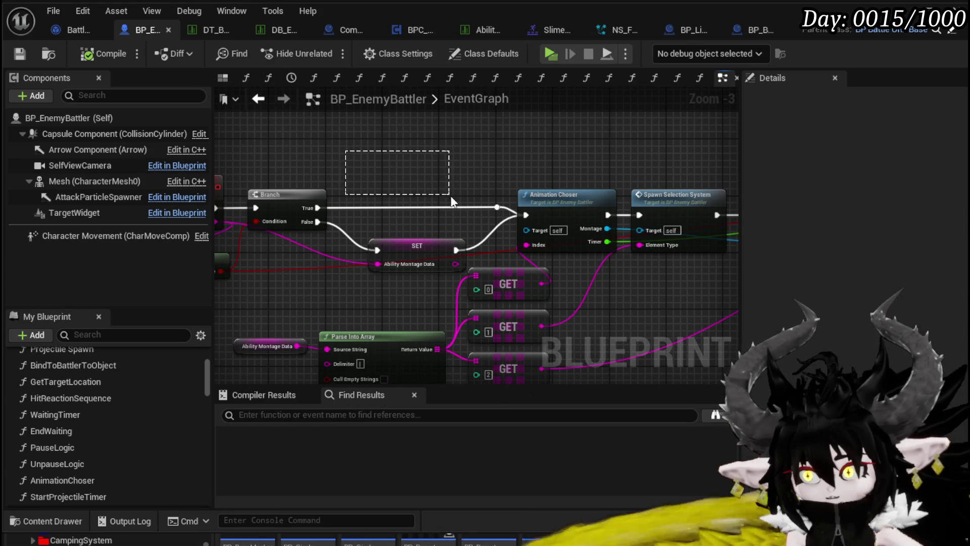
drag(399, 144, 479, 199)
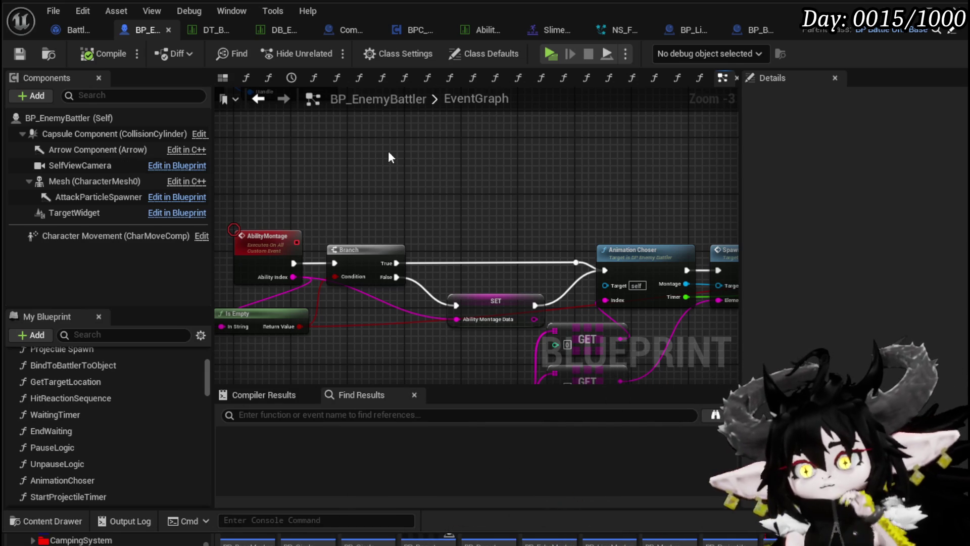
click(686, 34)
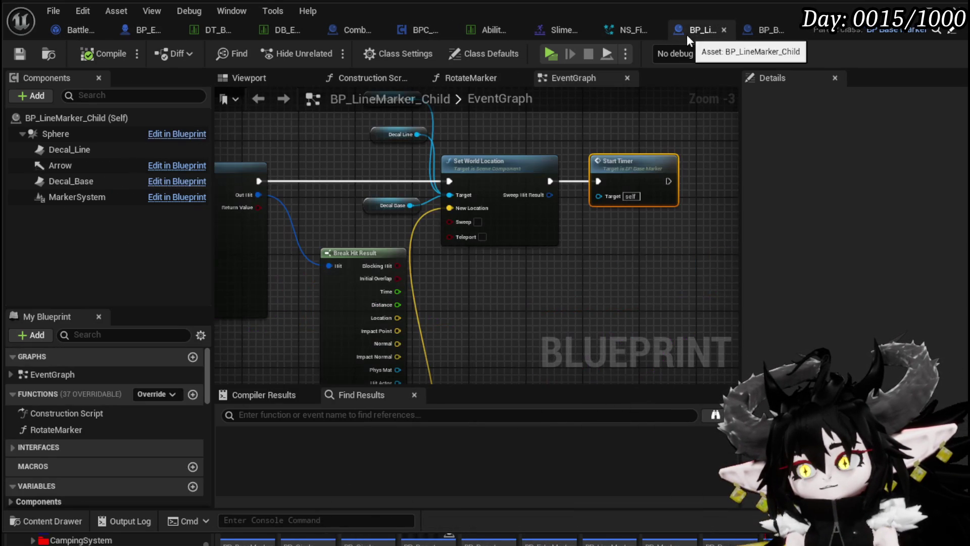
Select BP_LineMarker_Child's Arrow component and uncheck its Hidden in Game setting
scroll(390, 141, down, 4)
drag(390, 141, 687, 173)
mouse_move(450, 221)
mouse_down()
mouse_move(505, 195)
mouse_move(453, 203)
mouse_move(413, 176)
mouse_up()
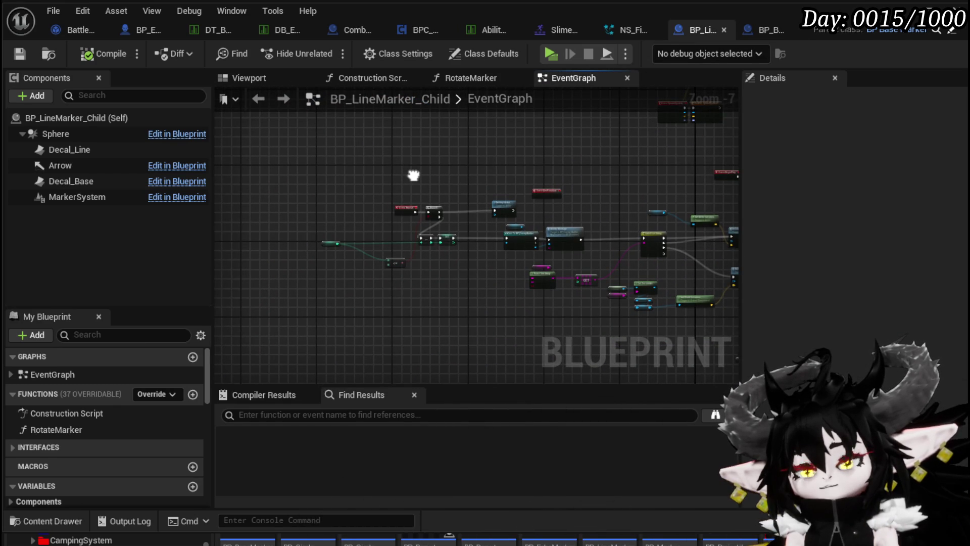
scroll(415, 179, up, 4)
scroll(329, 223, down, 6)
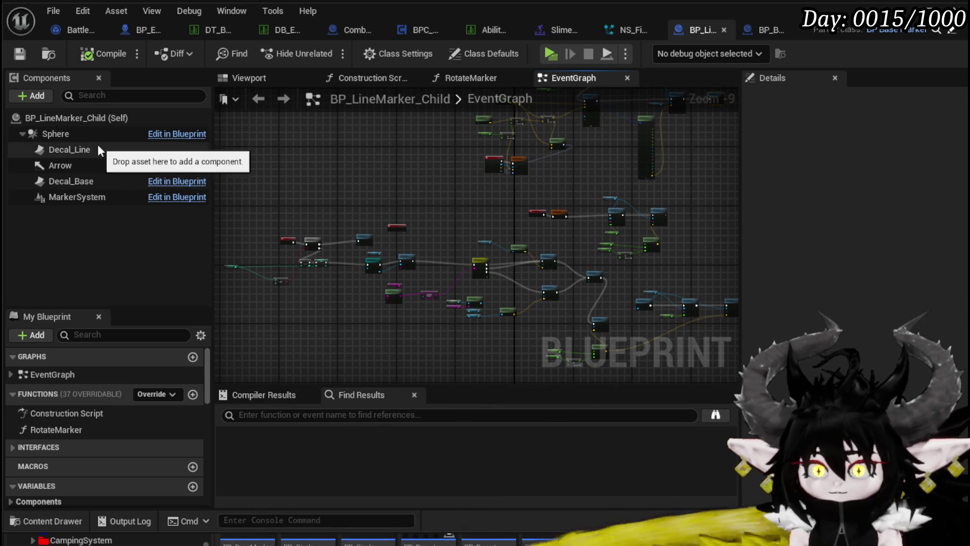
click(93, 165)
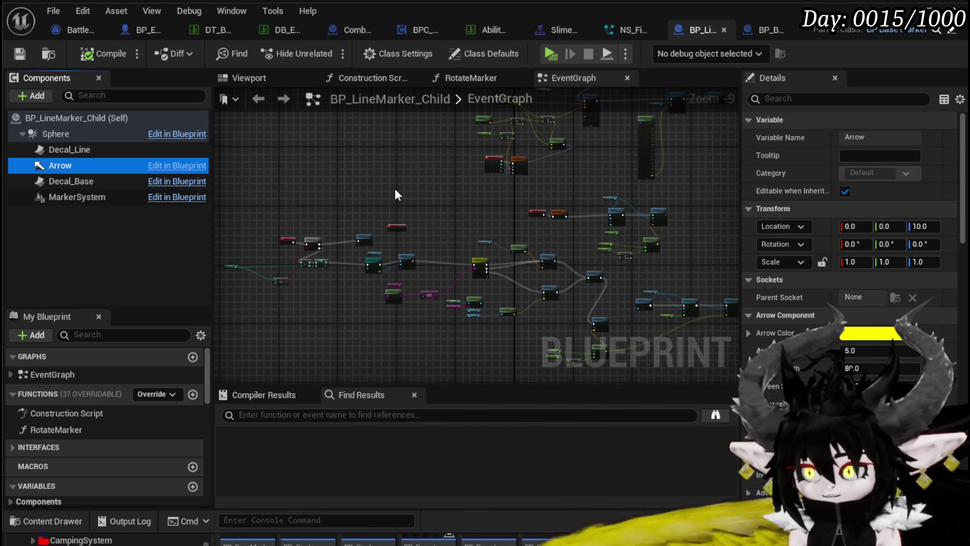
click(255, 79)
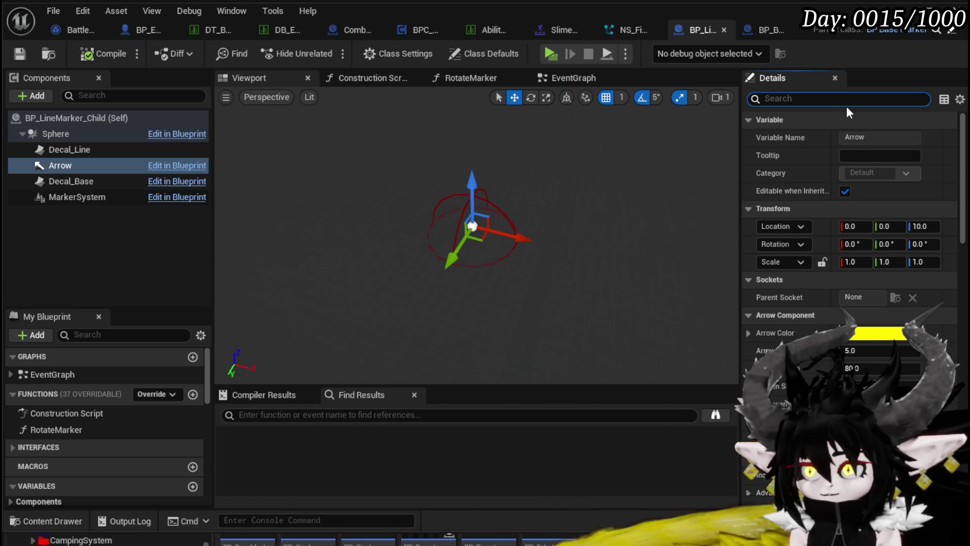
text(in game)
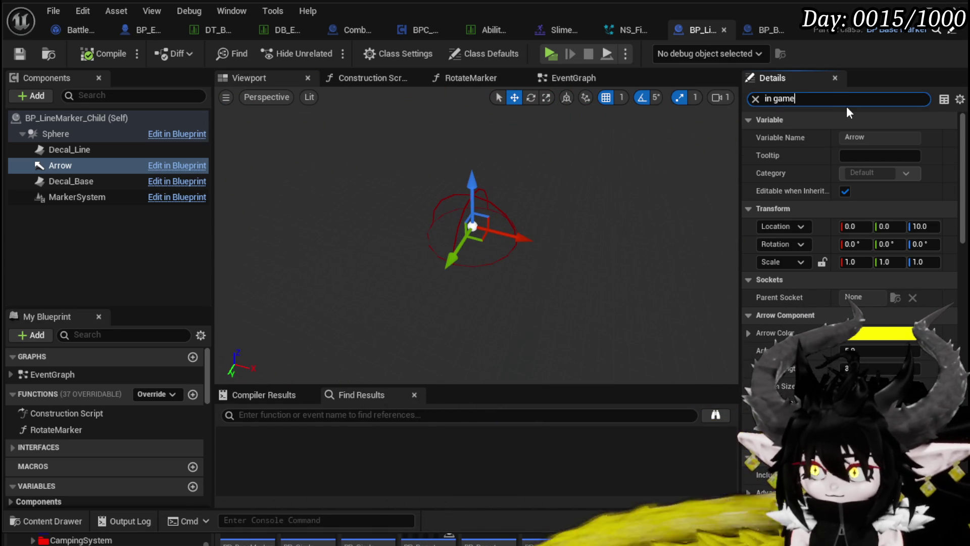
click(850, 137)
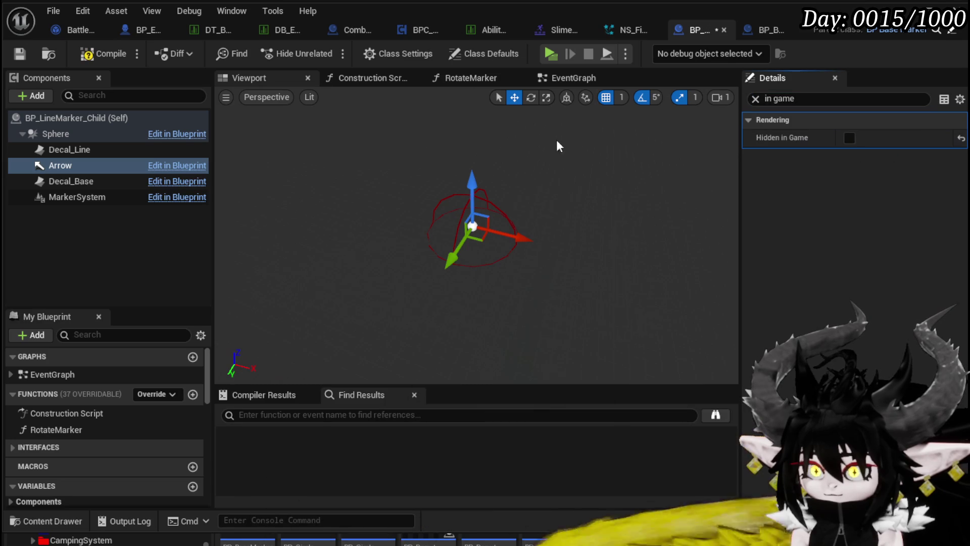
Compile and save BP_LineMarker_Child, play-test a water attack on the fire slime, then save all
click(111, 53)
click(20, 54)
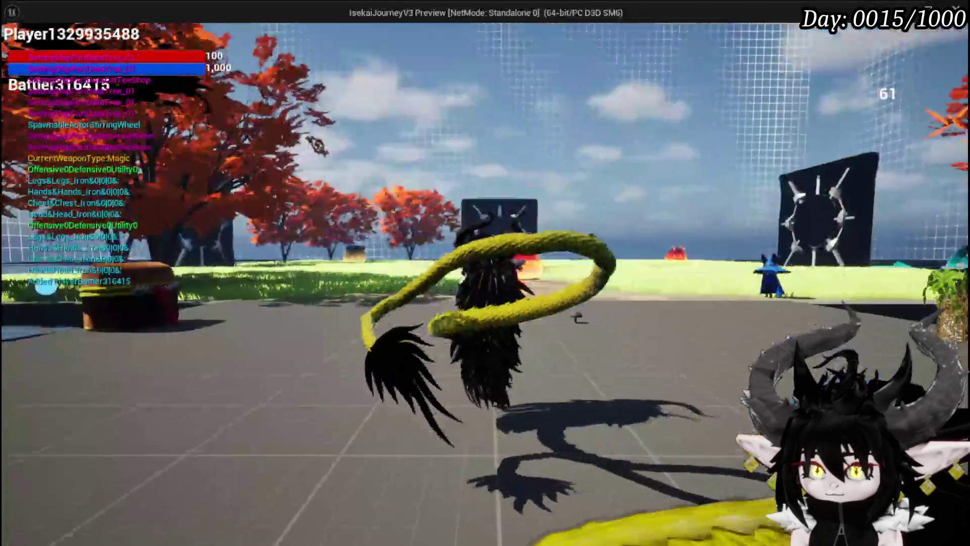
key(e)
key(w)
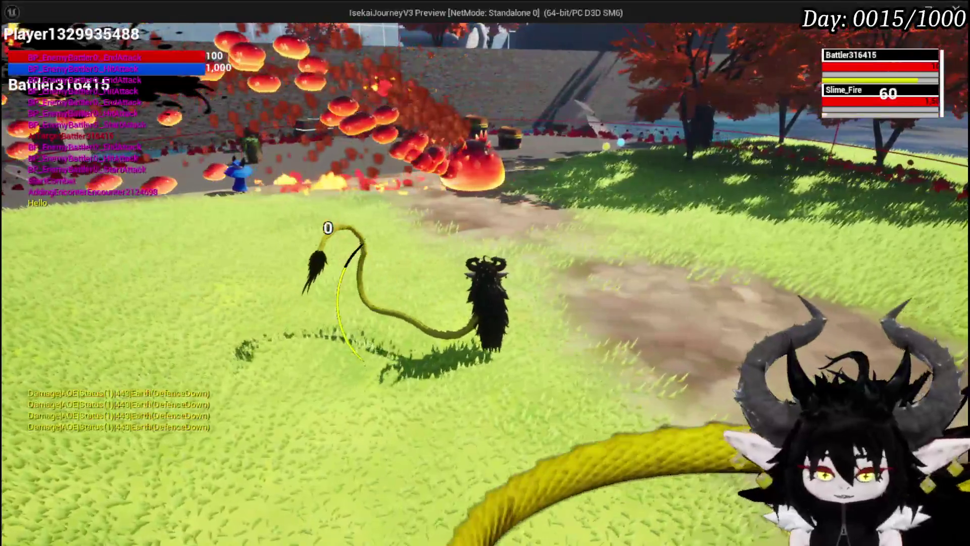
key(Escape)
click(24, 51)
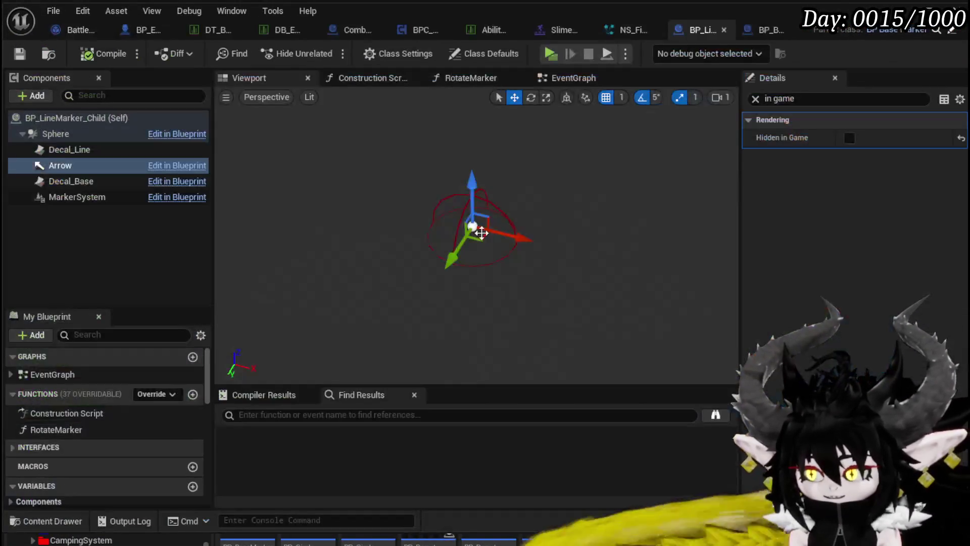
Toggle the Arrow component's Visible setting, play-test the slime's attack, then return to the blueprint
text(Visi)
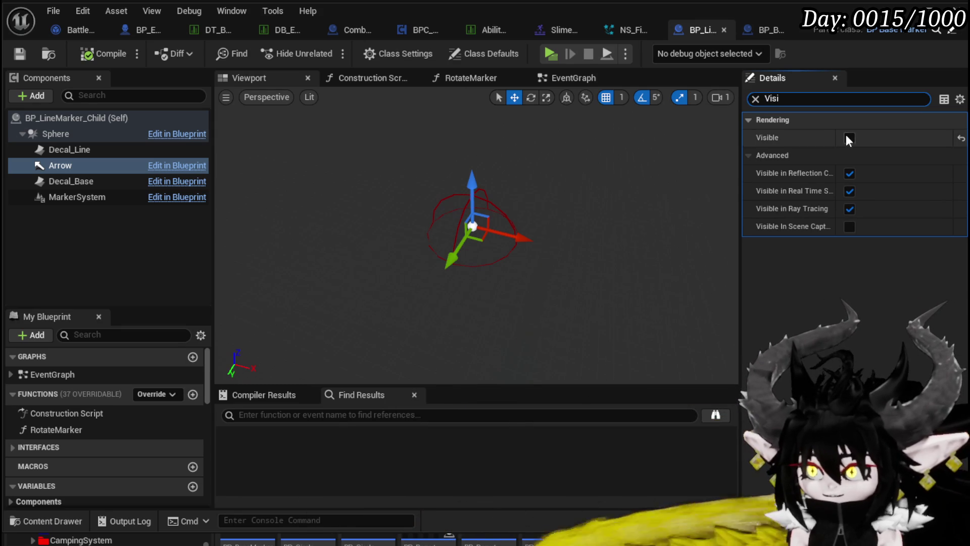
click(849, 138)
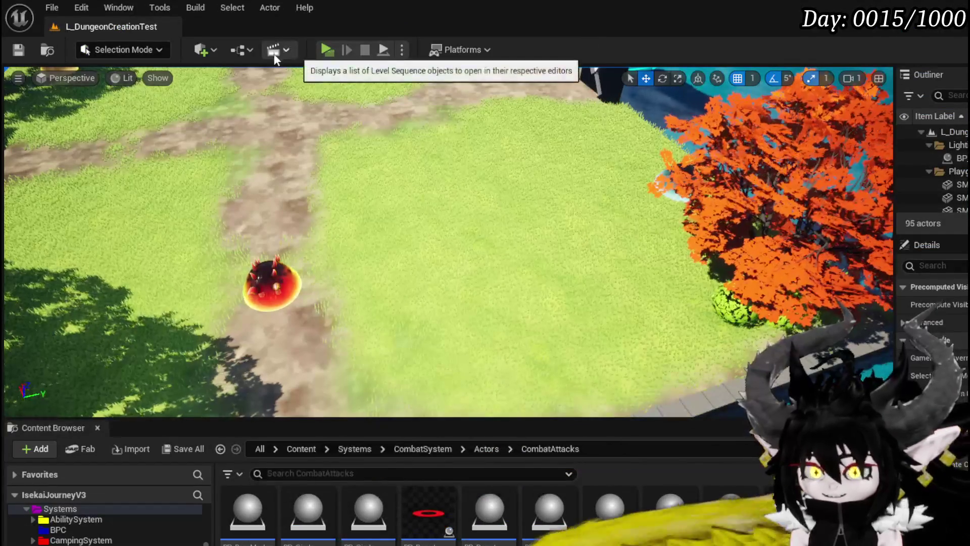
click(330, 53)
key(w)
click(485, 273)
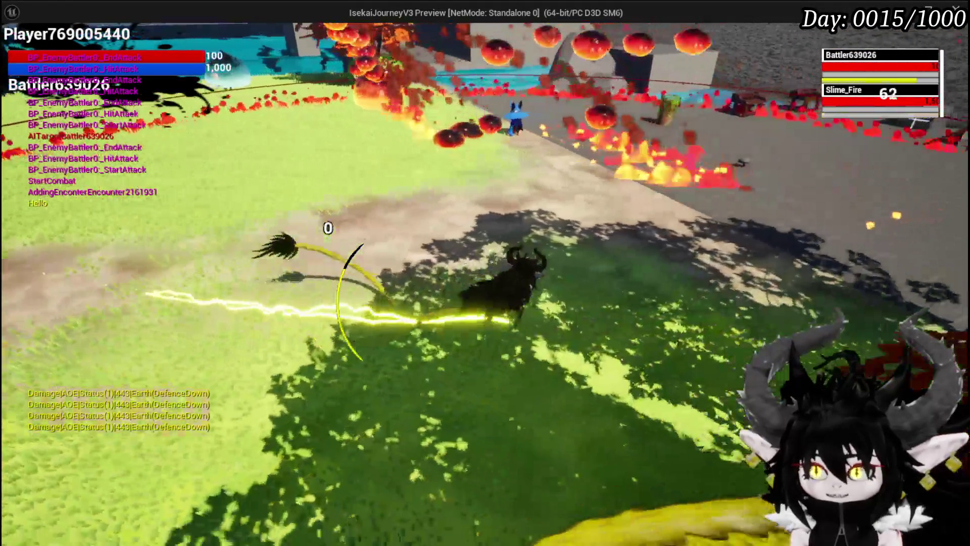
key(Escape)
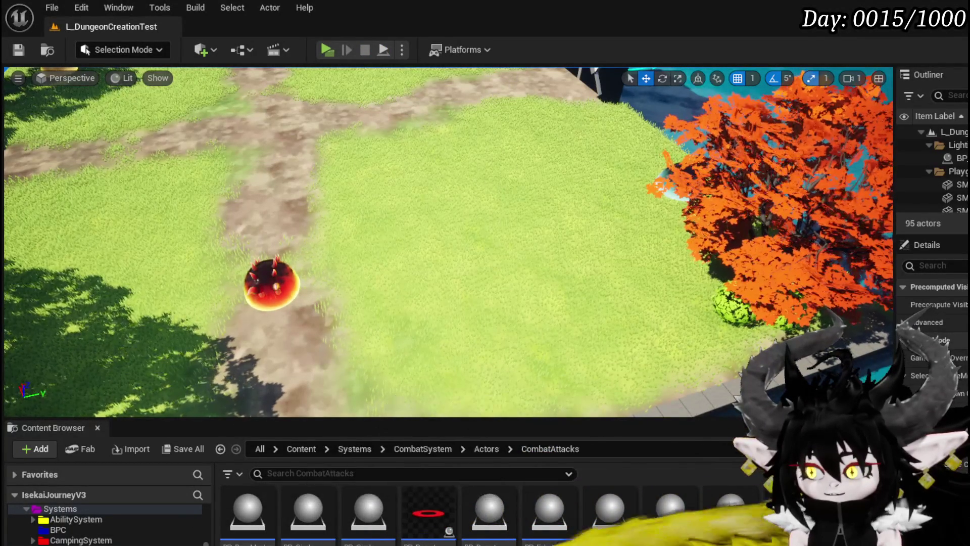
key(alt+Tab)
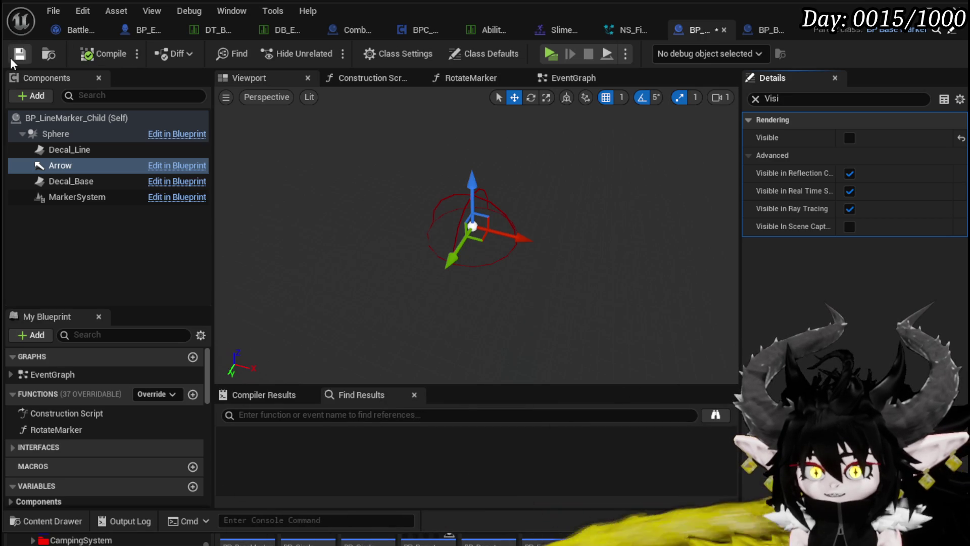
Pan BP_BaseMarker's event graph to the Cast To BP_EnemyBattler and Ability Montage nodes
click(754, 34)
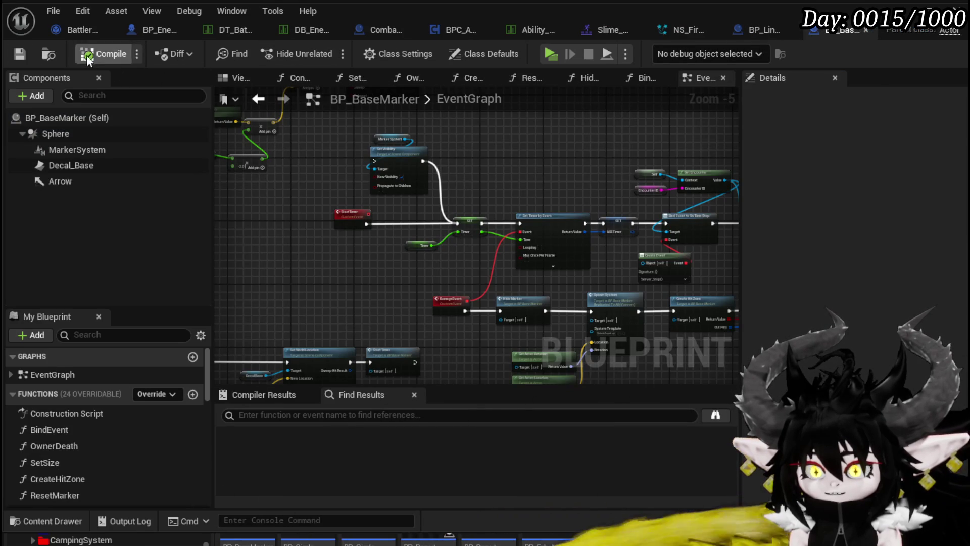
scroll(347, 201, up, 3)
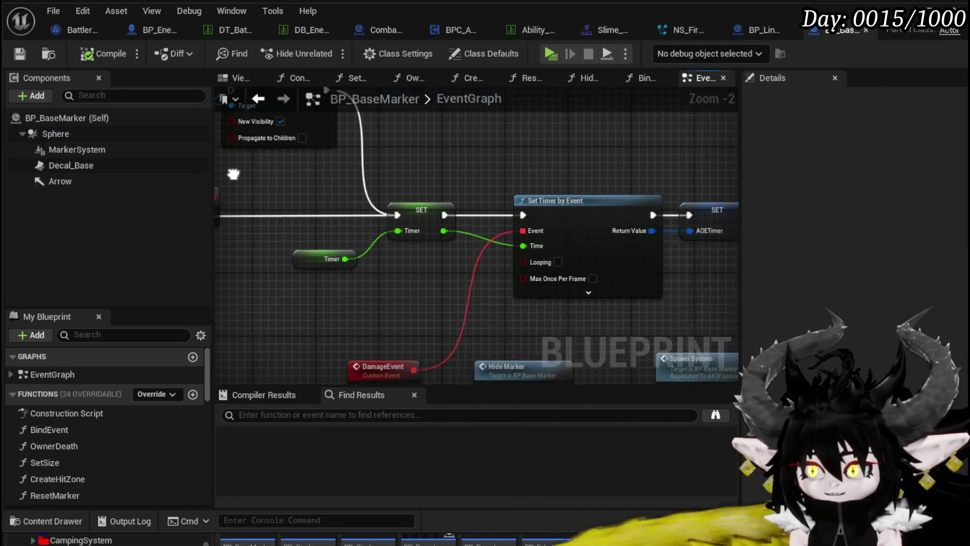
scroll(408, 236, down, 3)
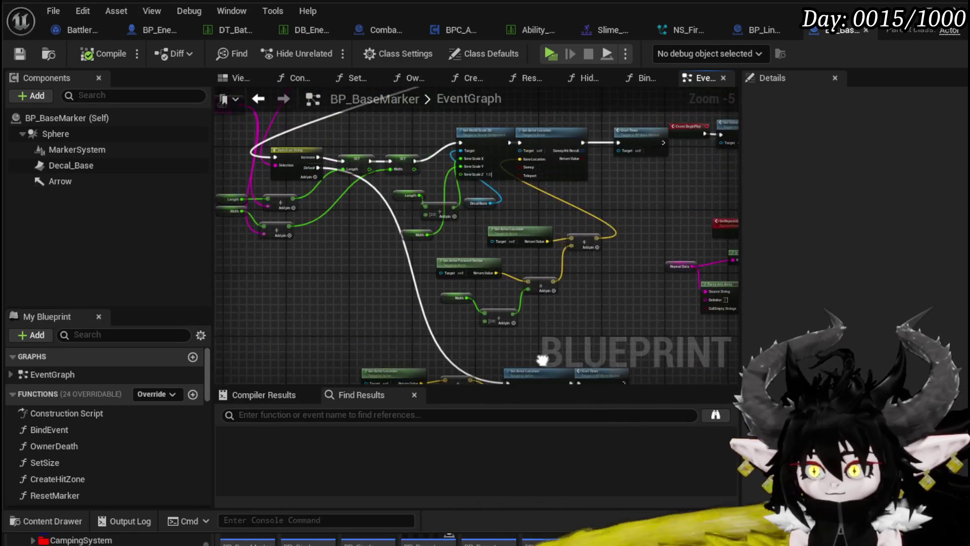
scroll(531, 255, down, 4)
scroll(531, 258, down, 3)
scroll(429, 150, up, 8)
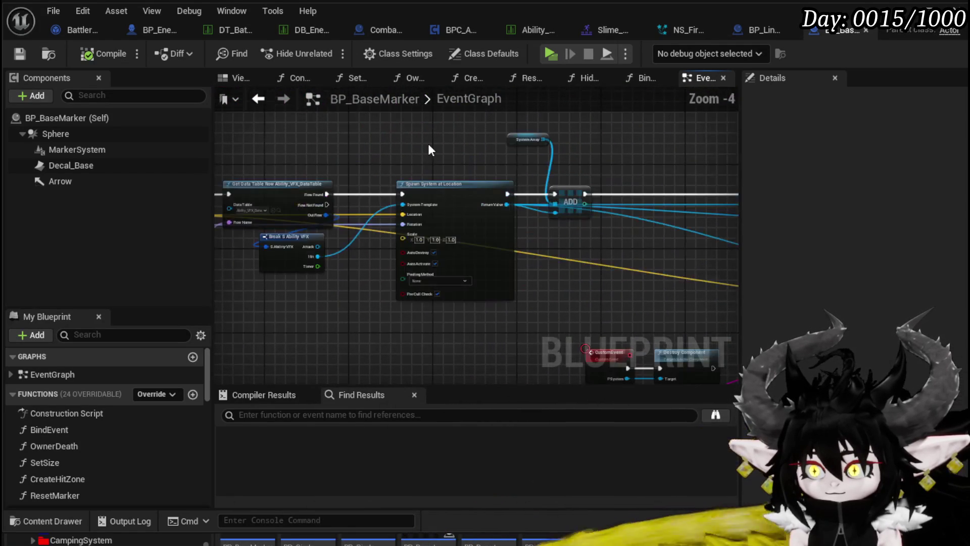
drag(430, 164, 572, 158)
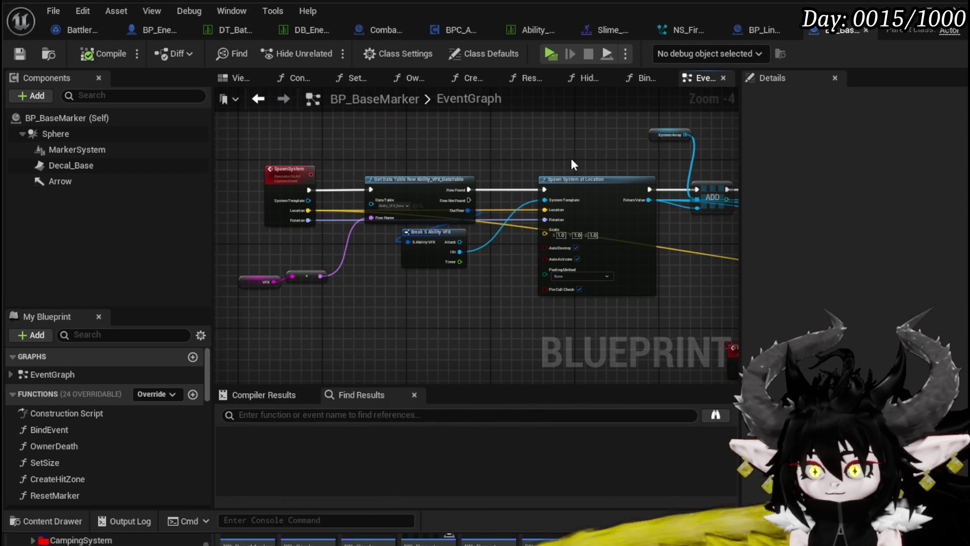
scroll(561, 160, down, 7)
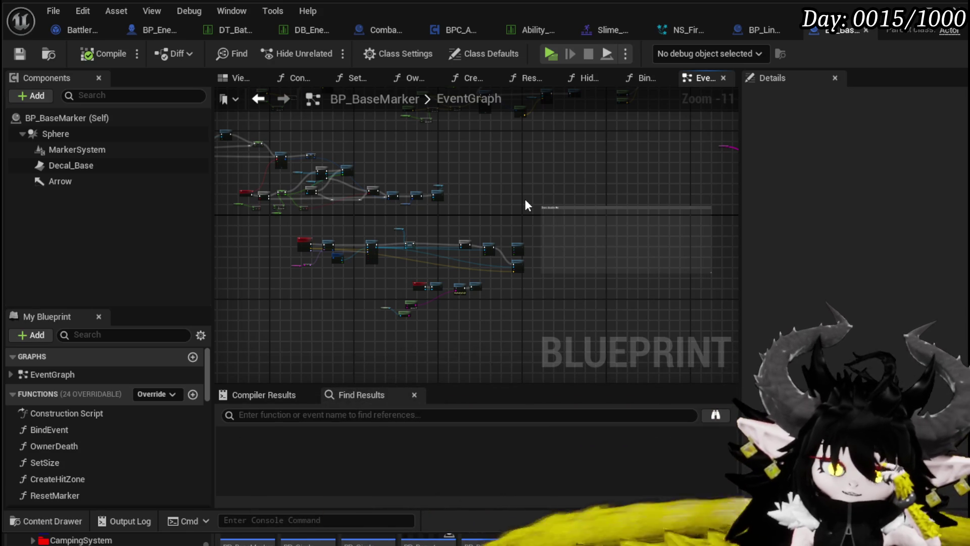
mouse_move(437, 168)
mouse_down()
mouse_move(514, 290)
mouse_move(628, 324)
mouse_move(490, 212)
mouse_move(445, 314)
mouse_move(498, 141)
mouse_move(411, 278)
mouse_move(416, 260)
mouse_up()
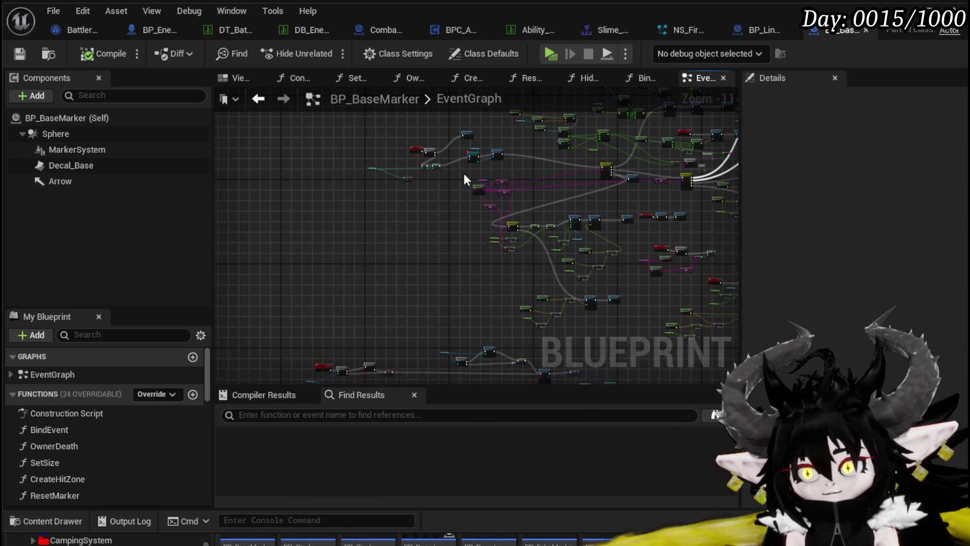
scroll(465, 180, up, 10)
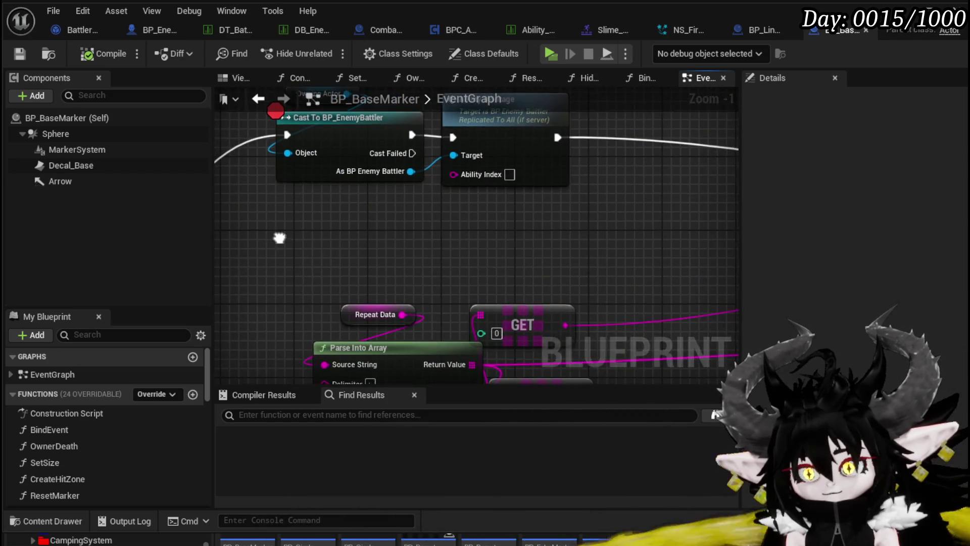
Add a Get Actor Location node to BP_EnemyBattler's graph
right_click(295, 217)
text(get actor location)
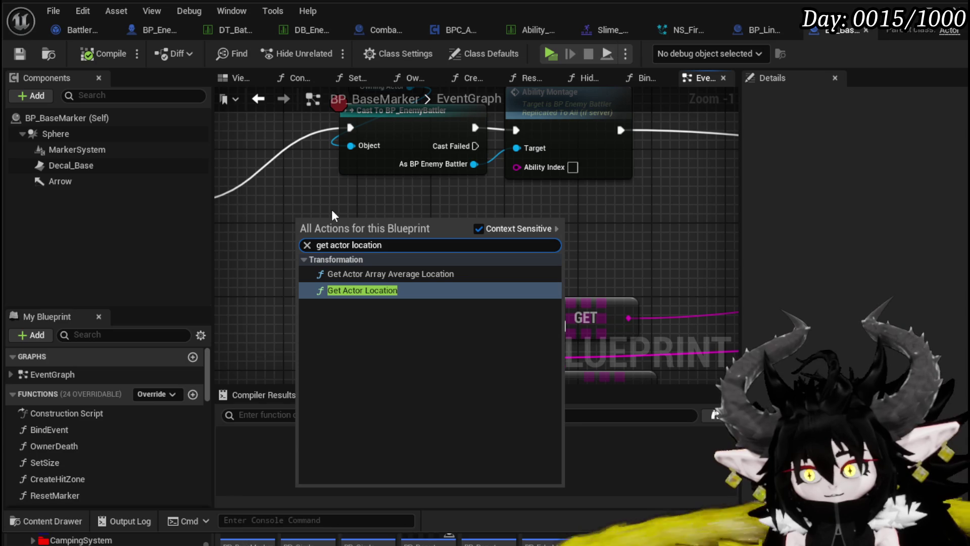
click(362, 290)
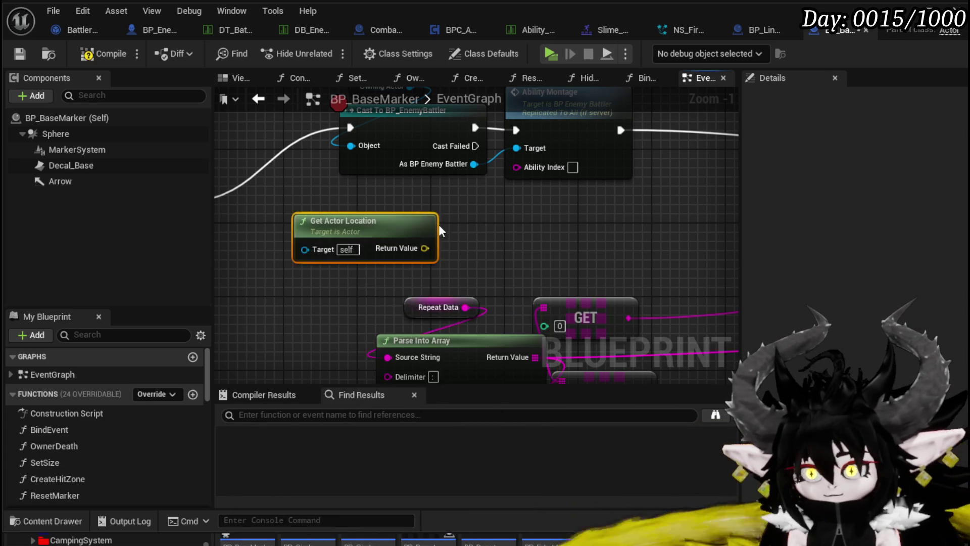
Make the AbilityMontage event's new input a Vector, then compile and save BP_EnemyBattler
double_click(483, 186)
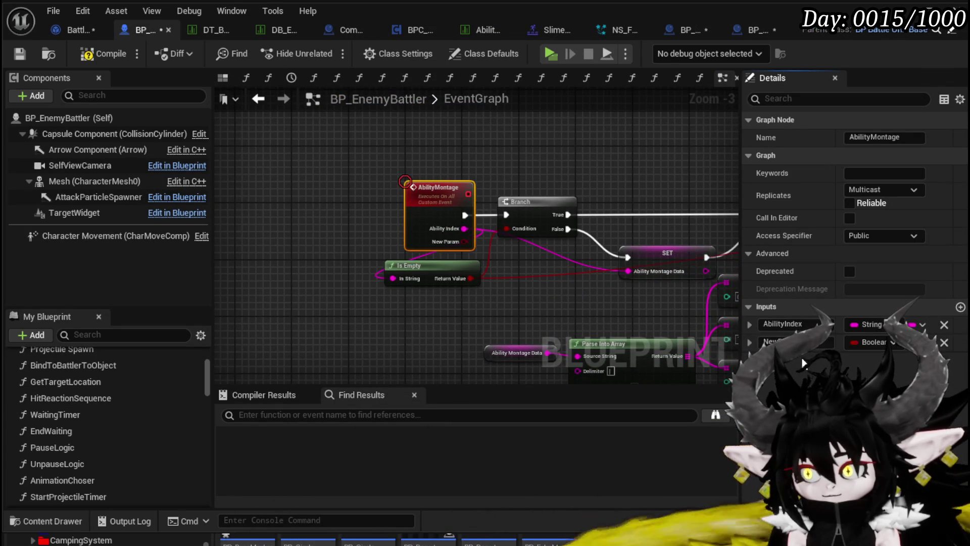
click(877, 342)
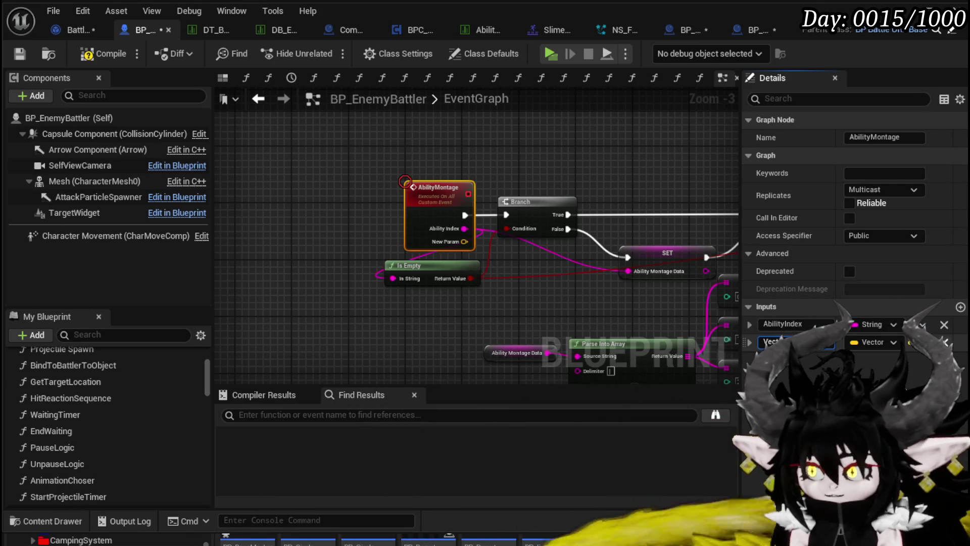
click(476, 137)
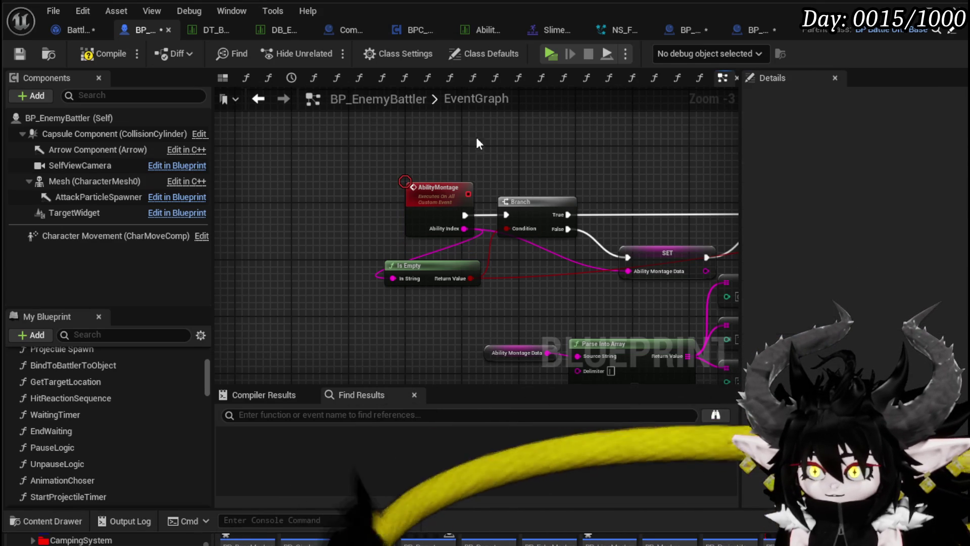
click(26, 54)
Save BattlerAI_Object and BP_LineMarker_Child, then compile and save BP_BaseMarker
click(76, 30)
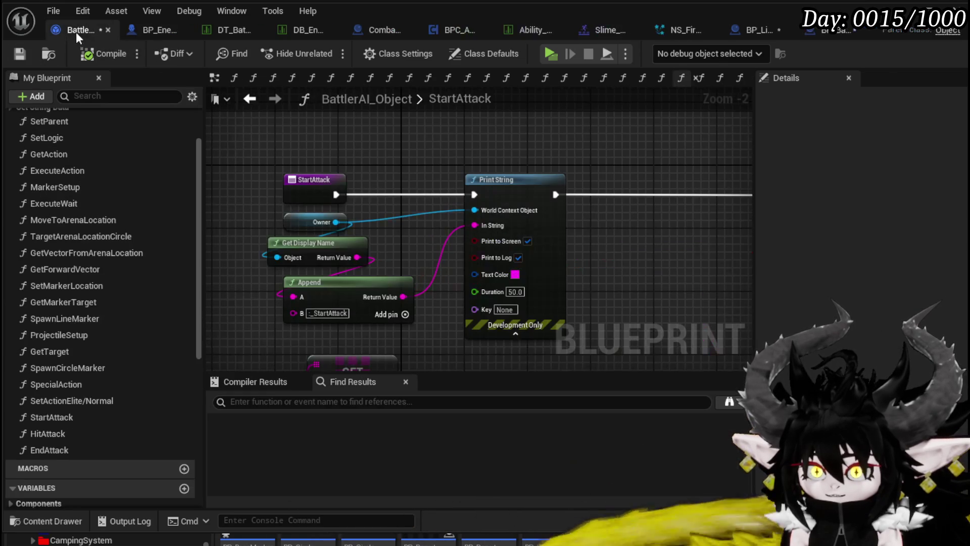
click(19, 54)
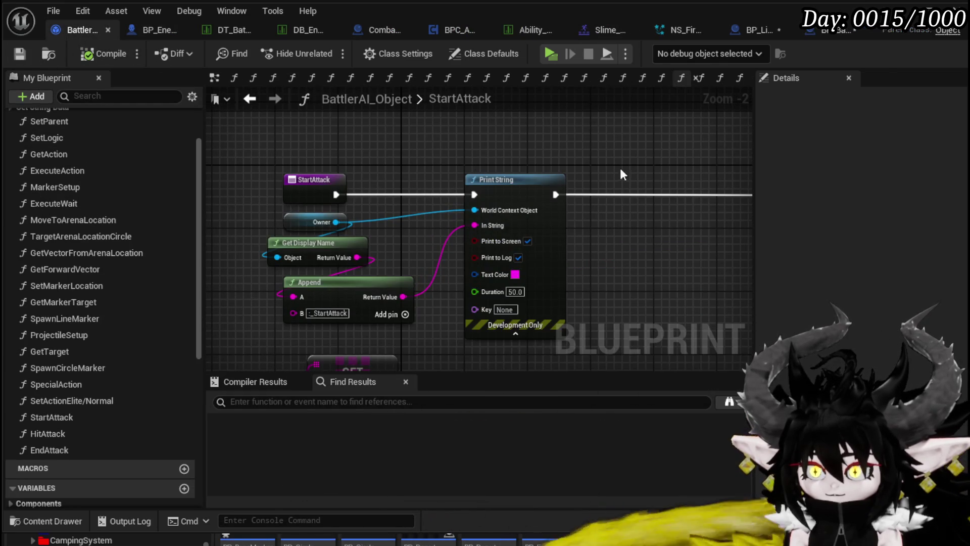
scroll(397, 155, down, 3)
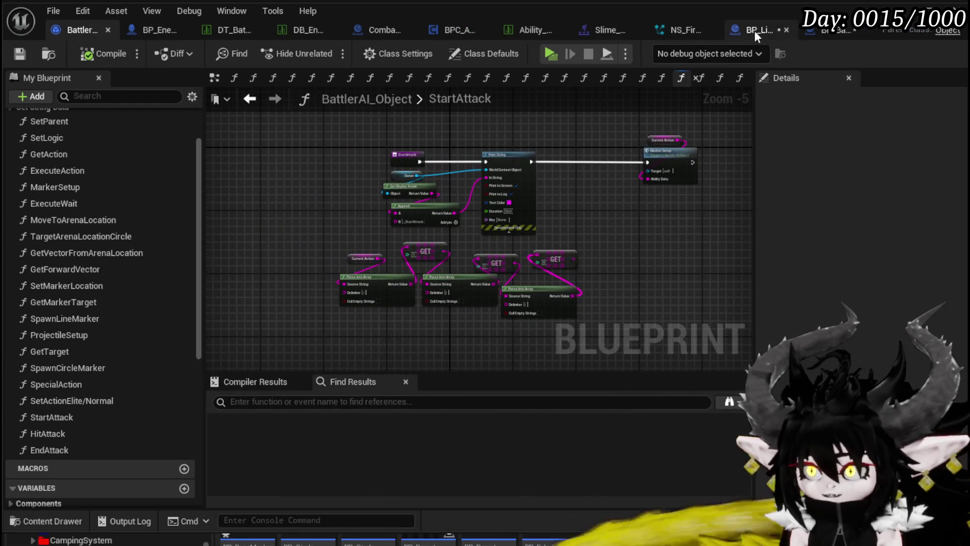
click(753, 29)
click(19, 53)
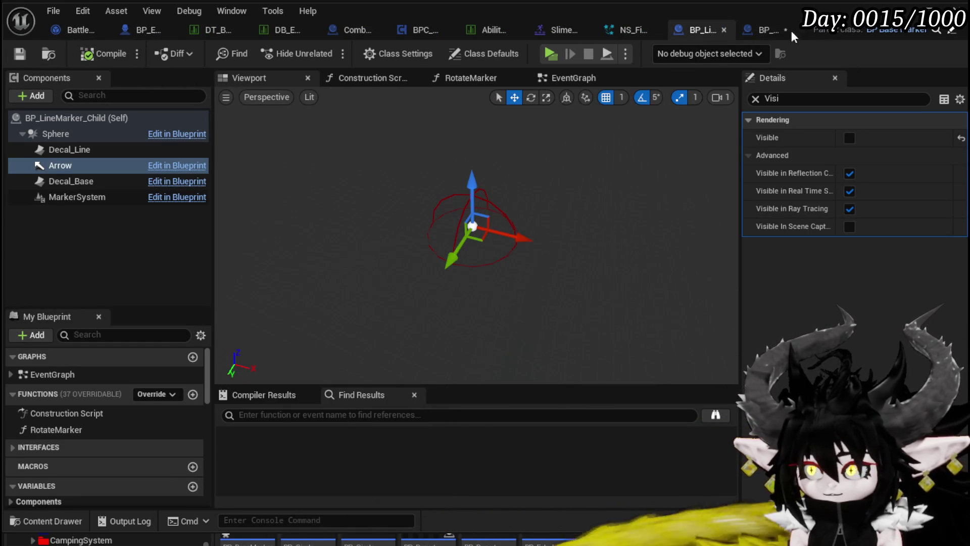
click(757, 31)
click(102, 54)
click(21, 55)
drag(508, 261, 613, 284)
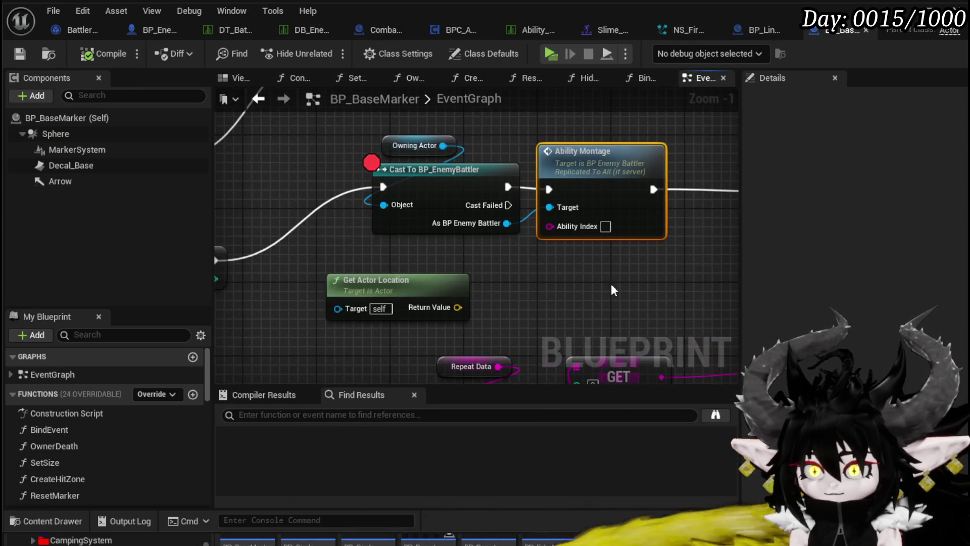
click(480, 139)
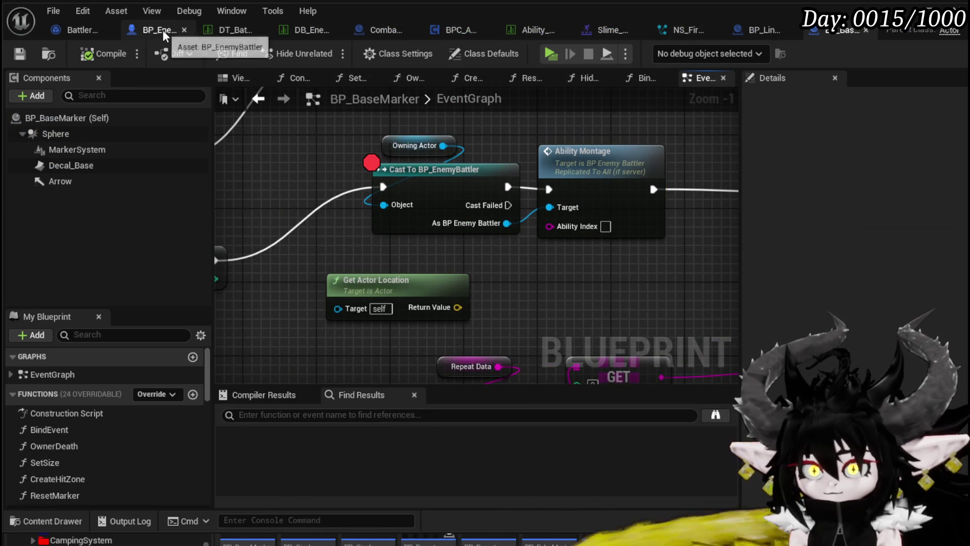
Review the Rotate Actor nodes in BattlerAI_Object's ExecuteAction graph, save, and return to BP_LineMarker_Child
click(78, 31)
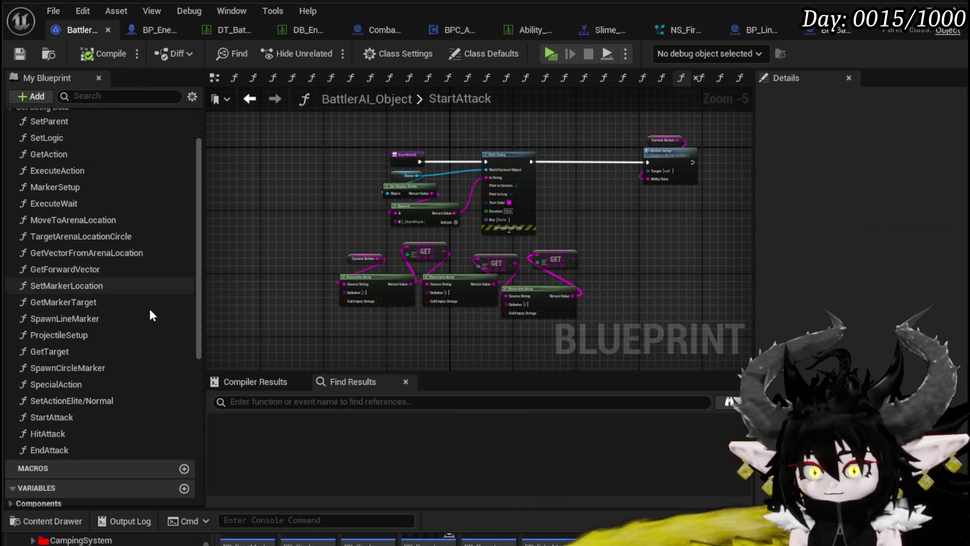
scroll(86, 276, up, 3)
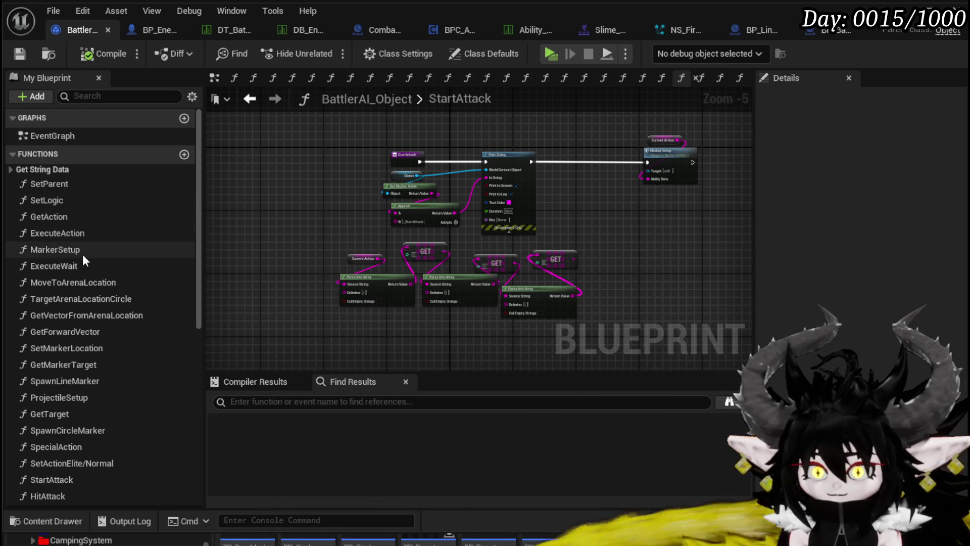
double_click(82, 233)
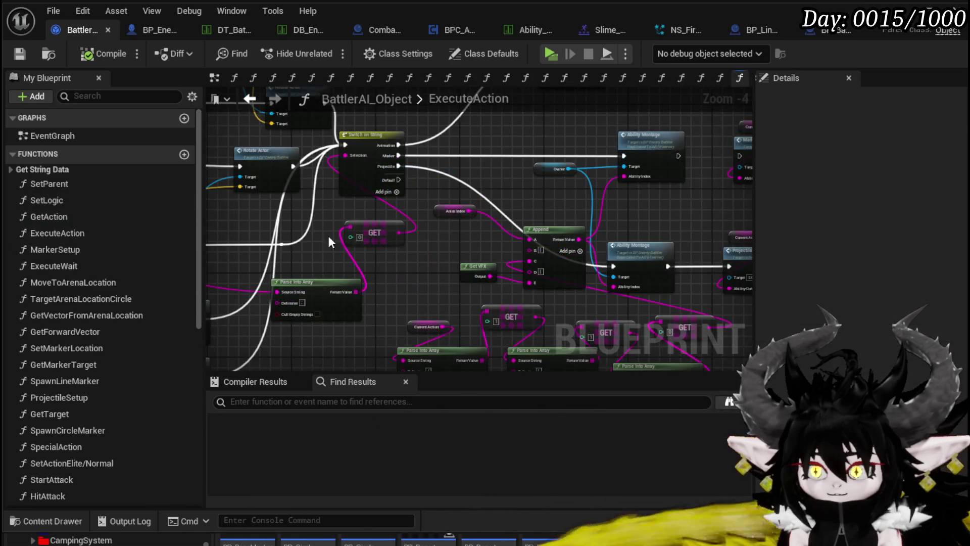
scroll(308, 201, up, 3)
click(442, 212)
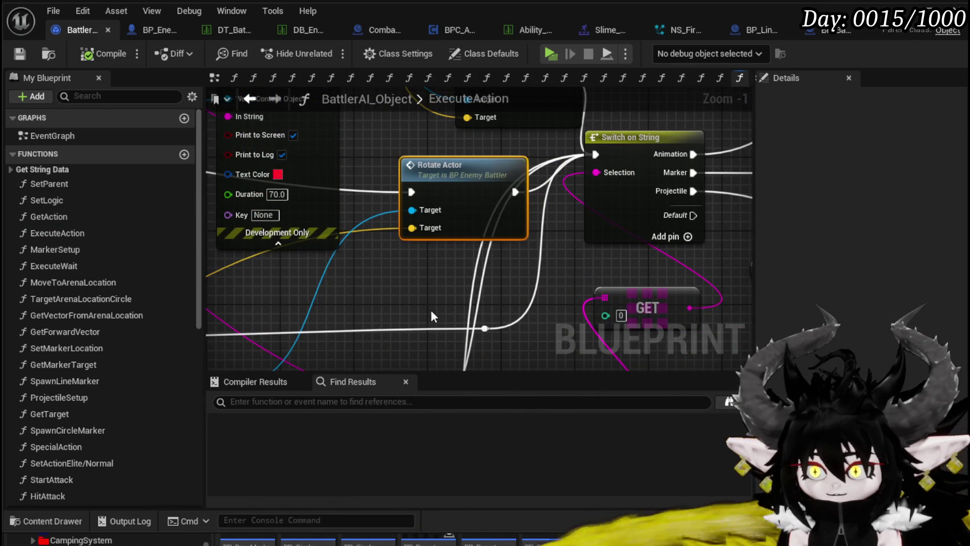
scroll(655, 156, down, 2)
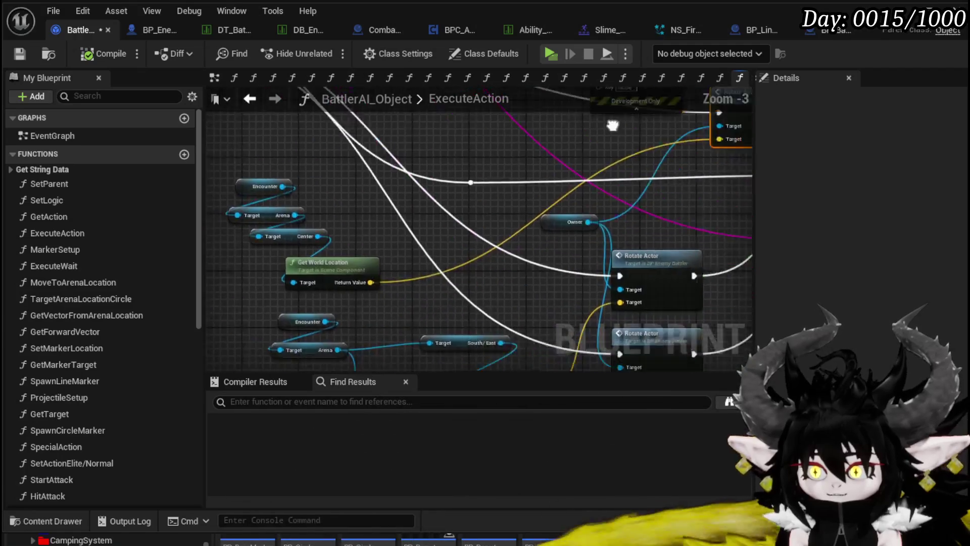
mouse_move(713, 110)
mouse_down()
mouse_move(575, 157)
mouse_move(344, 202)
mouse_up()
drag(488, 169, 488, 122)
mouse_move(421, 228)
mouse_down()
mouse_move(354, 253)
mouse_move(391, 243)
mouse_up()
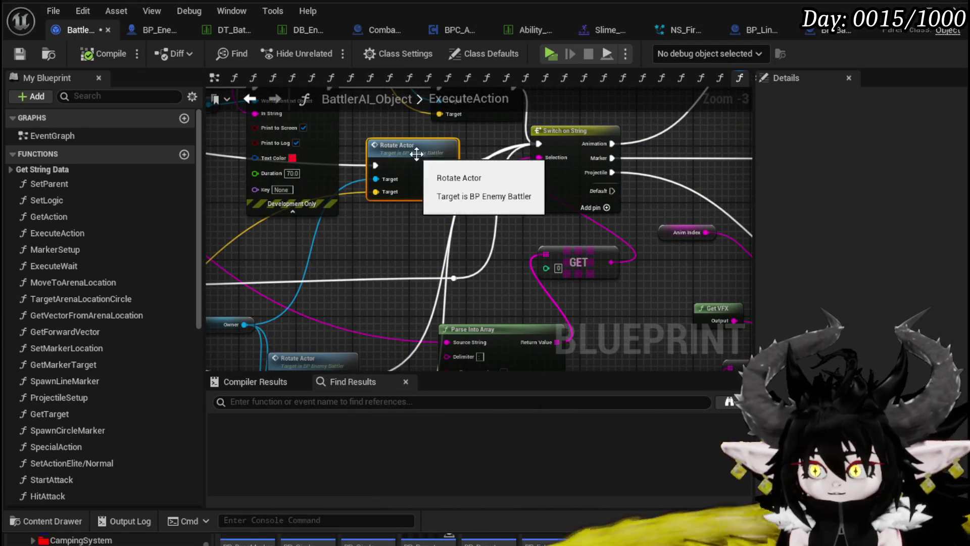
key(ctrl+s)
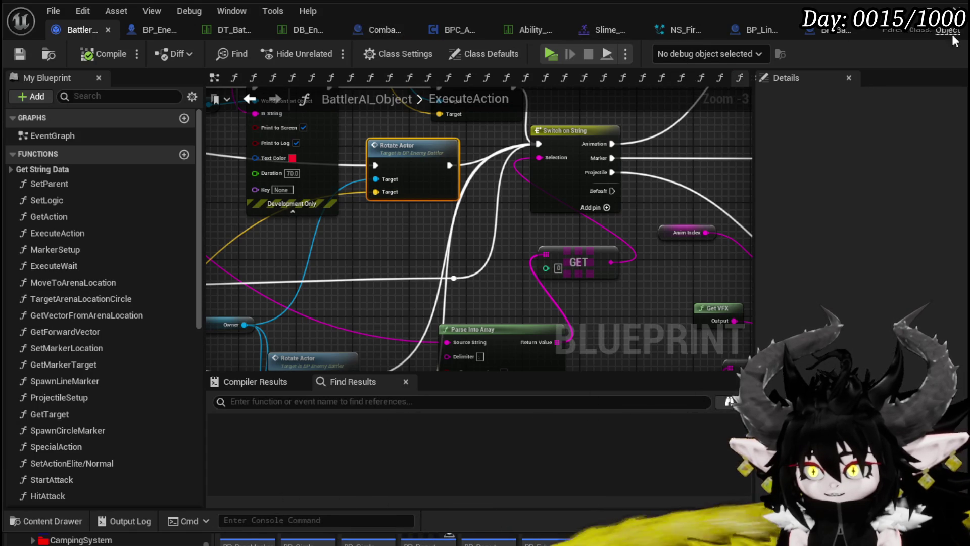
click(758, 29)
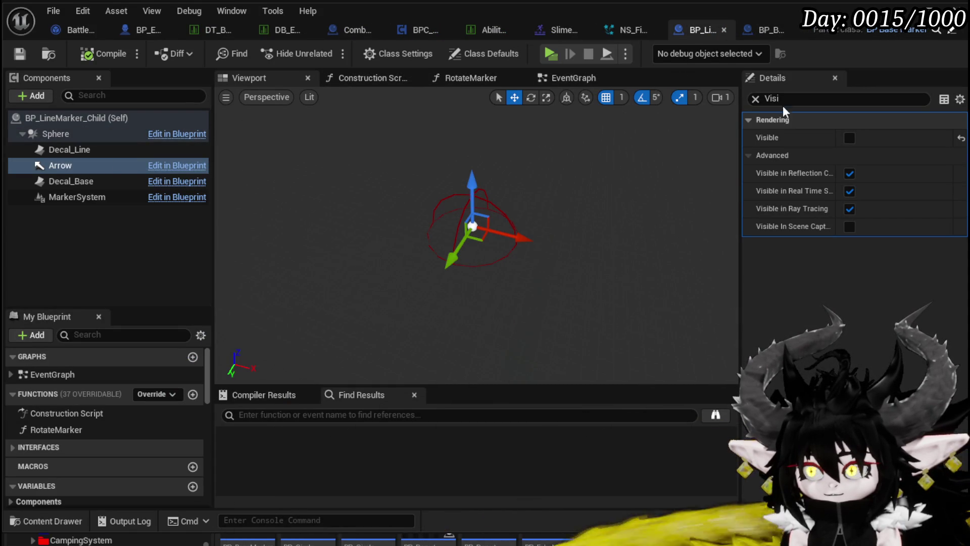
Add a Rotate Actor node on the enemy battler, wired between the cast and Ability Montage
text(in game)
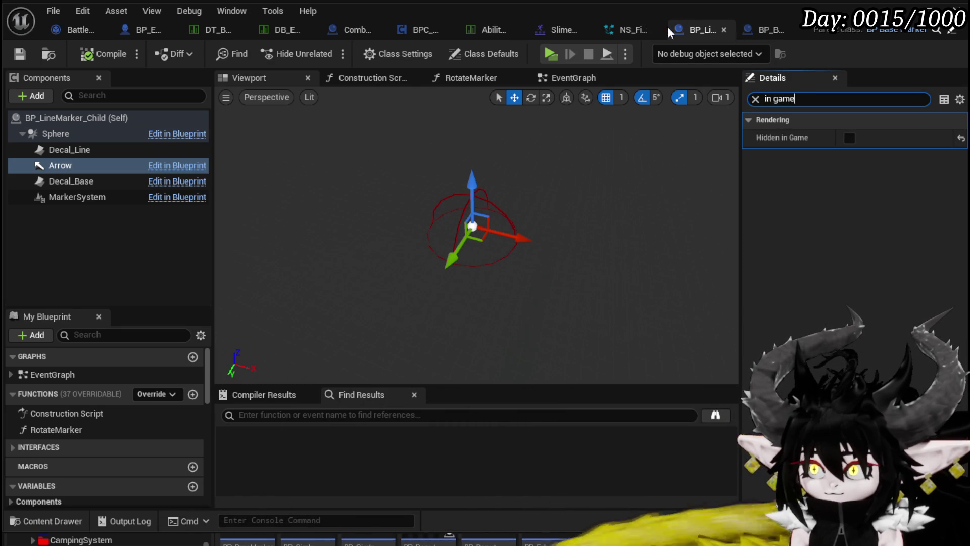
click(581, 78)
scroll(583, 162, up, 7)
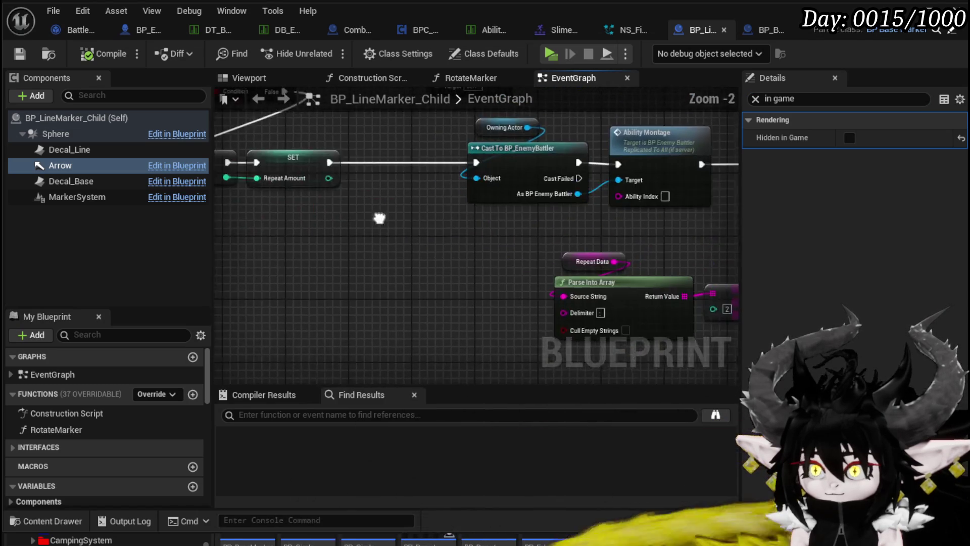
drag(506, 160, 632, 160)
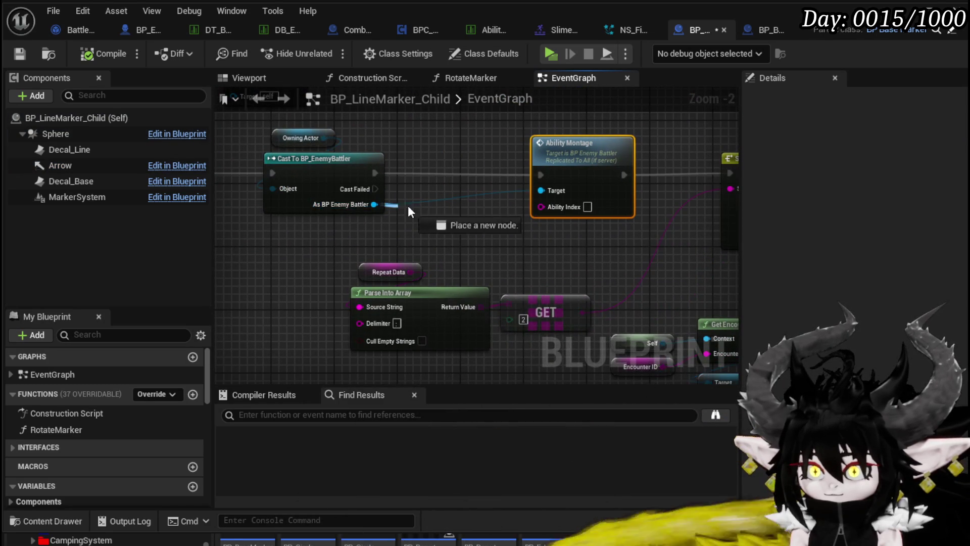
drag(387, 205, 443, 210)
text(Rotate)
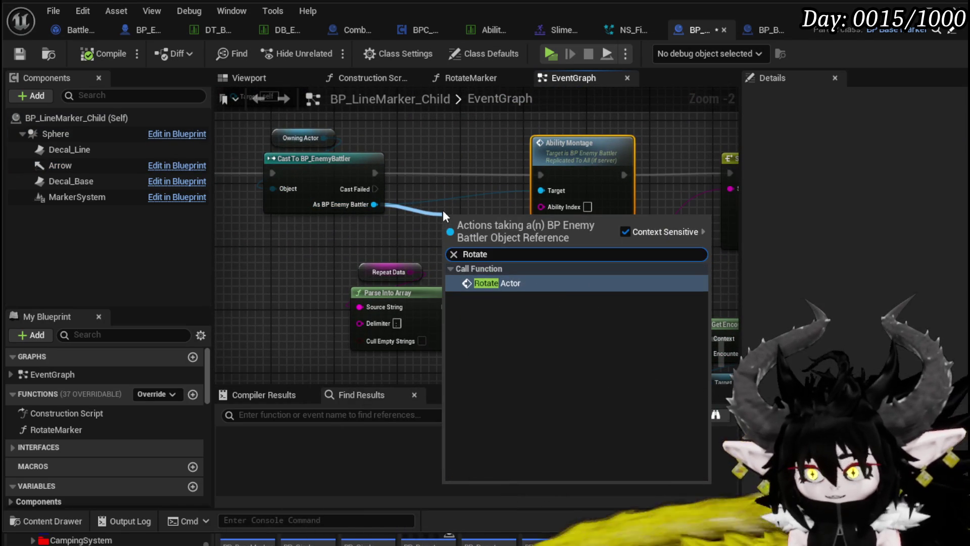
click(500, 284)
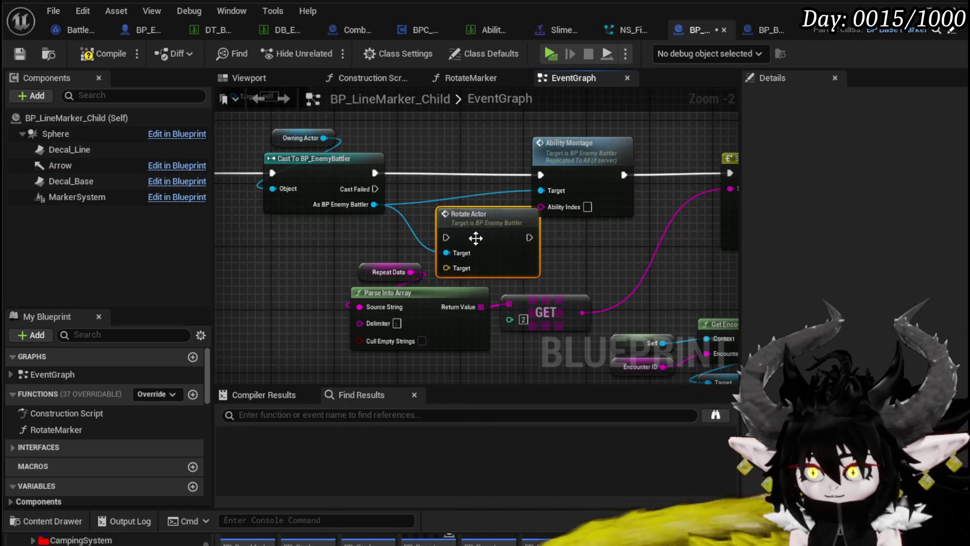
drag(475, 250, 452, 188)
drag(375, 173, 422, 174)
drag(506, 174, 540, 174)
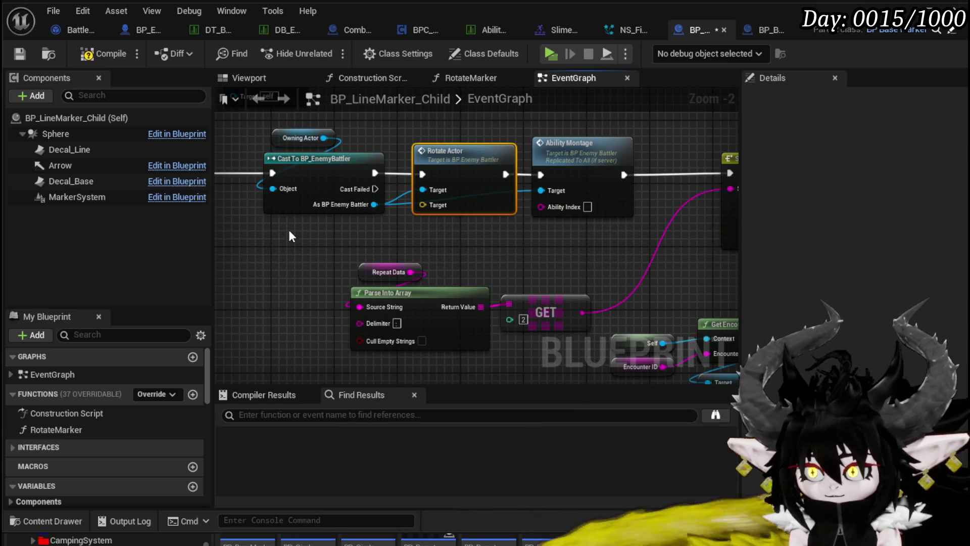
Feed the marker's Get Actor Location into Rotate Actor's Target
right_click(305, 238)
text(get actor )
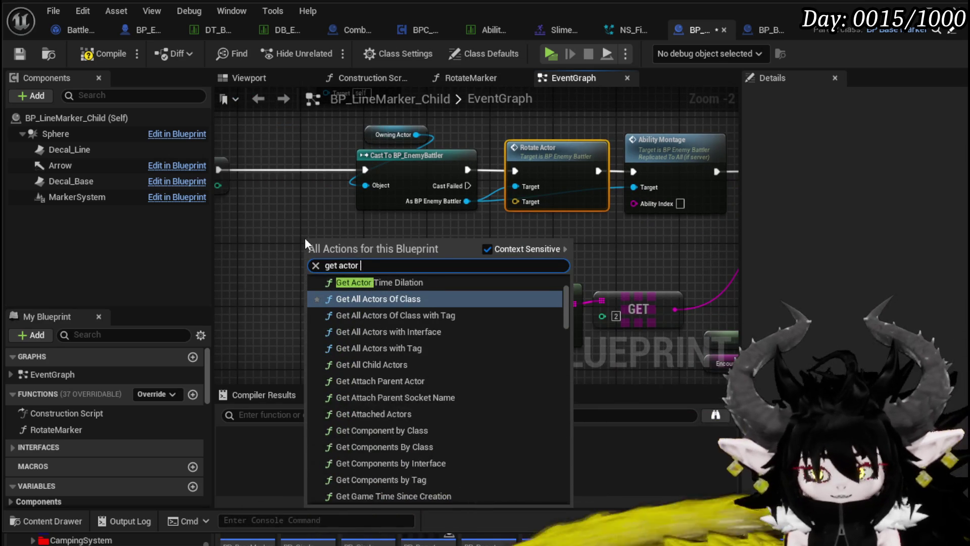
text(loca)
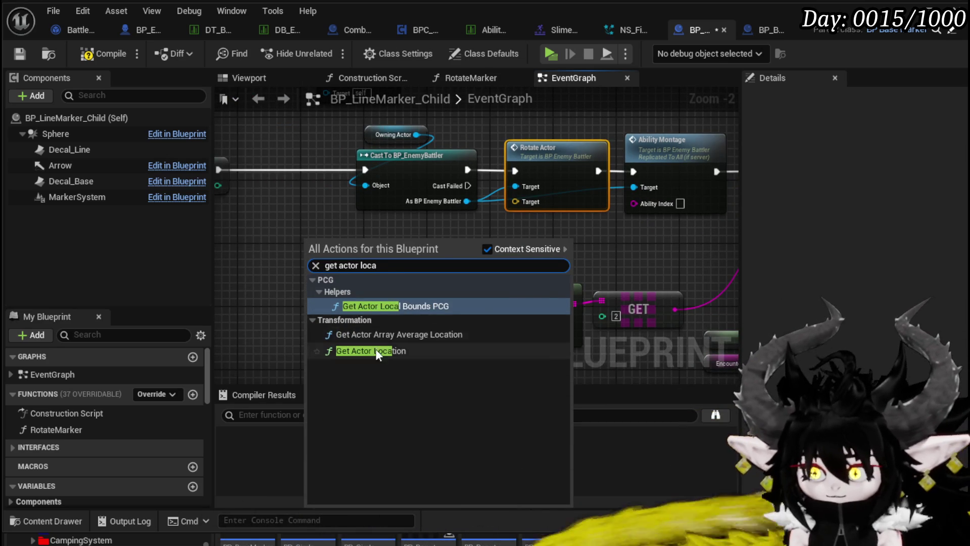
click(379, 351)
drag(410, 265, 564, 191)
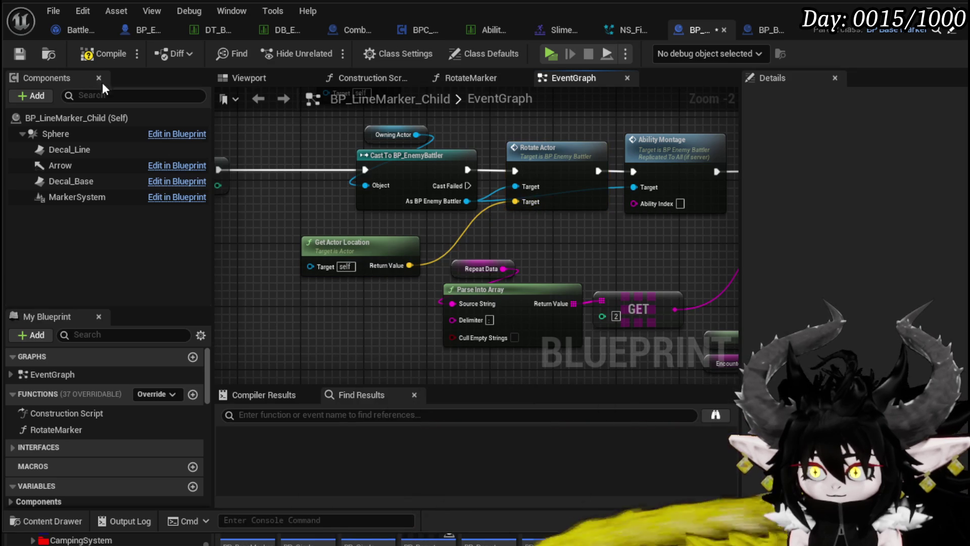
Compile and save BP_LineMarker_Child, then start a play-test of the level
click(94, 56)
click(19, 54)
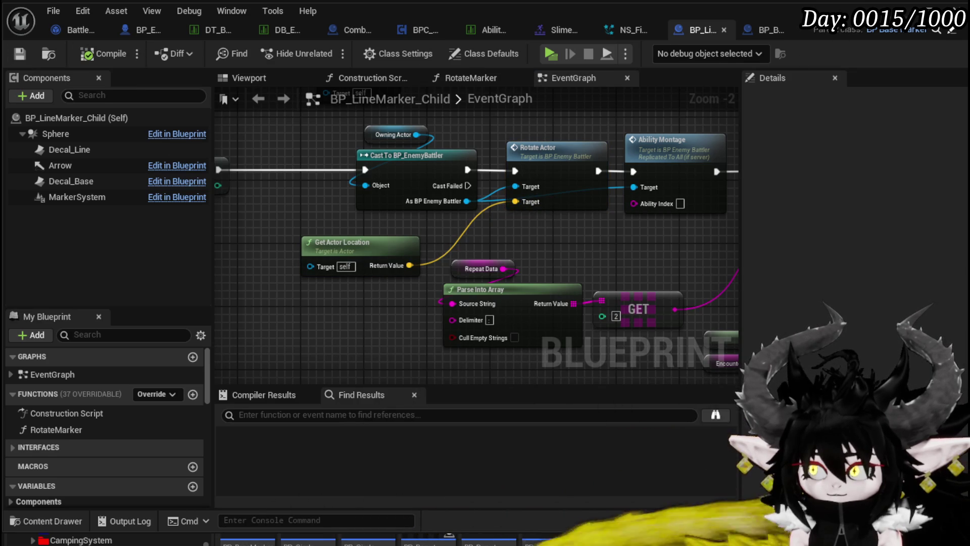
key(alt+Tab)
key(alt+p)
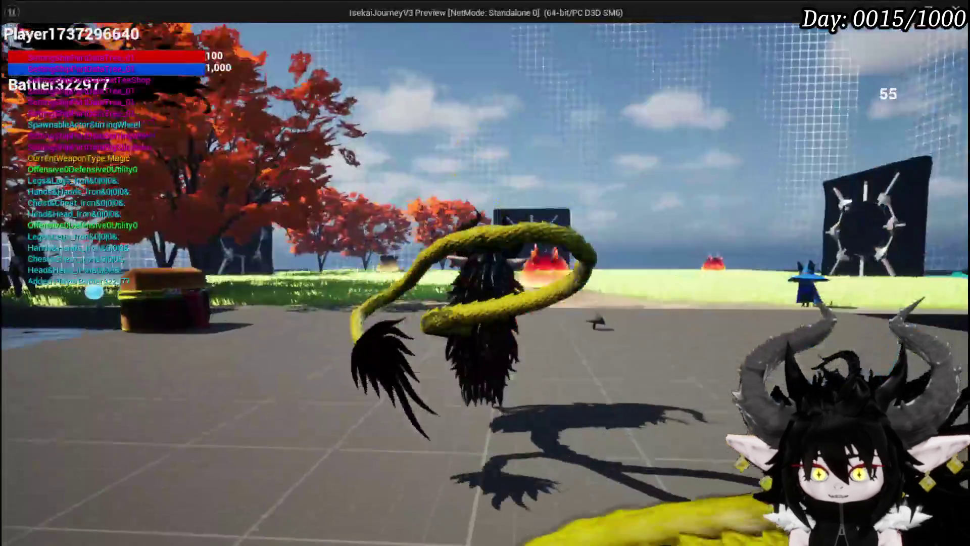
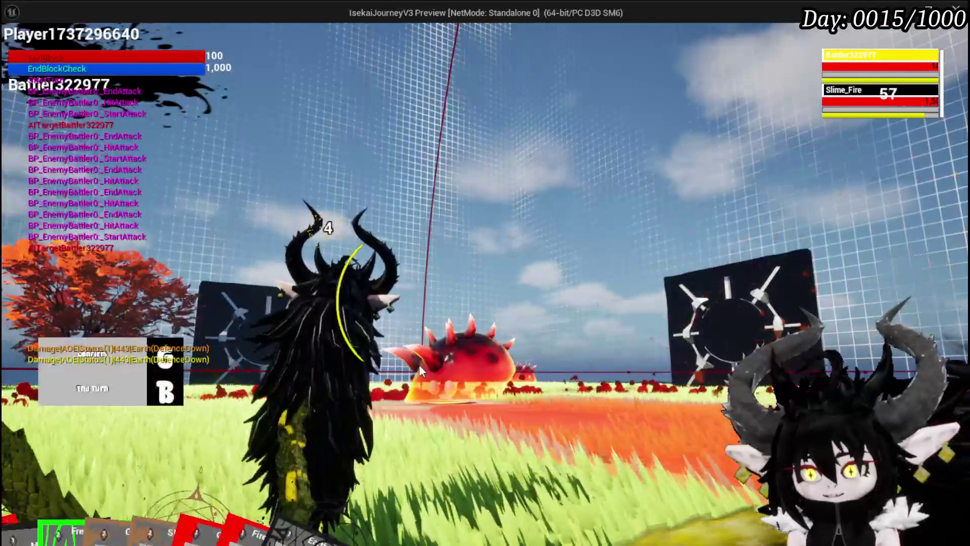
Stop the play session, save the level, and return to the BP_LineMarker_Child EventGraph
key(Escape)
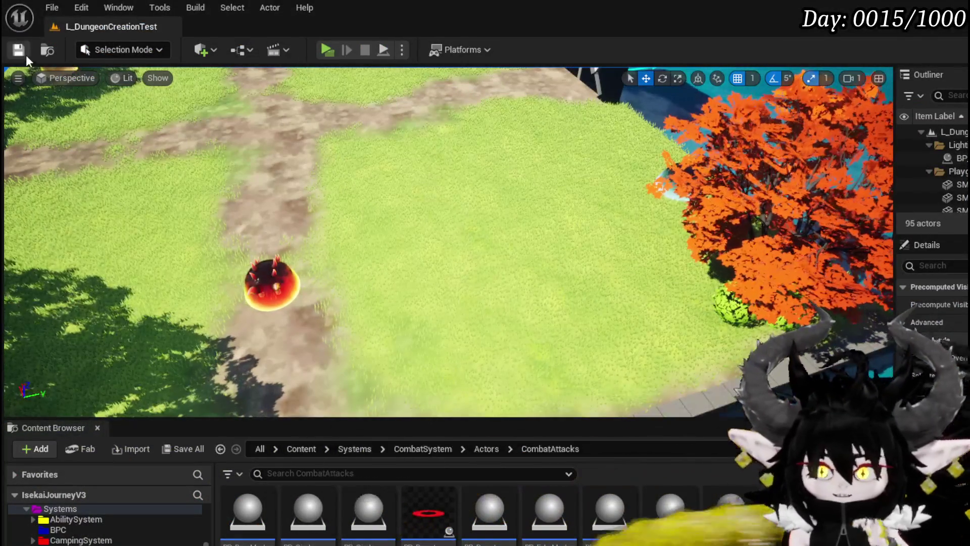
click(23, 53)
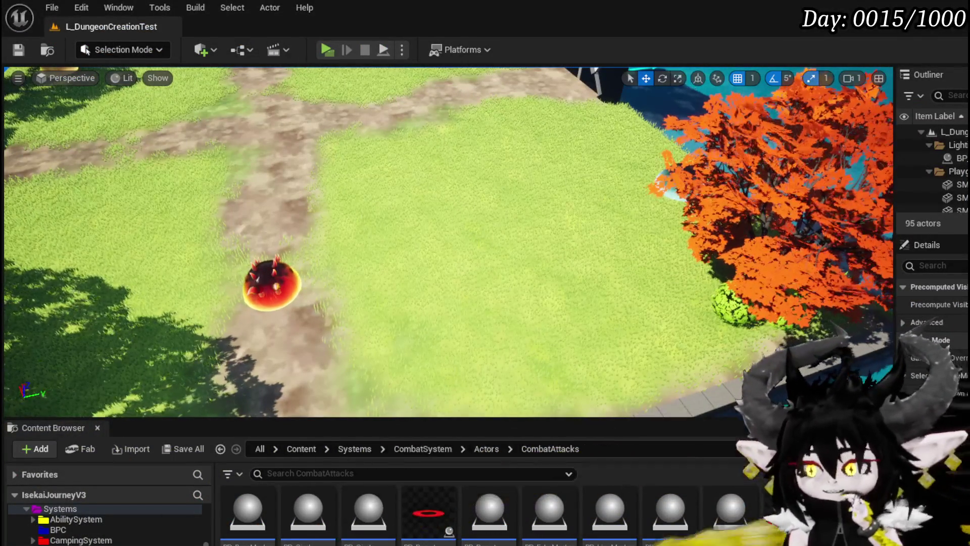
key(alt+Tab)
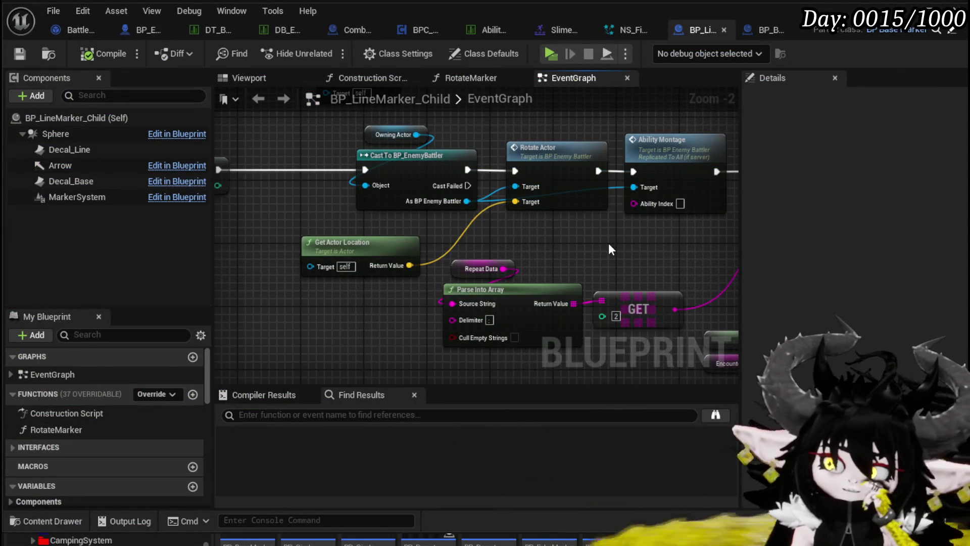
Frame Switch on String and move the Repeat Data, Parse Into Array and GET nodes down
mouse_move(609, 243)
mouse_down()
mouse_move(574, 262)
mouse_move(474, 226)
mouse_up()
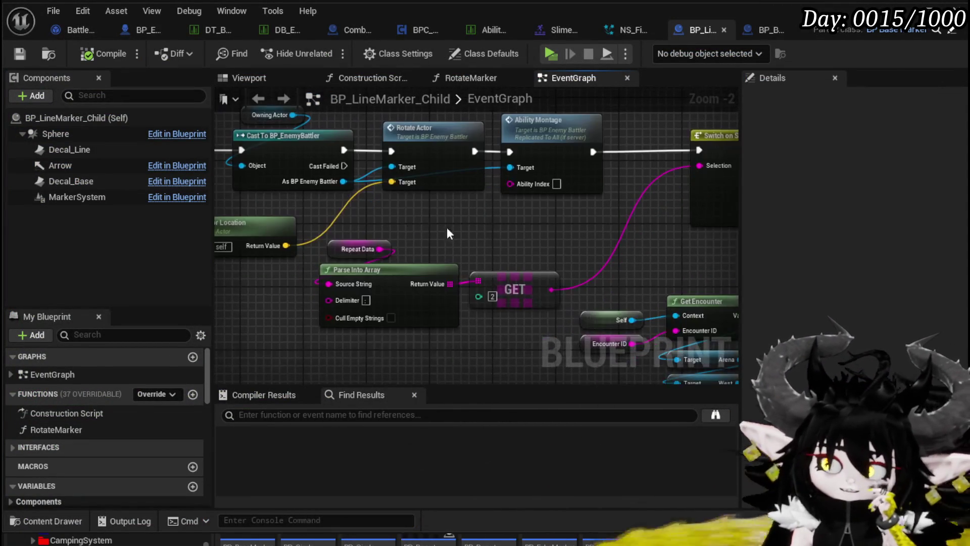
mouse_move(491, 316)
mouse_down()
mouse_move(494, 345)
mouse_move(455, 347)
mouse_move(425, 305)
mouse_up()
scroll(328, 275, down, 3)
scroll(390, 275, up, 2)
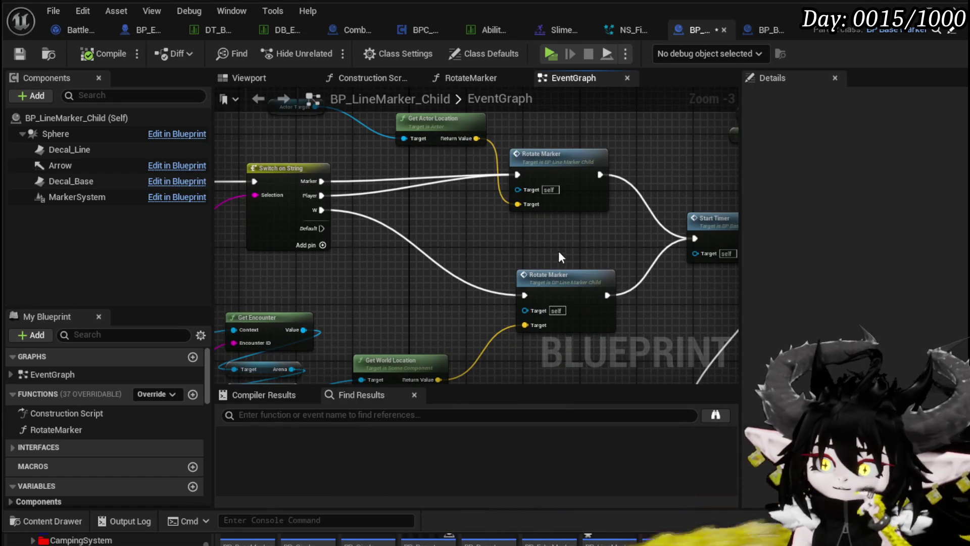
drag(488, 234, 303, 217)
drag(420, 217, 364, 161)
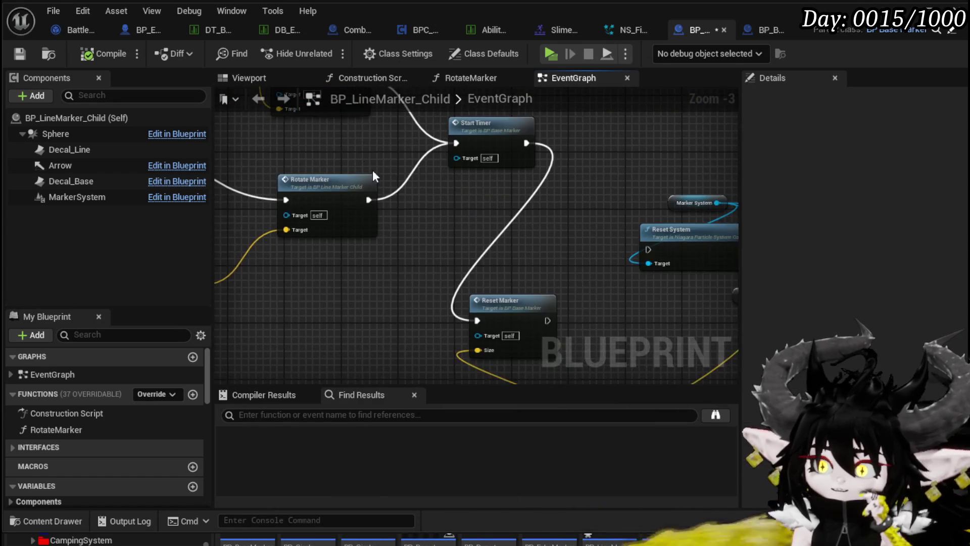
scroll(363, 161, down, 1)
drag(432, 180, 402, 165)
mouse_move(621, 309)
mouse_down()
mouse_move(500, 258)
mouse_move(358, 271)
mouse_up()
Move the Marker System, Reset System and Set Niagara node group further right
drag(416, 173, 728, 273)
drag(396, 196, 668, 195)
drag(361, 196, 474, 232)
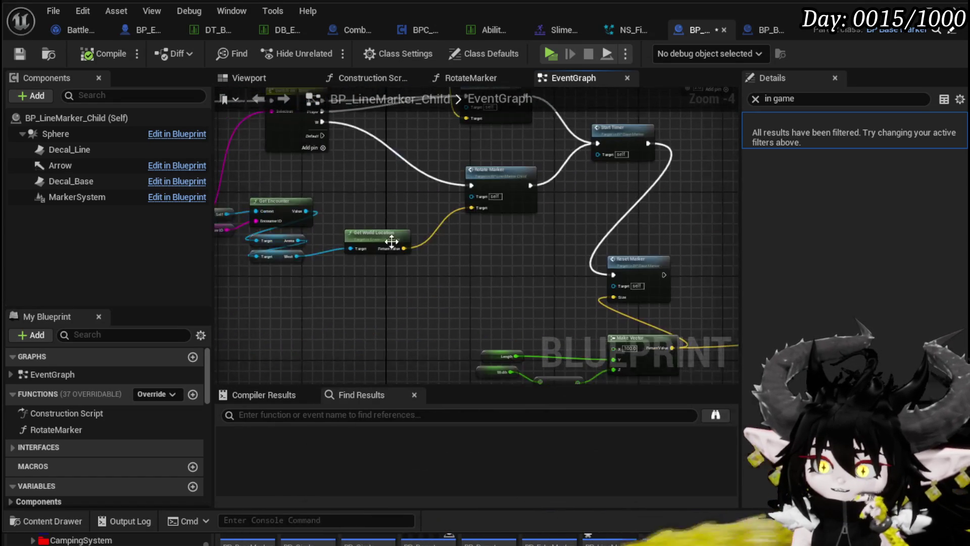
scroll(580, 329, down, 3)
scroll(513, 271, up, 3)
mouse_move(513, 271)
mouse_down()
mouse_move(326, 226)
mouse_move(558, 223)
mouse_move(537, 225)
mouse_up()
Wire the execution into Switch on String and select the Cast To, Rotate Actor and Get Actor Location nodes
drag(309, 267, 436, 274)
mouse_move(359, 308)
mouse_down()
mouse_move(514, 230)
mouse_move(517, 280)
mouse_move(477, 271)
mouse_up()
scroll(583, 202, down, 2)
scroll(477, 271, up, 4)
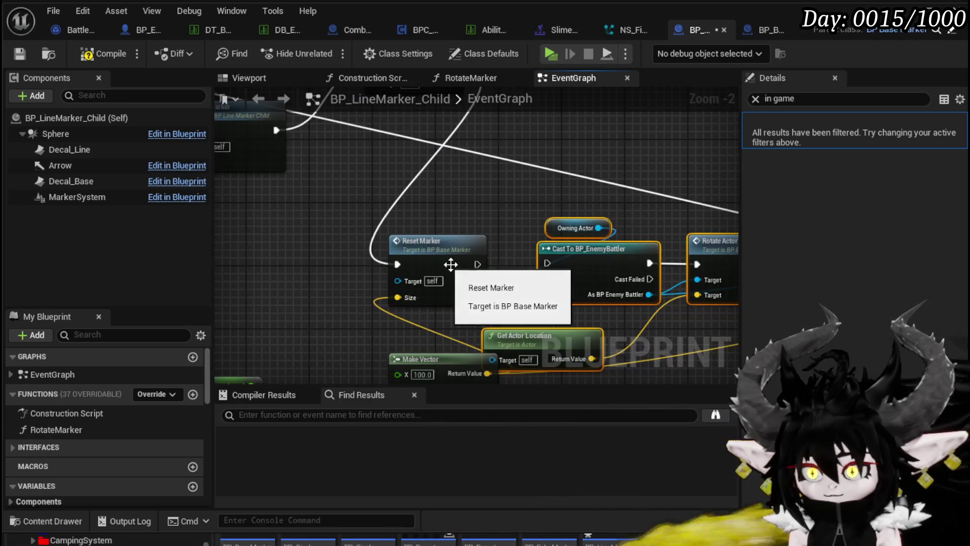
drag(547, 264, 284, 244)
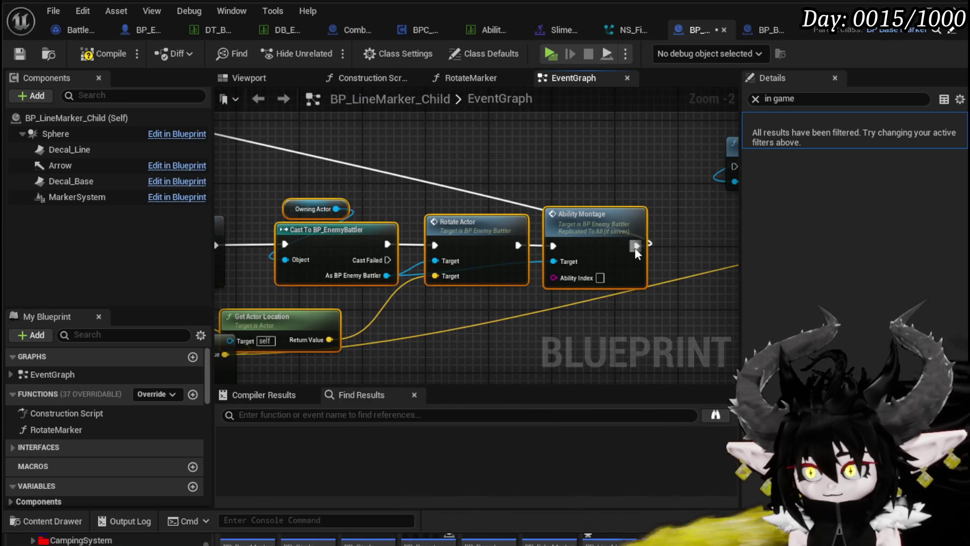
scroll(464, 214, down, 3)
Nudge the selected Cast To group right, then compile and save the Blueprint
drag(374, 259, 413, 263)
click(448, 205)
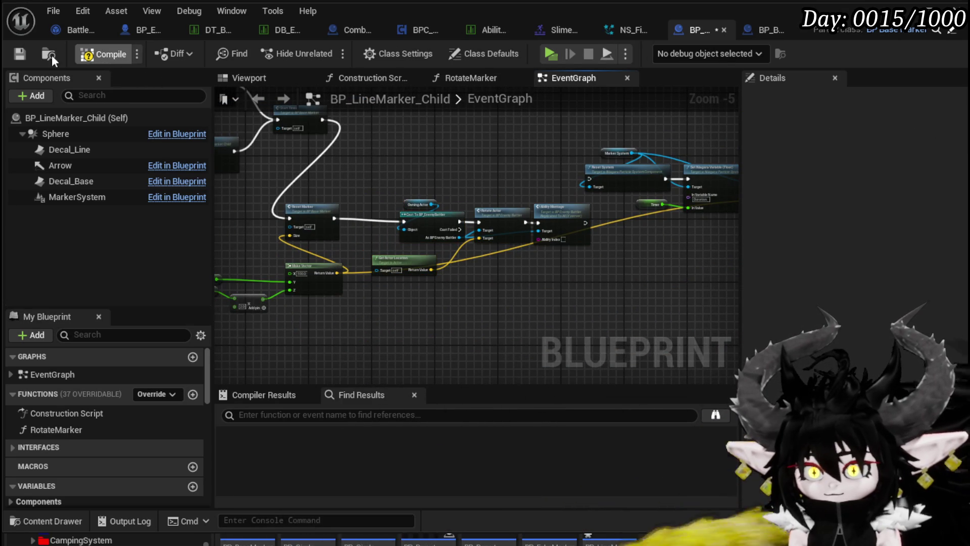
click(26, 53)
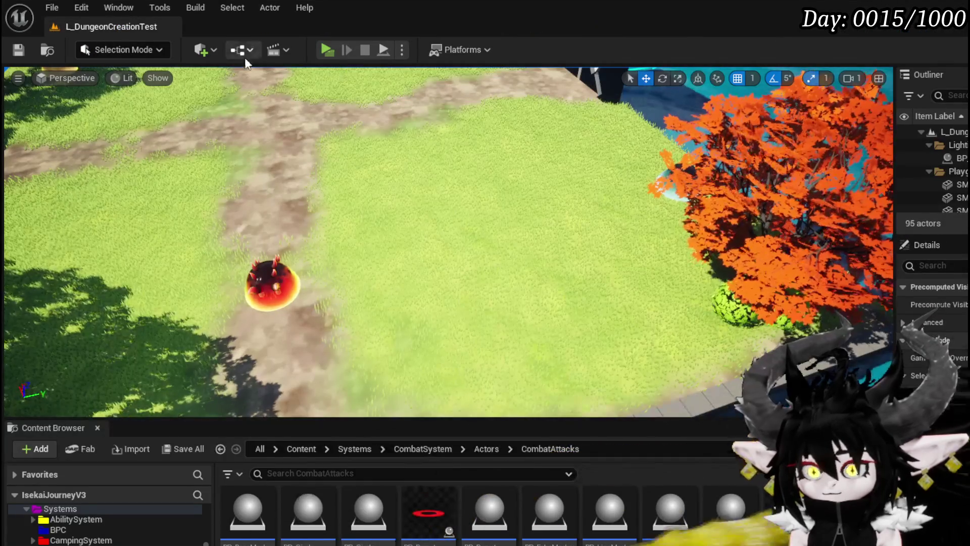
Play-test against the Slime_Fire, casting a magic attack at it, then stop the session
click(324, 48)
key(w)
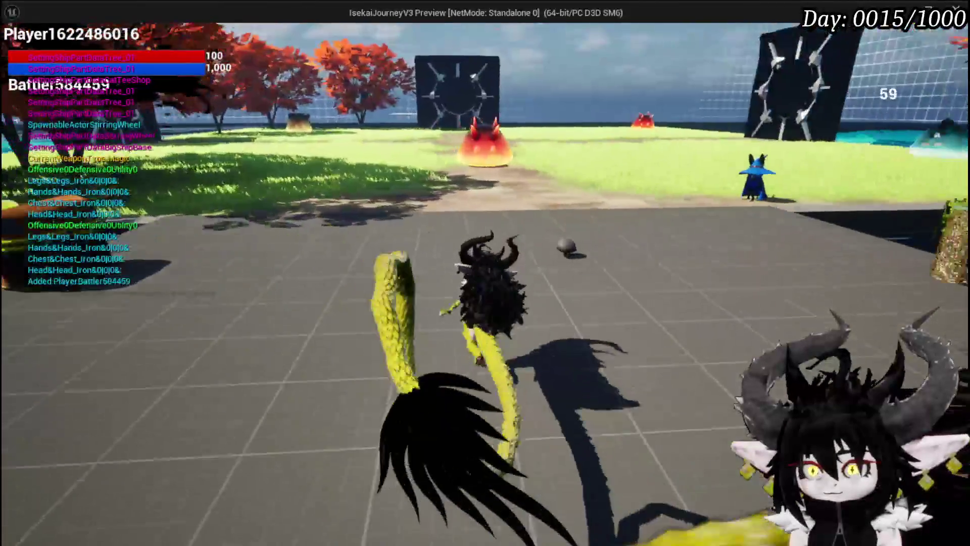
click(485, 273)
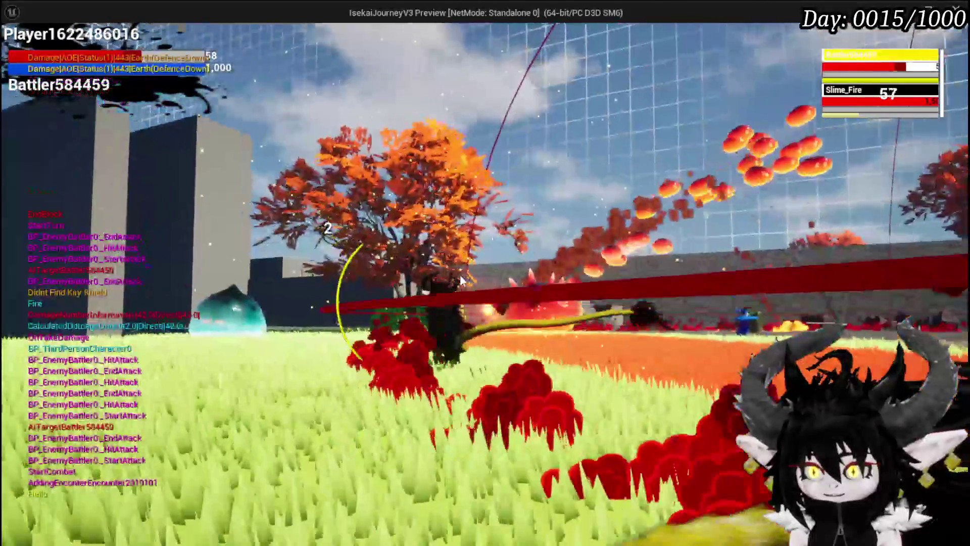
key(alt+Tab)
key(Escape)
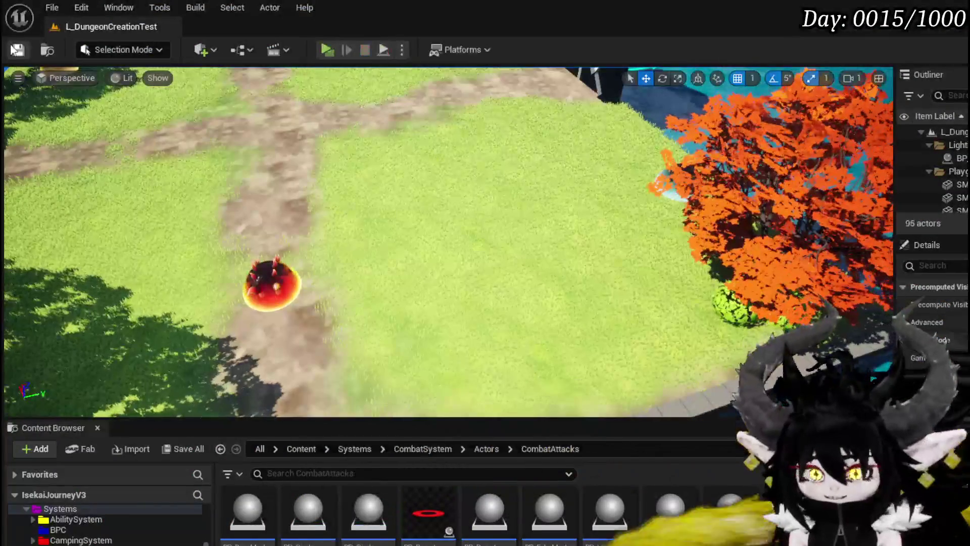
Save the level and return to the EventGraph around Reset Marker, Make Vector and Ability Montage
key(ctrl+s)
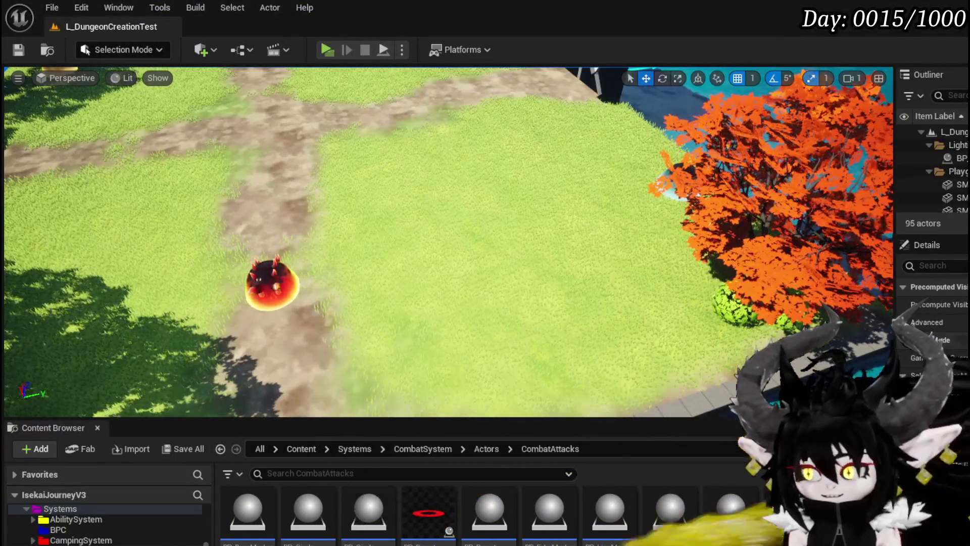
key(alt+Tab)
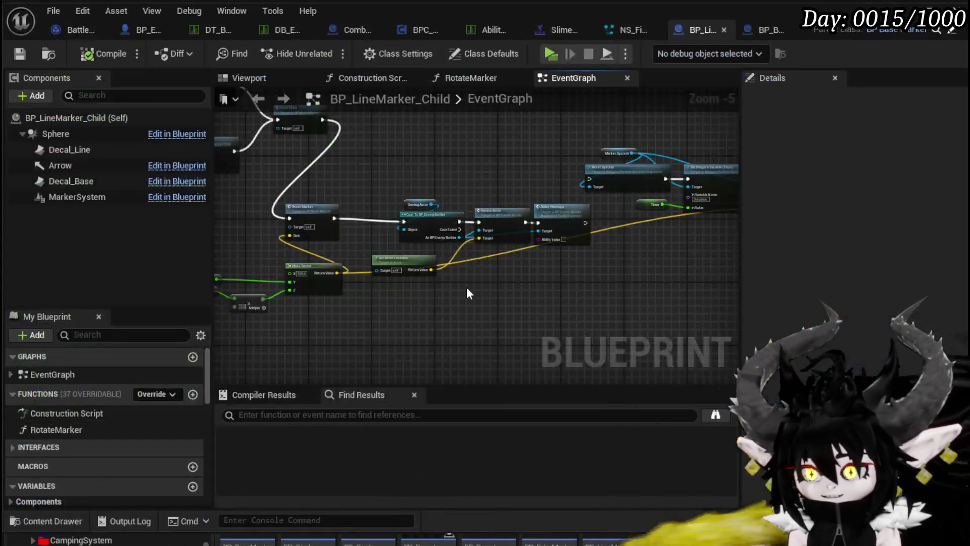
scroll(511, 296, up, 1)
mouse_move(554, 293)
mouse_down()
mouse_move(703, 289)
mouse_move(565, 280)
mouse_up()
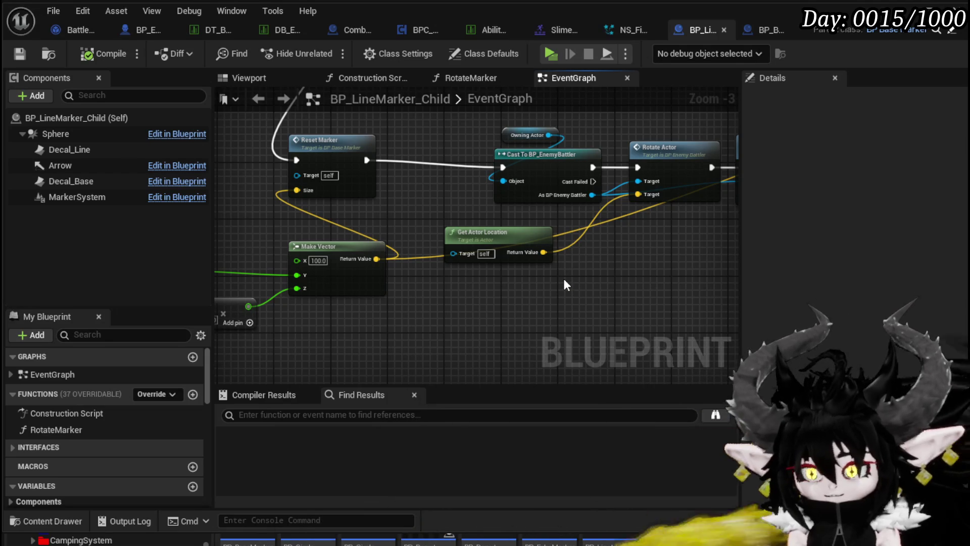
mouse_move(563, 278)
mouse_down()
mouse_move(627, 282)
mouse_move(416, 251)
mouse_move(474, 267)
mouse_move(638, 258)
mouse_up()
mouse_move(448, 251)
mouse_down()
mouse_move(567, 282)
mouse_move(551, 267)
mouse_up()
scroll(123, 410, down, 5)
scroll(163, 392, down, 6)
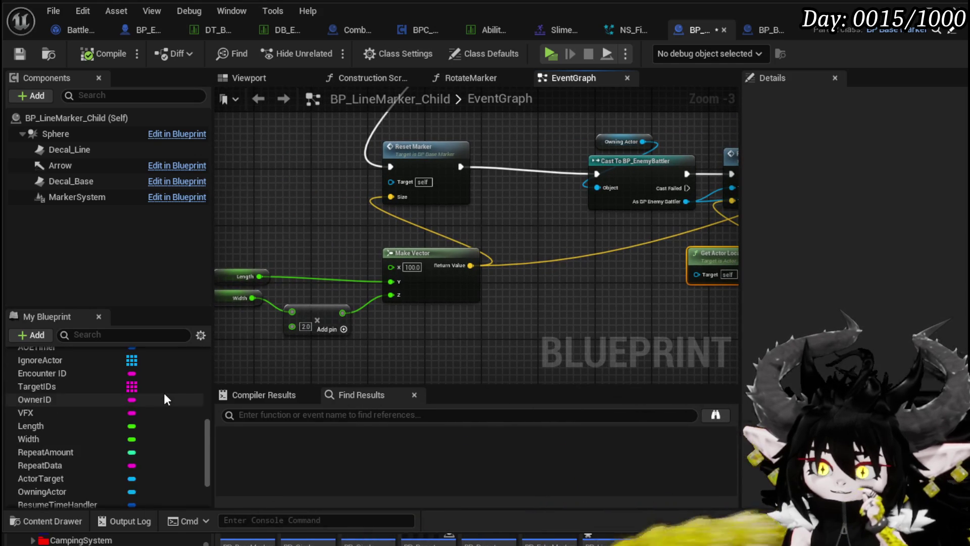
scroll(164, 392, up, 2)
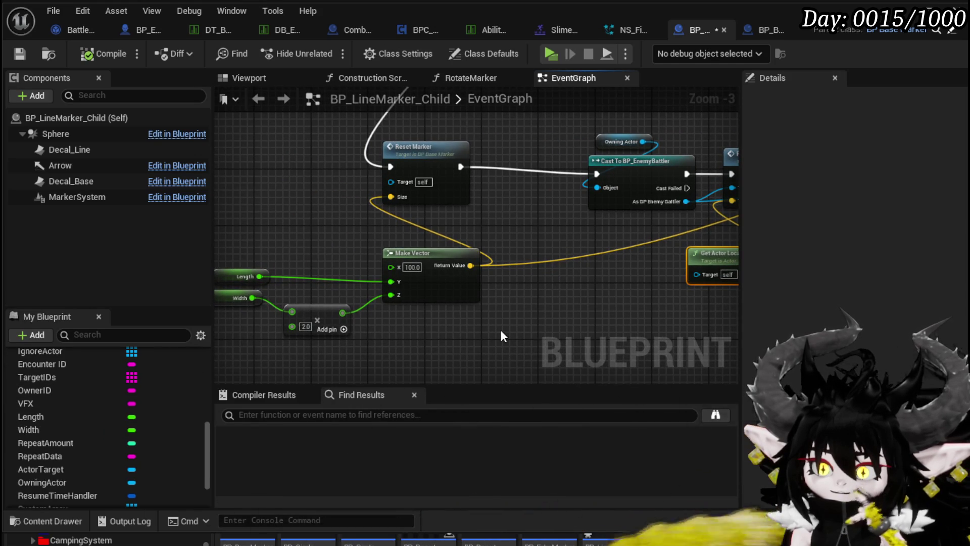
Reposition the Make Vector, Length and Width node group and drag from Make Vector's Return Value
mouse_move(539, 312)
mouse_down()
mouse_move(418, 321)
mouse_move(619, 307)
mouse_move(361, 297)
mouse_move(570, 326)
mouse_up()
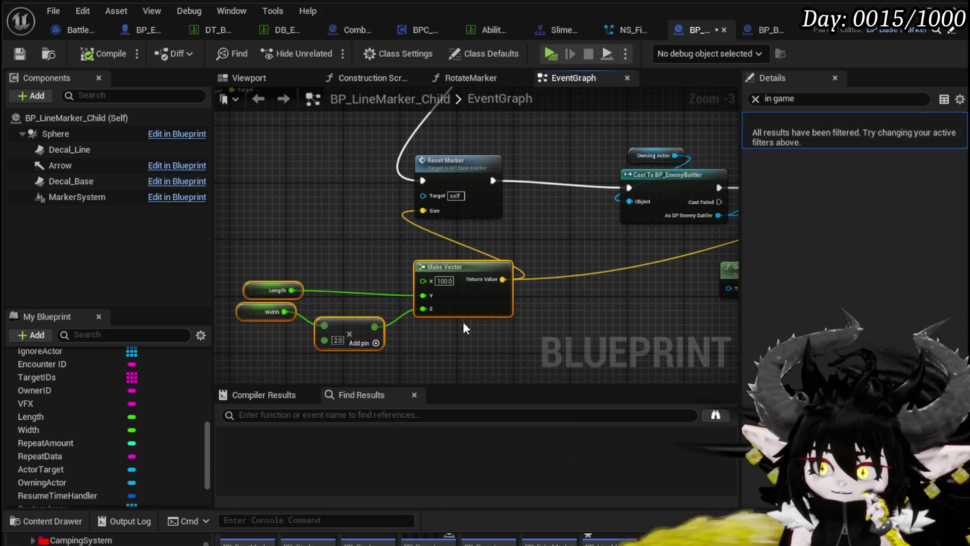
drag(459, 334, 438, 263)
mouse_move(546, 265)
mouse_down()
mouse_move(180, 265)
mouse_move(139, 342)
mouse_move(559, 298)
mouse_up()
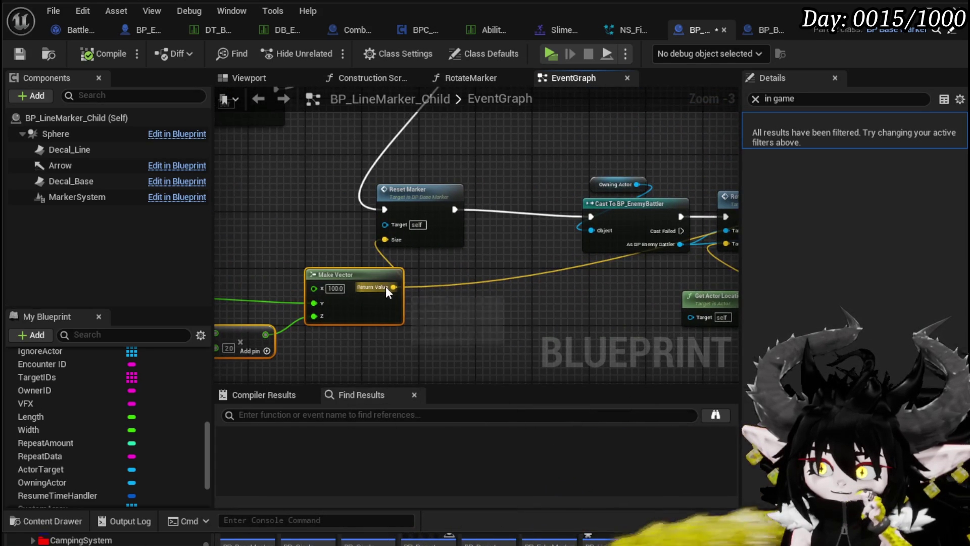
mouse_move(393, 287)
mouse_down()
mouse_move(879, 271)
mouse_move(267, 241)
mouse_up()
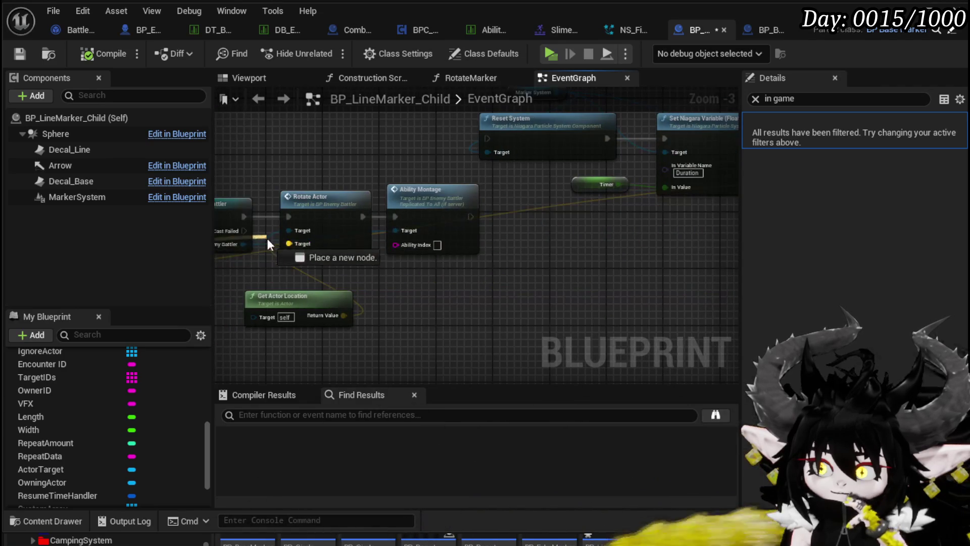
scroll(295, 268, down, 2)
Pan across the Set Niagara Variable, Start Timer, Switch on String and Get Actor Location nodes
drag(559, 278, 387, 283)
scroll(416, 277, up, 2)
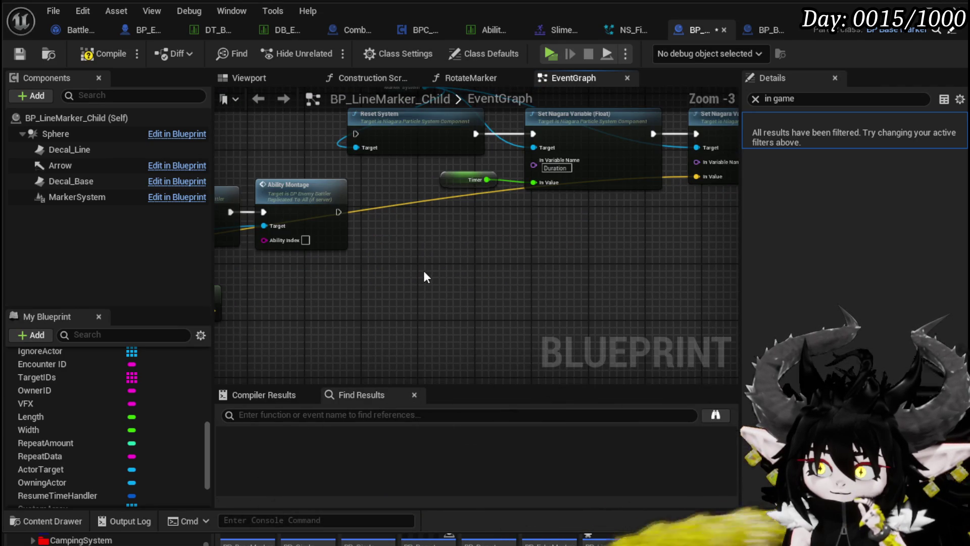
scroll(421, 286, down, 1)
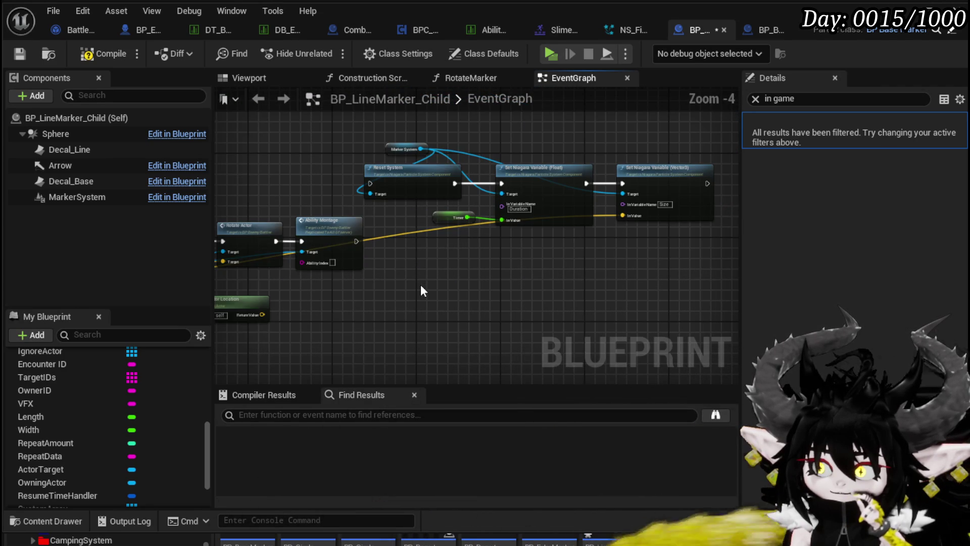
mouse_move(421, 286)
mouse_down()
mouse_move(419, 210)
mouse_move(611, 277)
mouse_up()
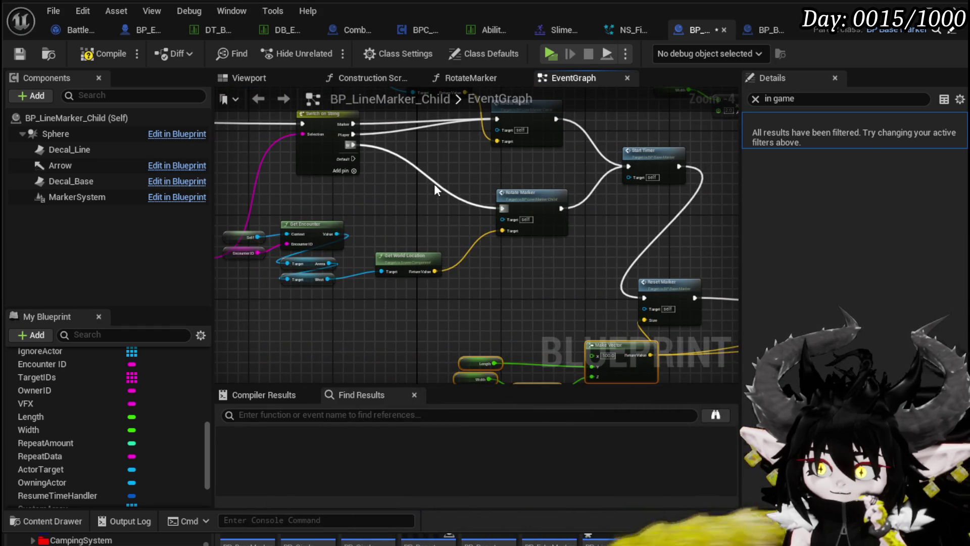
scroll(359, 195, up, 2)
drag(359, 195, 364, 251)
scroll(513, 214, down, 1)
mouse_move(514, 214)
mouse_down()
mouse_move(509, 282)
mouse_move(489, 274)
mouse_move(531, 287)
mouse_move(268, 212)
mouse_move(316, 187)
mouse_move(529, 256)
mouse_move(568, 288)
mouse_move(550, 286)
mouse_up()
scroll(531, 287, down, 1)
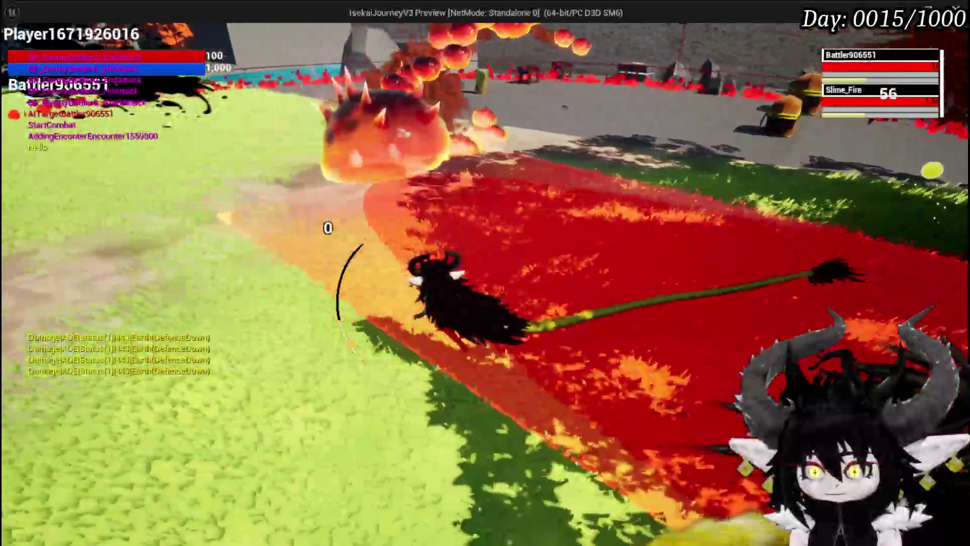
Bring the level editor back in front while the Slime_Fire play session keeps running
key(alt+Tab)
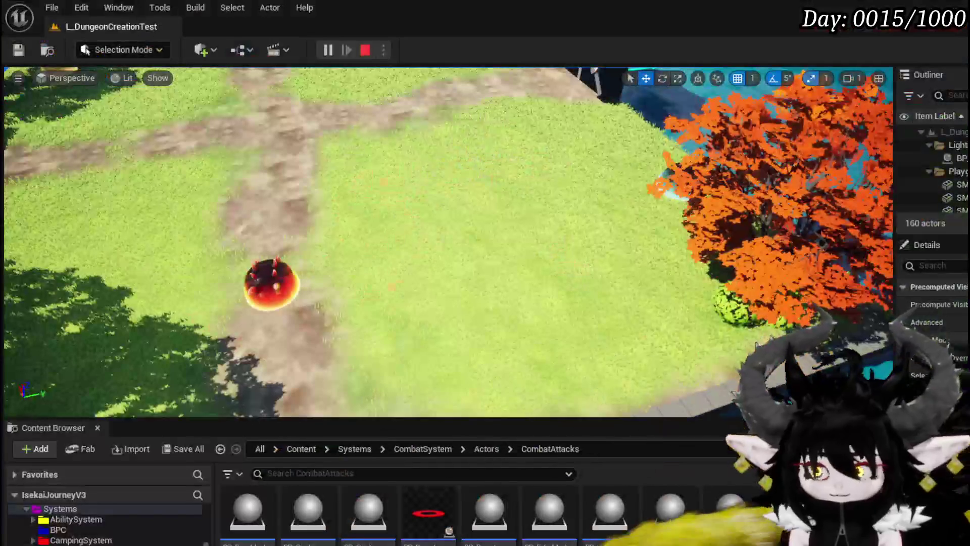
Add a Draw Debug Sphere node with duration 20, thickness 10 and radius 300
key(alt+Tab)
right_click(435, 264)
text(Draw)
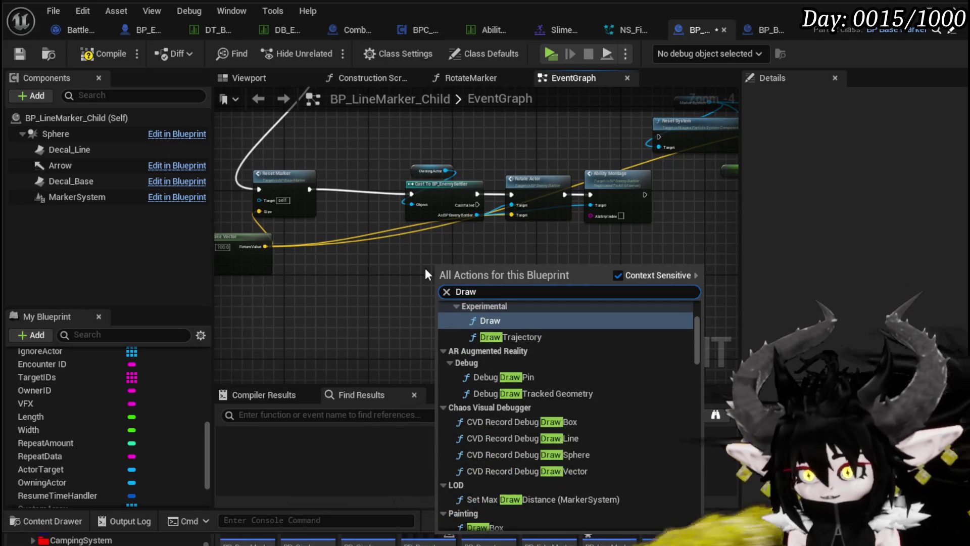
text( Debug Sphere)
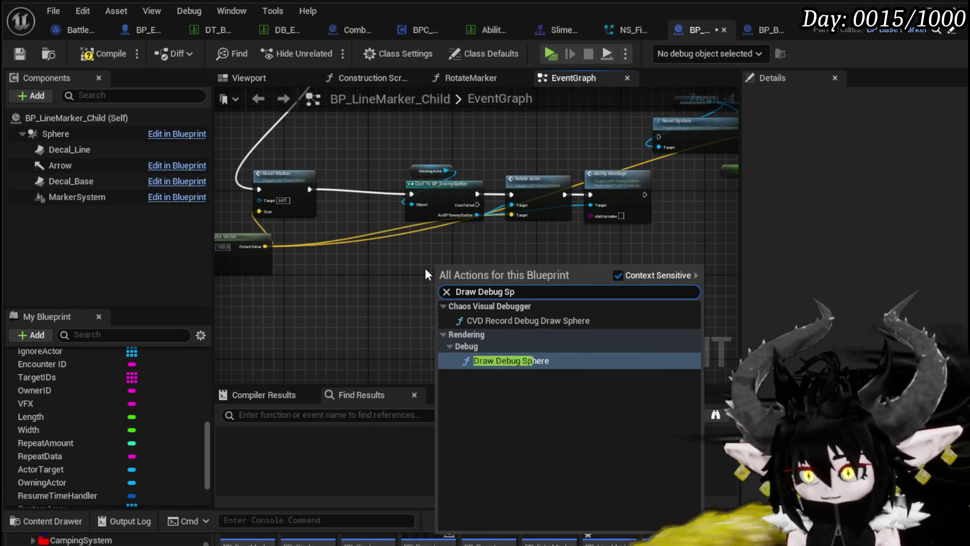
click(510, 360)
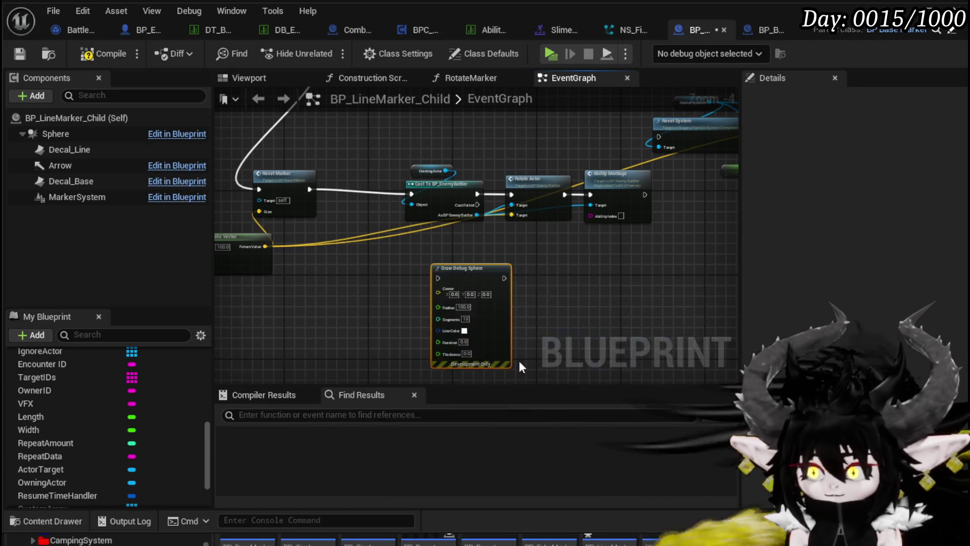
key(f)
text(20)
text(10)
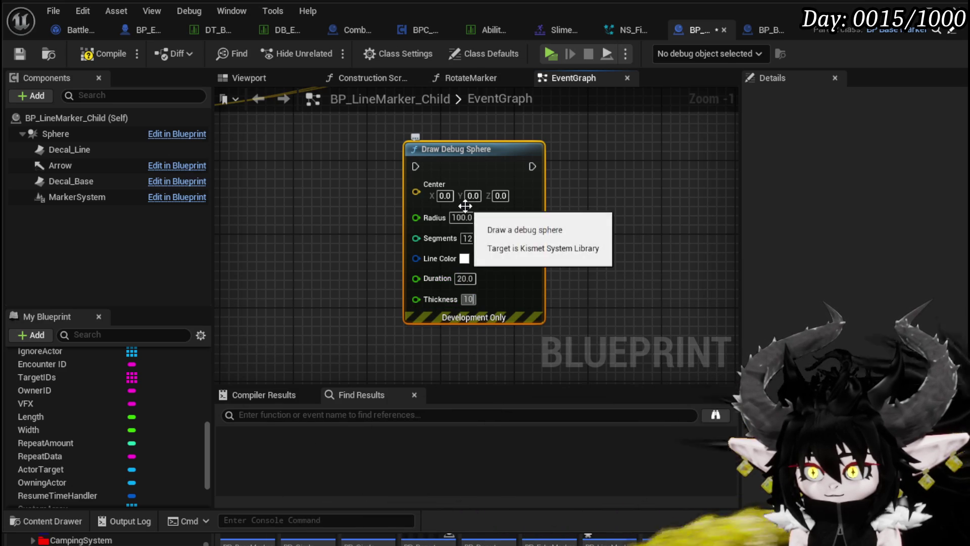
text(300)
key(Return)
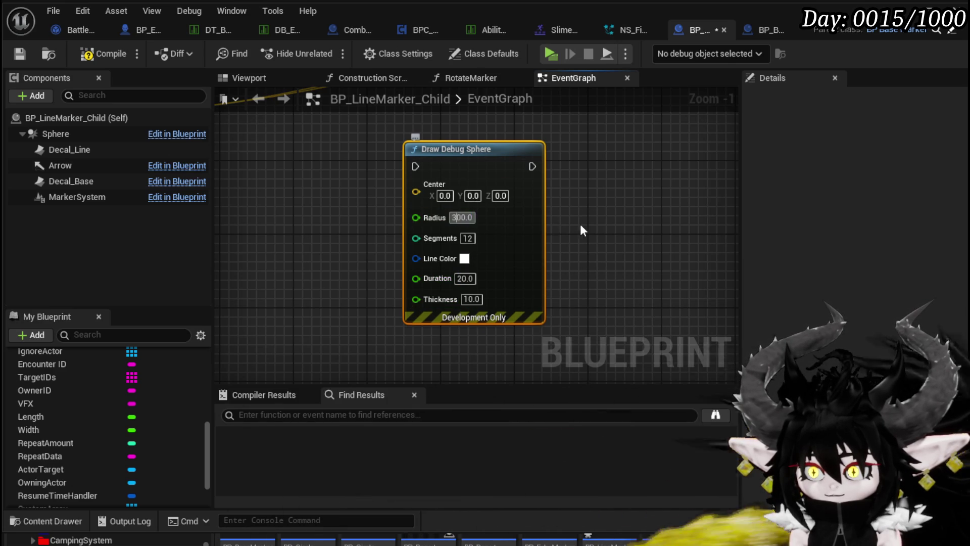
Chain Draw Debug Sphere between Rotate Actor and Ability Montage, with Make Vector feeding its Center
scroll(550, 221, down, 3)
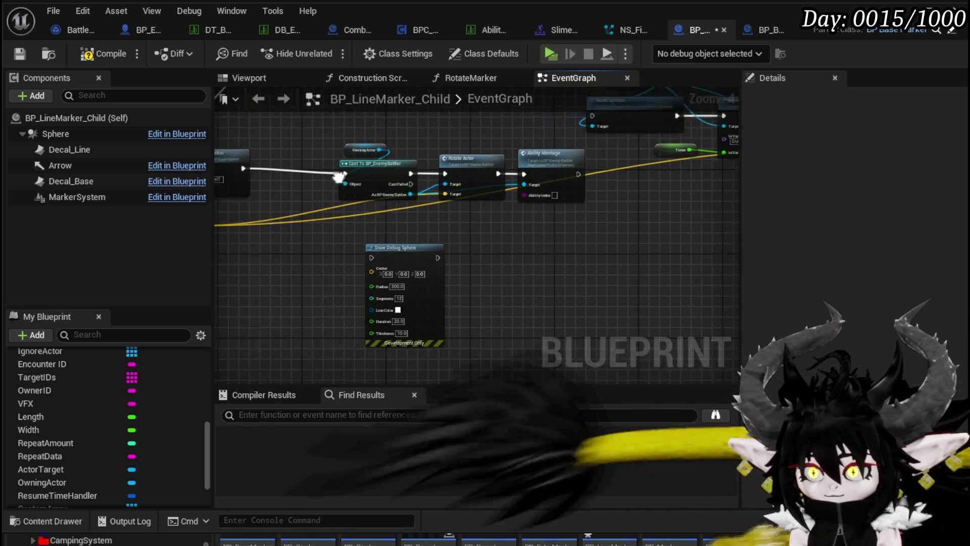
drag(376, 154, 505, 217)
drag(506, 175, 423, 170)
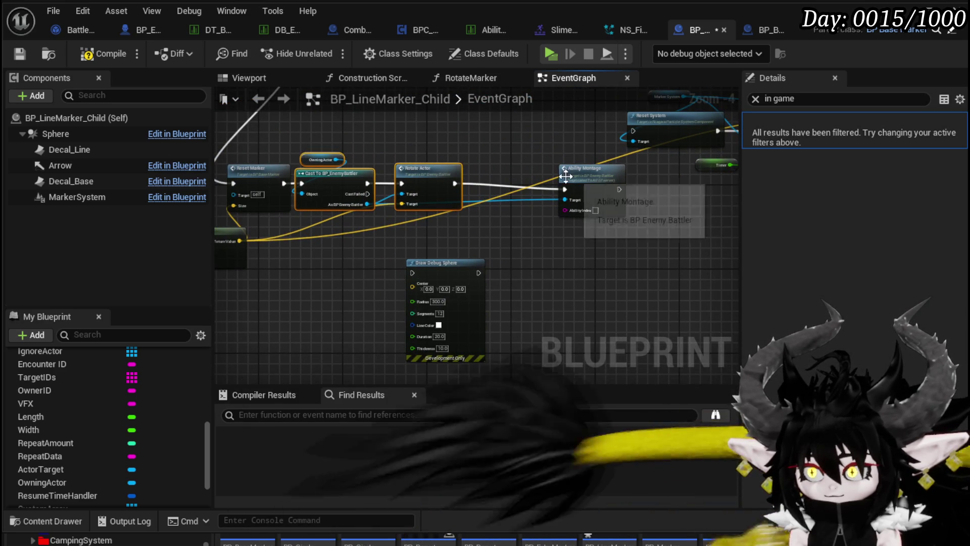
drag(583, 171, 603, 160)
drag(445, 273, 518, 185)
mouse_move(455, 183)
mouse_down()
mouse_move(495, 175)
mouse_move(487, 178)
mouse_move(518, 188)
mouse_up()
drag(590, 180, 597, 184)
mouse_move(324, 256)
mouse_down()
mouse_move(545, 239)
mouse_move(589, 217)
mouse_up()
drag(464, 292, 568, 299)
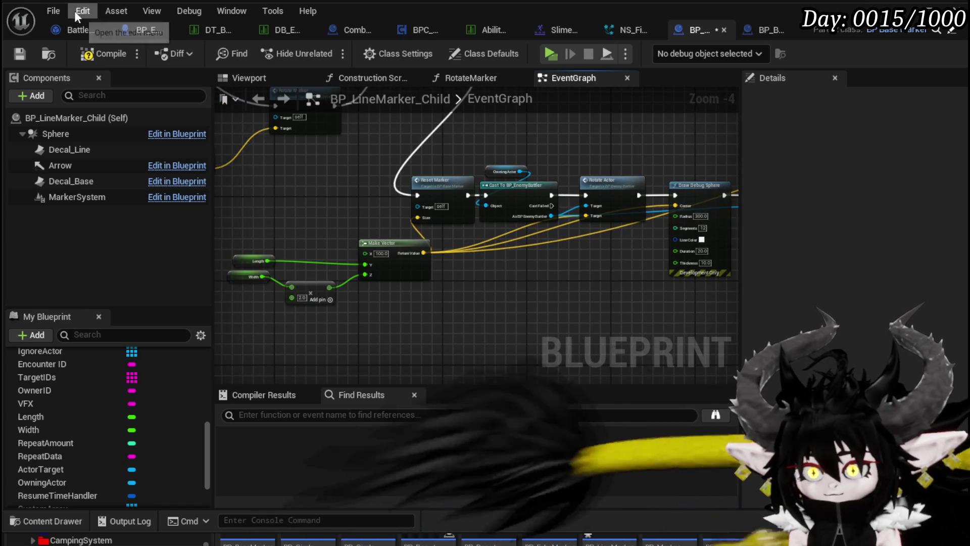
Save the marker Blueprint, play-test a water spell against the slime, then stop and save the level
click(18, 54)
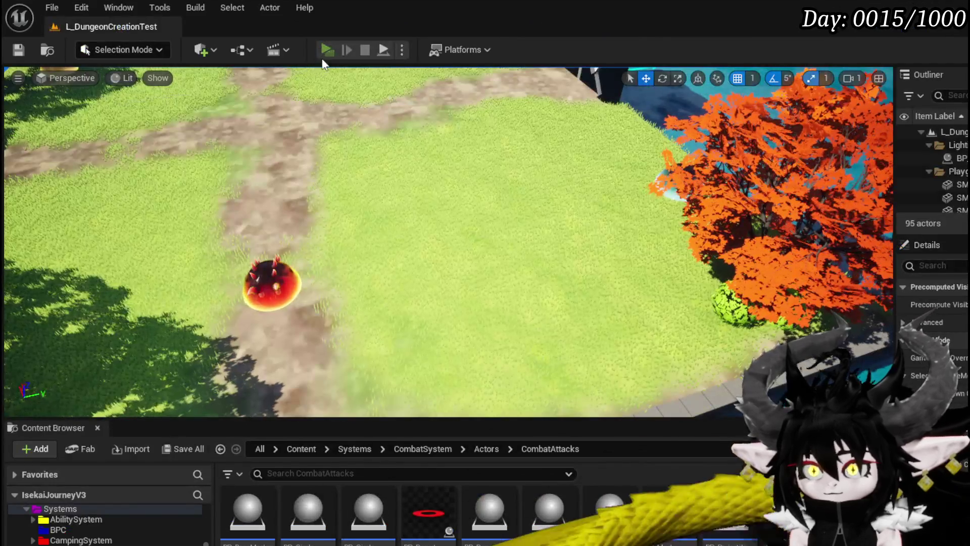
click(327, 49)
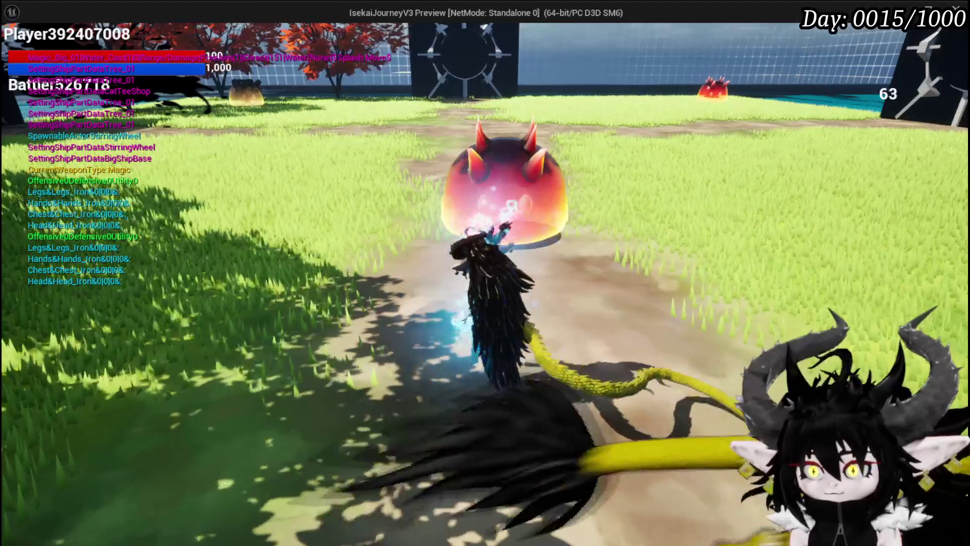
key(e)
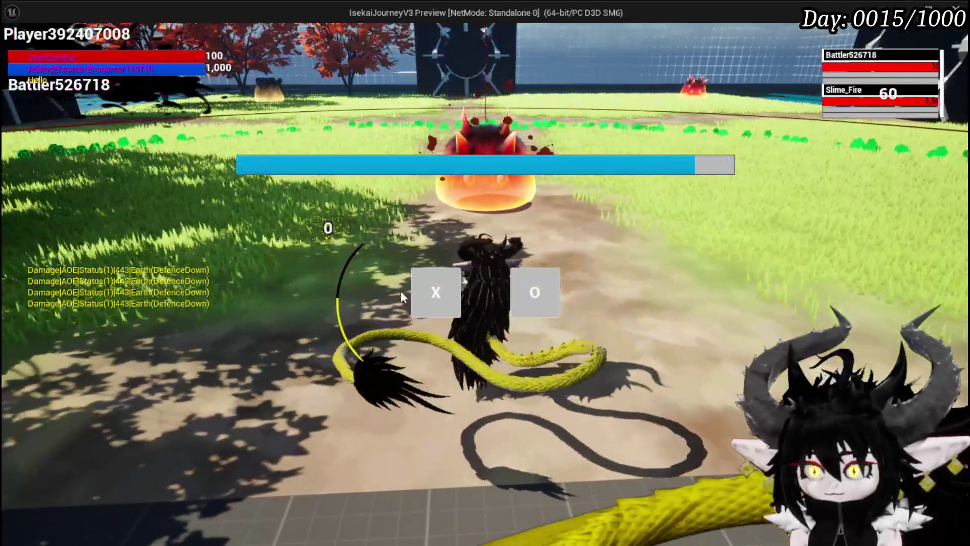
click(419, 293)
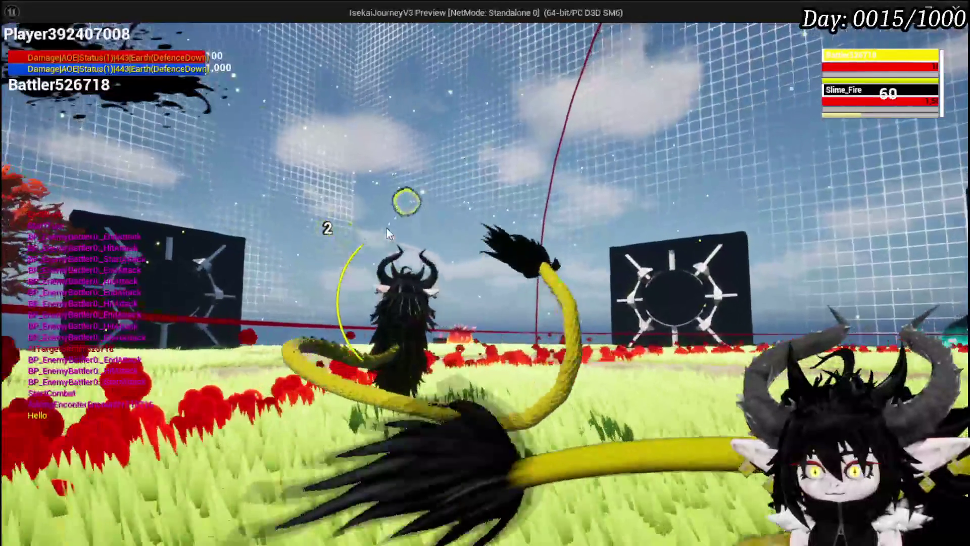
key(Escape)
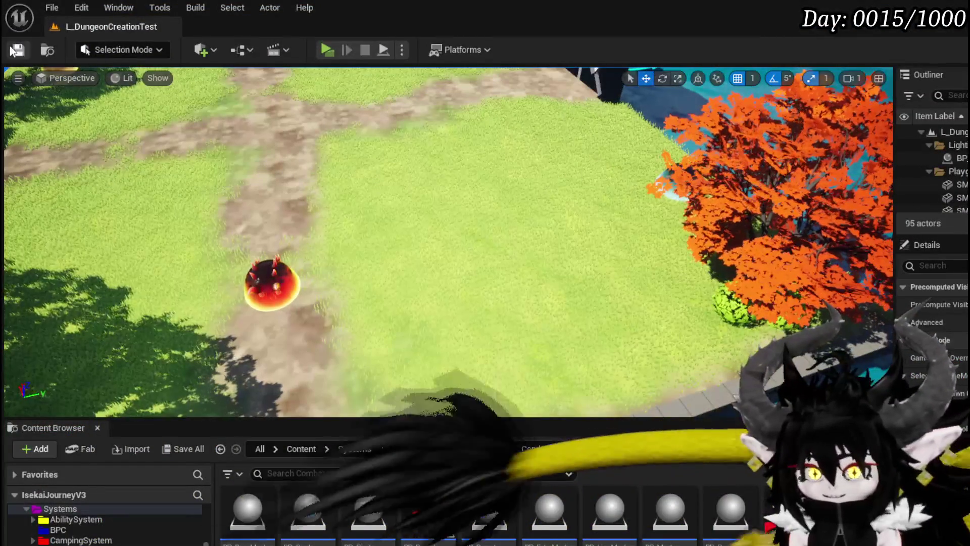
click(12, 49)
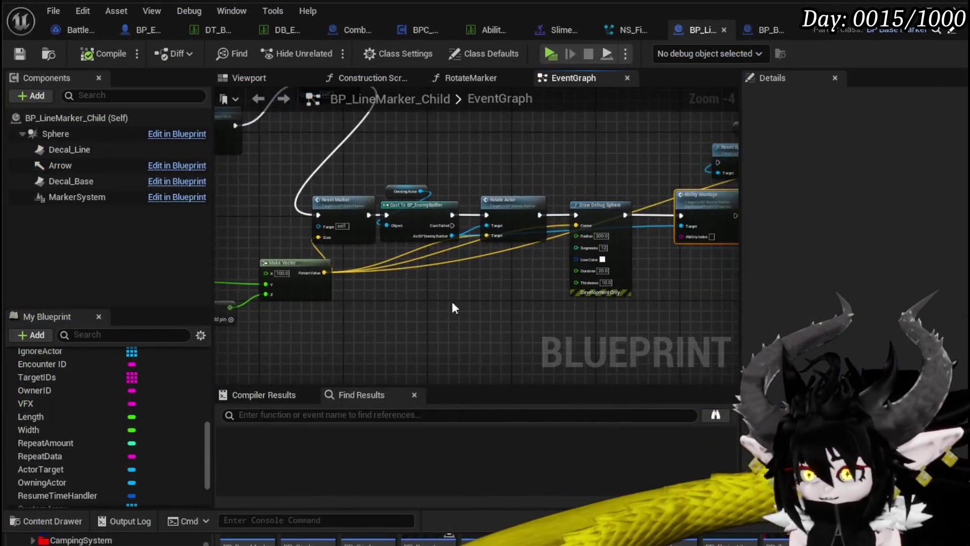
scroll(453, 303, up, 2)
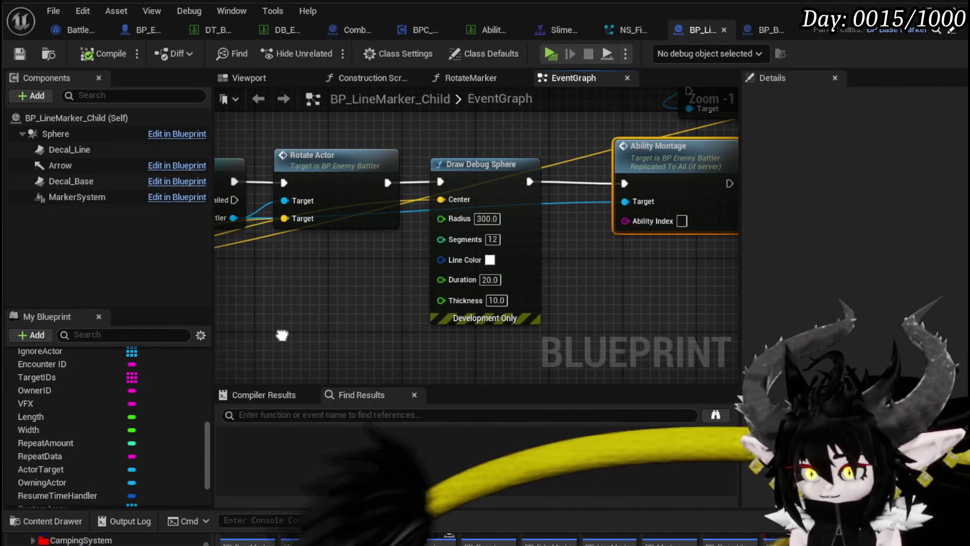
Move Ability Montage beside Draw Debug Sphere and make the sphere's line colour pure red
drag(663, 171, 635, 173)
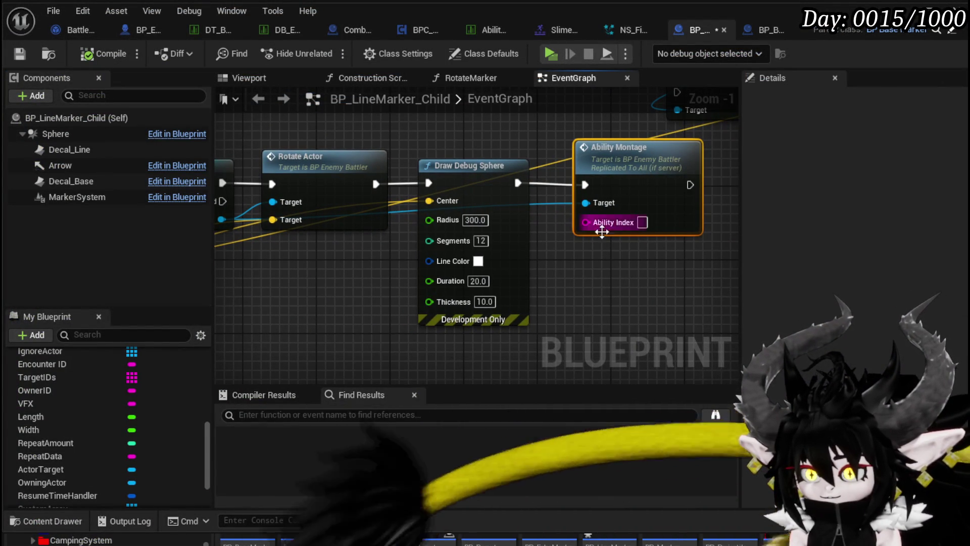
click(478, 261)
mouse_move(596, 372)
mouse_down()
mouse_move(640, 383)
mouse_move(652, 371)
mouse_up()
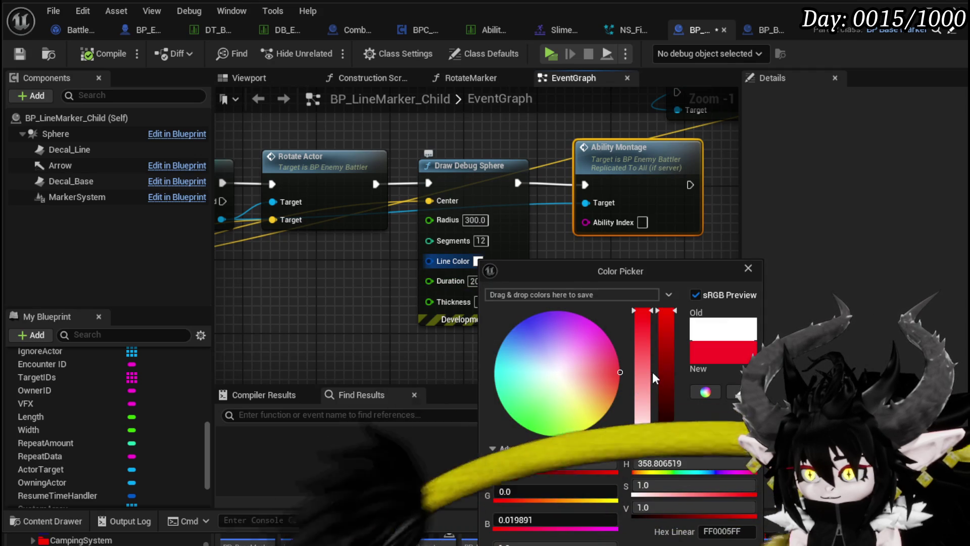
click(748, 268)
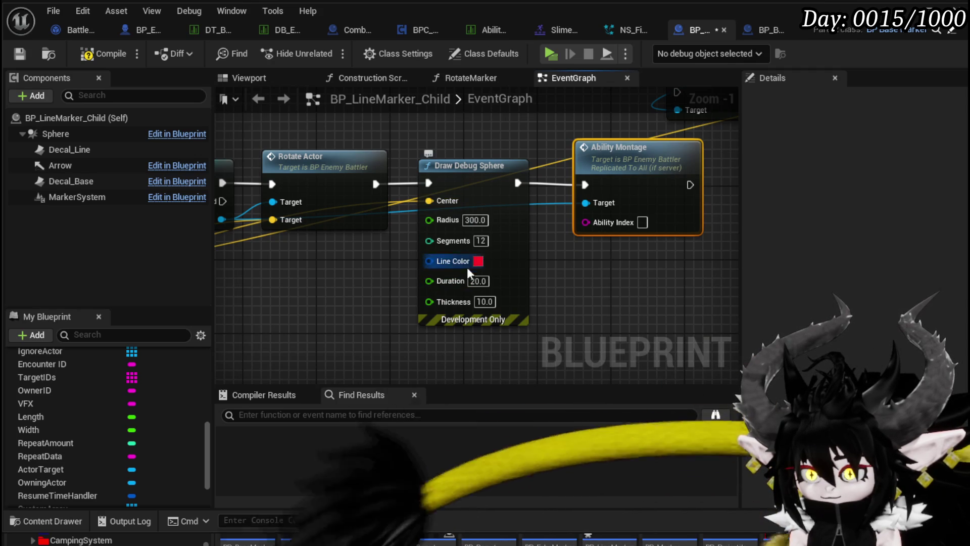
click(484, 302)
key(Return)
Pan to Get Encounter and Get World Location, and select the Actor Target and Get Actor Location nodes
scroll(335, 278, down, 1)
mouse_move(336, 277)
mouse_down()
mouse_move(645, 246)
mouse_move(753, 247)
mouse_move(678, 243)
mouse_up()
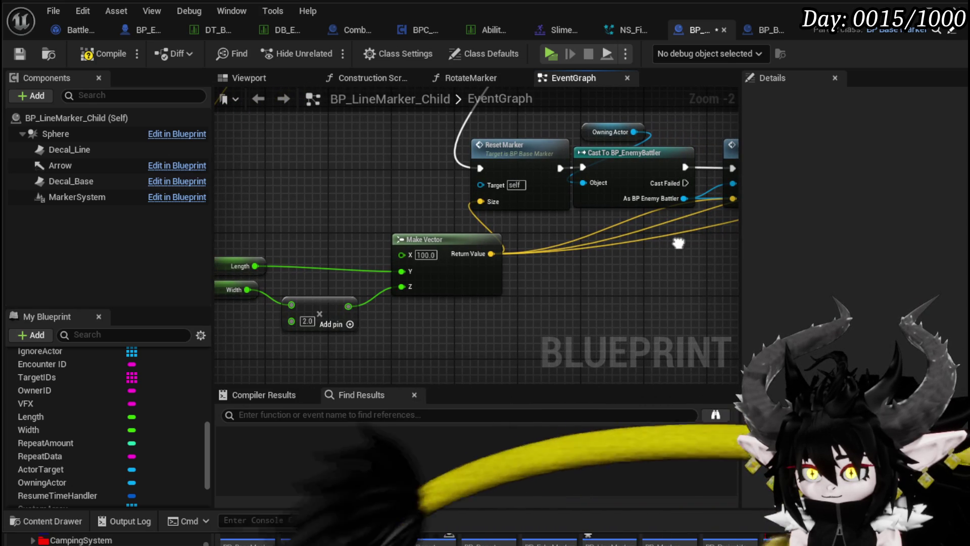
drag(678, 243, 324, 261)
scroll(360, 176, down, 3)
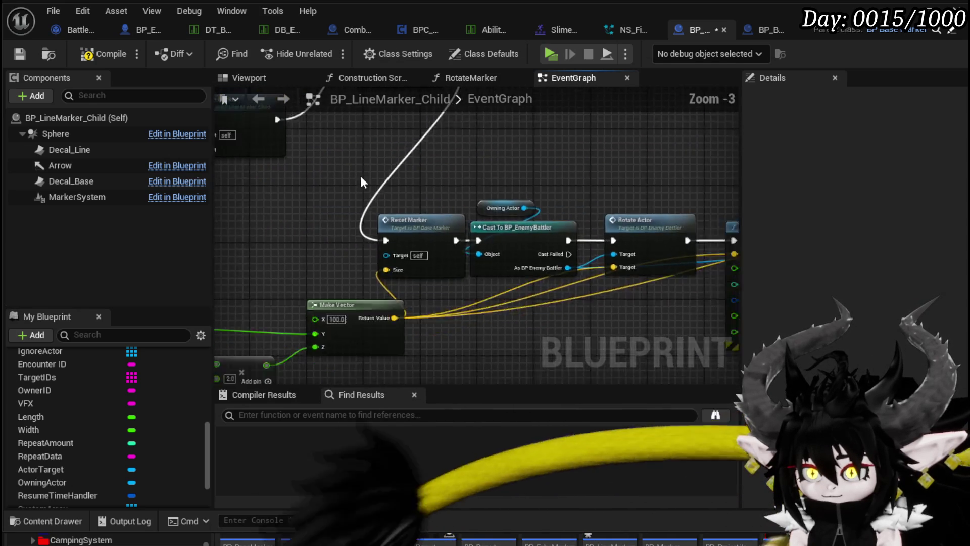
scroll(469, 247, up, 3)
mouse_move(467, 254)
mouse_down()
mouse_move(758, 252)
mouse_move(719, 251)
mouse_move(561, 315)
mouse_move(406, 282)
mouse_move(413, 362)
mouse_move(386, 344)
mouse_up()
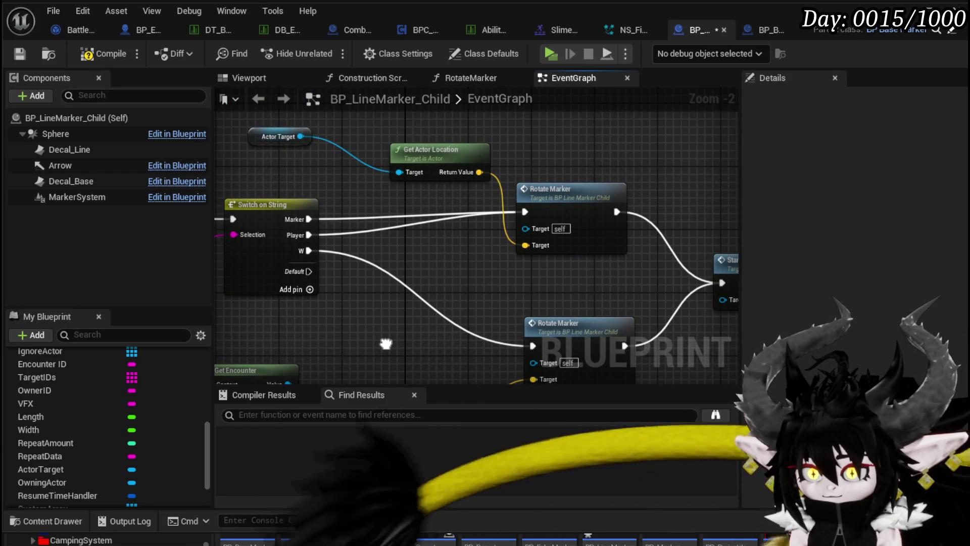
drag(380, 299, 434, 218)
drag(396, 190, 399, 276)
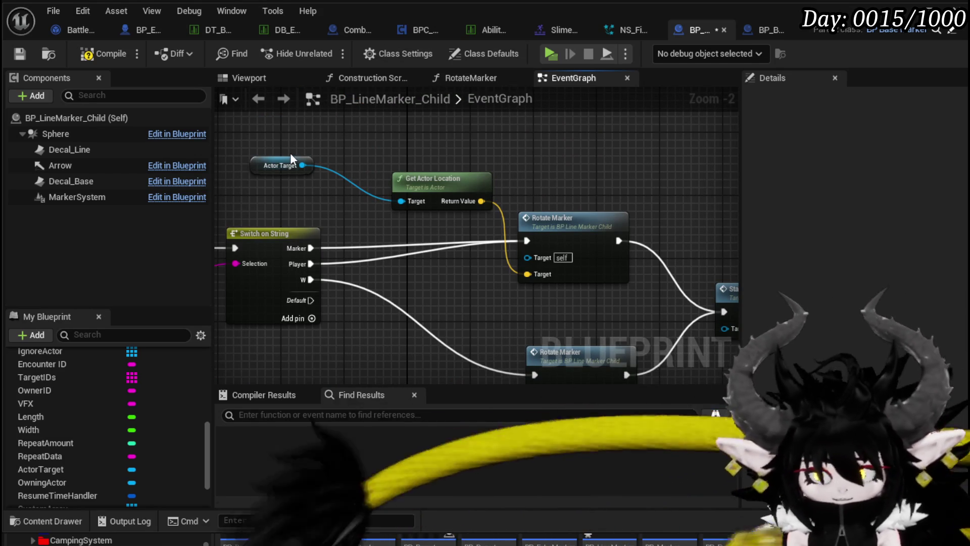
mouse_move(280, 131)
mouse_down()
mouse_move(388, 168)
mouse_move(374, 146)
mouse_move(403, 262)
mouse_move(537, 217)
mouse_move(656, 231)
mouse_up()
Survey the event graph, ending on Get World Location and Rotate Marker
scroll(656, 231, down, 6)
drag(526, 262, 401, 253)
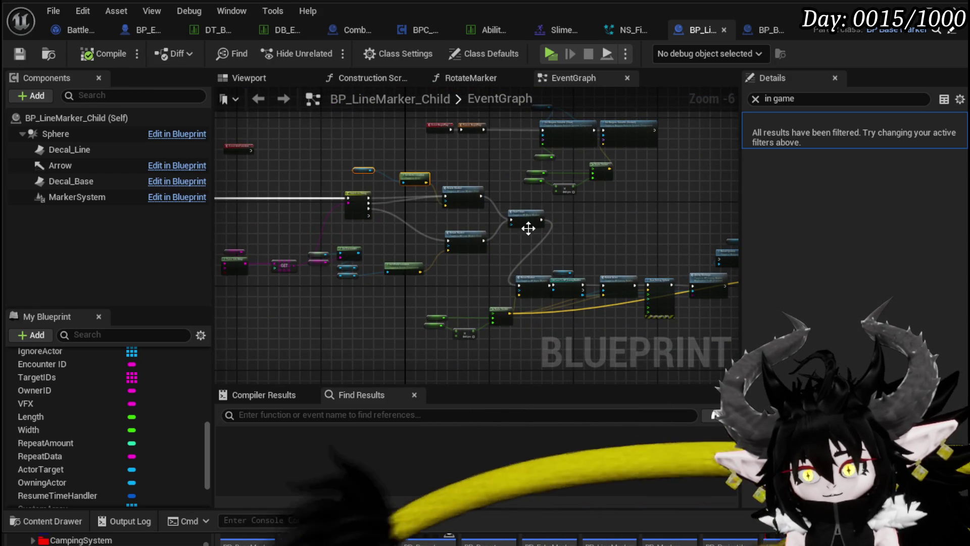
scroll(446, 249, up, 3)
mouse_move(395, 346)
mouse_down()
mouse_move(313, 242)
mouse_move(250, 205)
mouse_up()
scroll(252, 205, down, 1)
drag(553, 168, 200, 183)
mouse_move(336, 180)
mouse_down()
mouse_move(580, 184)
mouse_move(571, 181)
mouse_up()
drag(423, 207, 564, 185)
scroll(384, 231, up, 1)
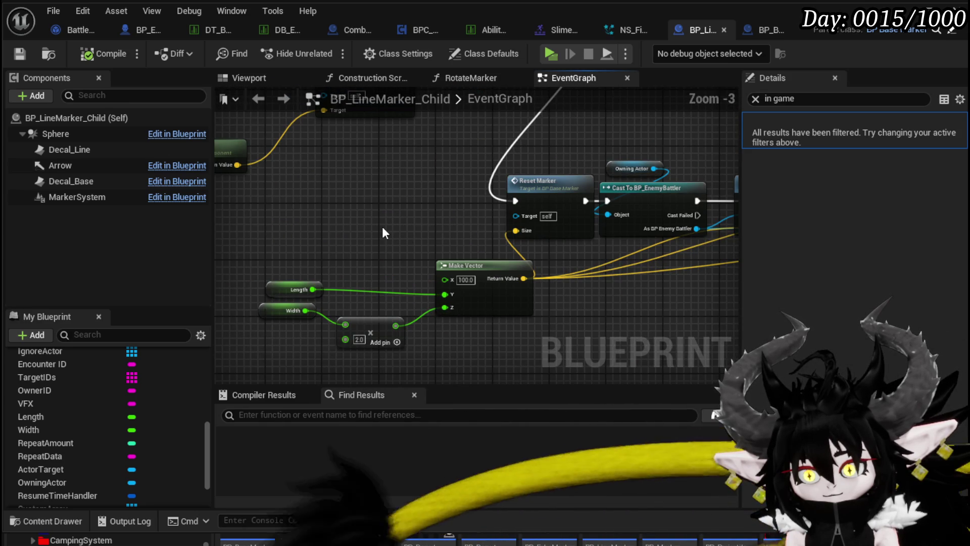
mouse_move(380, 225)
mouse_down()
mouse_move(459, 281)
mouse_move(569, 302)
mouse_up()
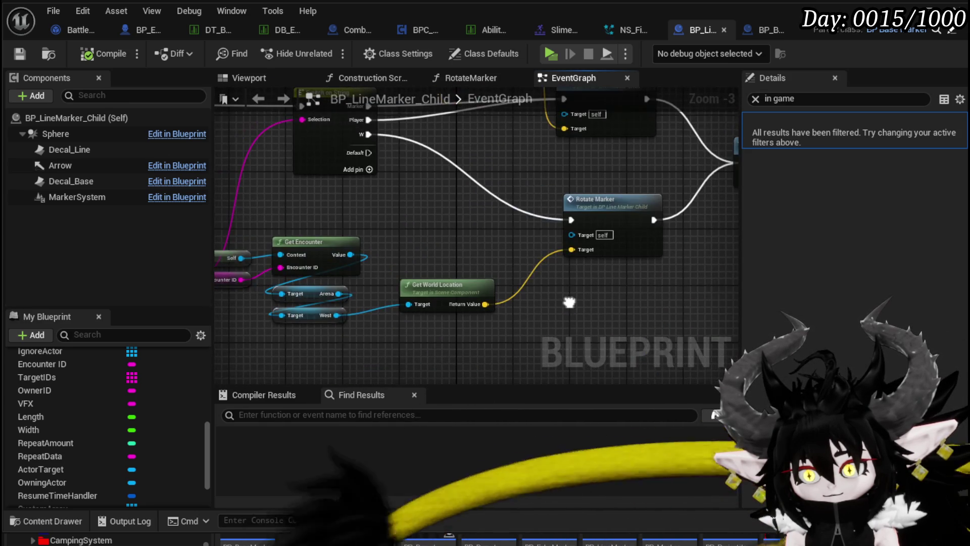
Promote Get World Location's Return Value to a new variable named AlignmentLocation
right_click(484, 303)
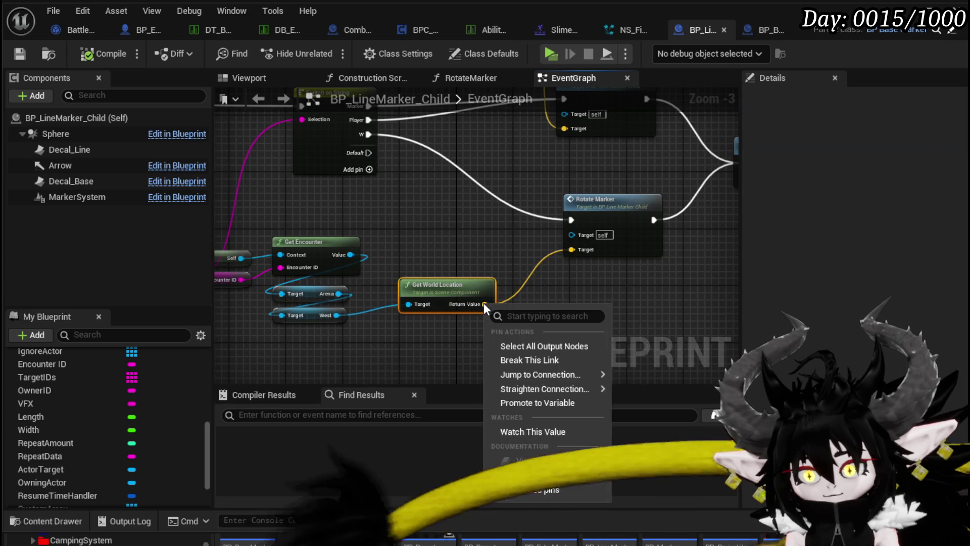
click(523, 403)
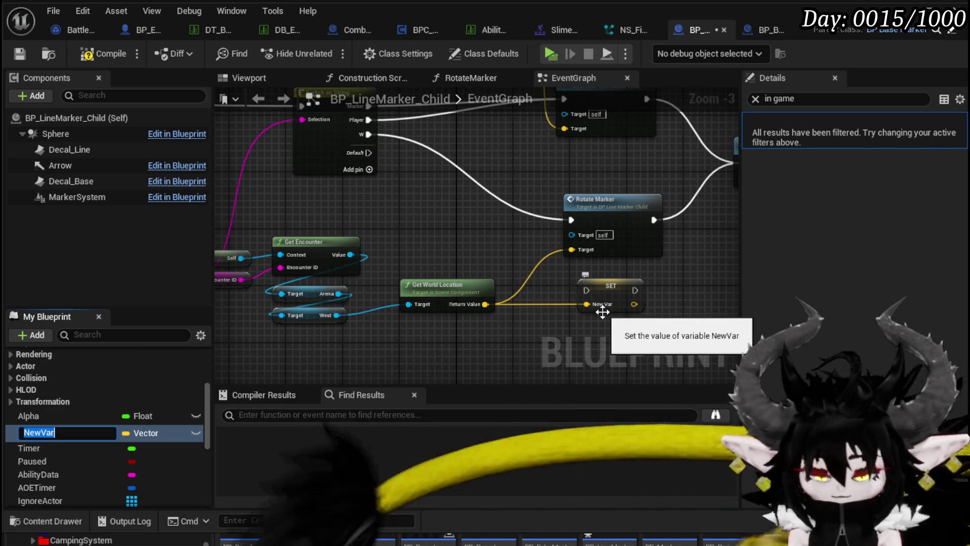
text(Alignme)
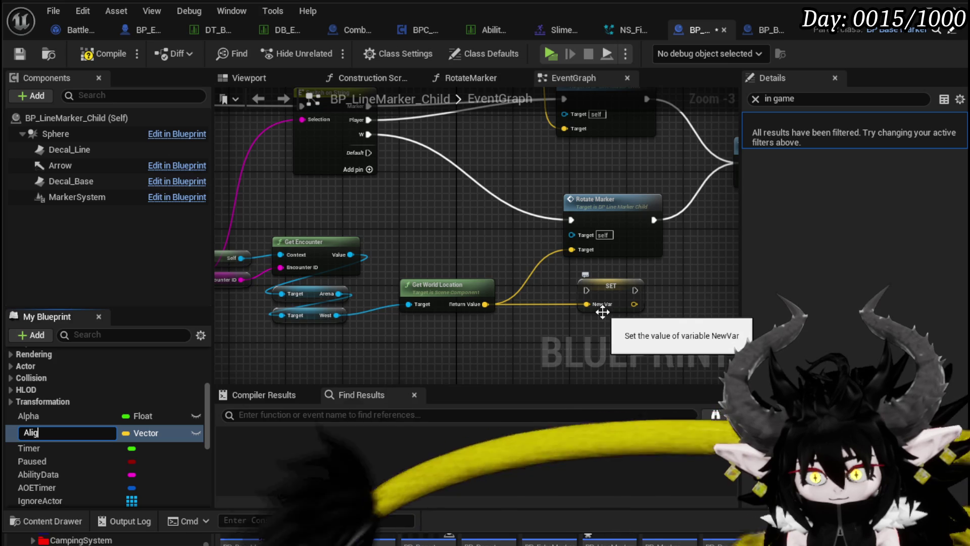
text(ntLocation)
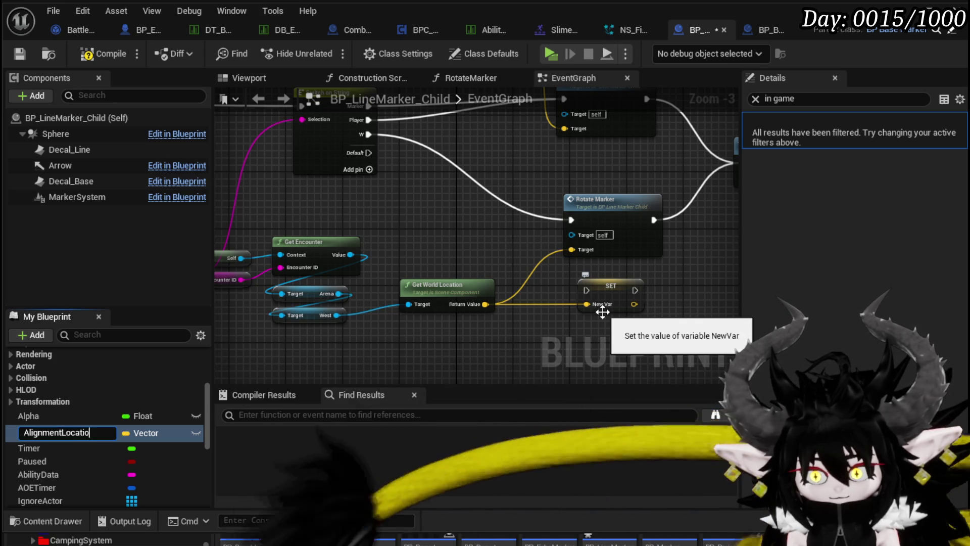
key(Return)
Place the SET AlignmentLocation node before Rotate Marker and route the Switch's W branch into it
drag(612, 253, 423, 241)
drag(477, 324, 337, 248)
shift+click(403, 241)
drag(415, 236, 478, 235)
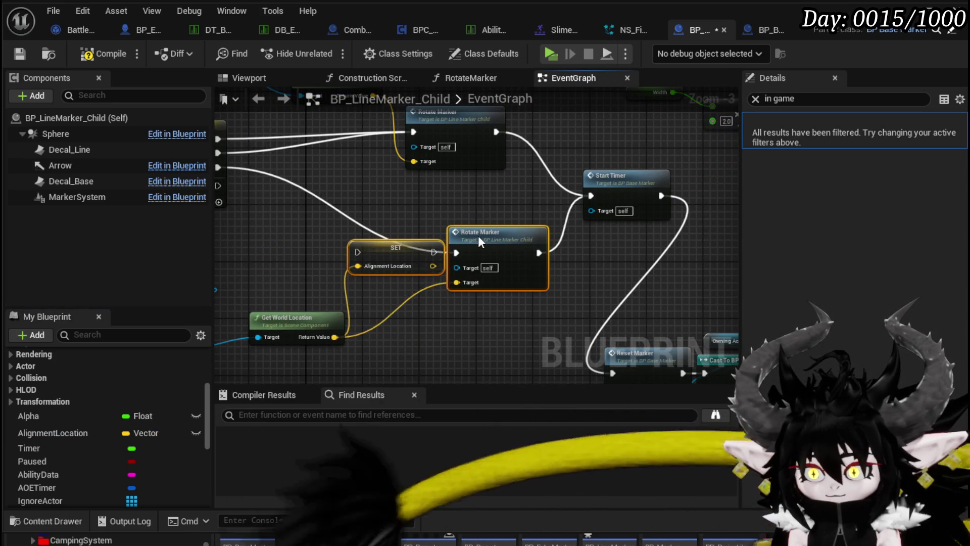
drag(266, 179, 396, 249)
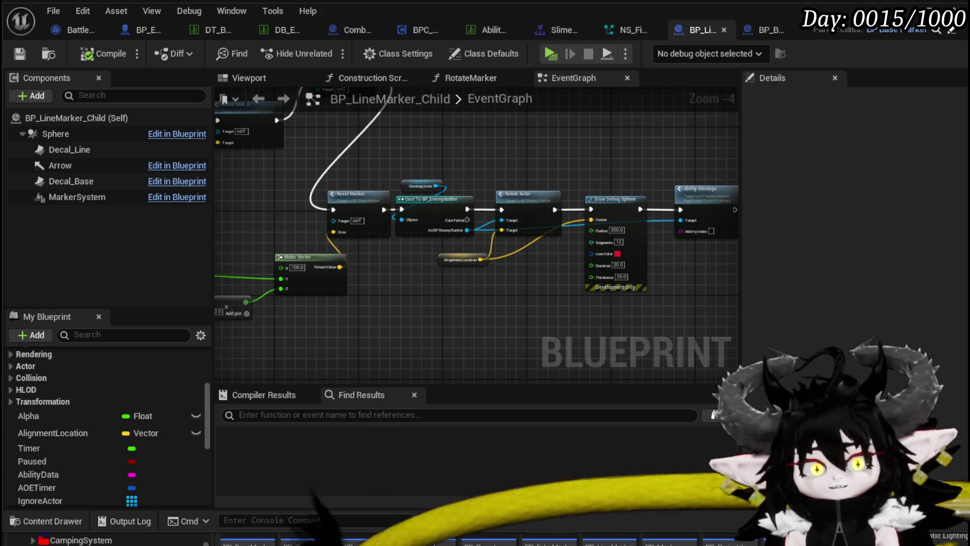
Pan the graph to bring the Draw Debug Sphere nodes back into view
mouse_move(481, 174)
mouse_down()
mouse_move(399, 171)
mouse_move(445, 177)
mouse_up()
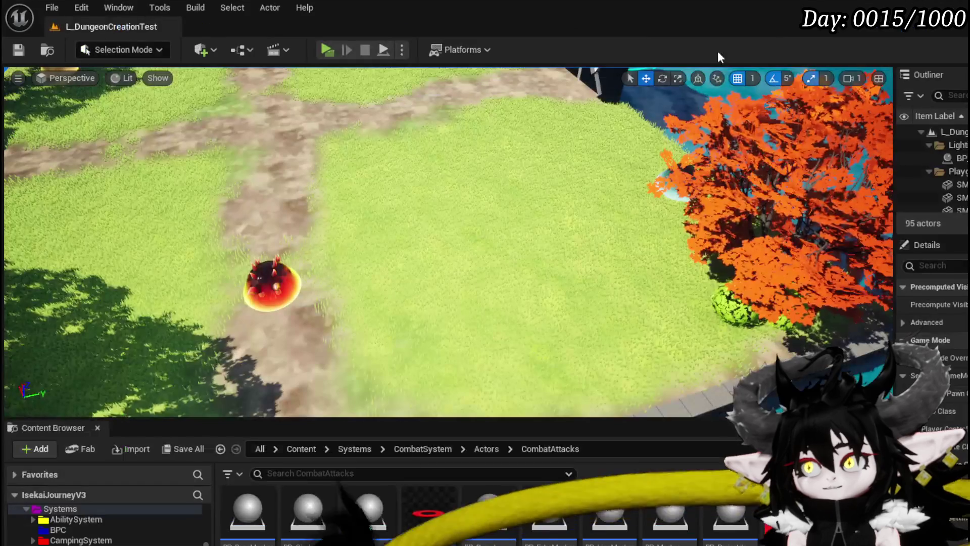
Play-test again: approach the fire slime, cast water magic, answer the prompt, then stop with Esc
click(329, 49)
key(w)
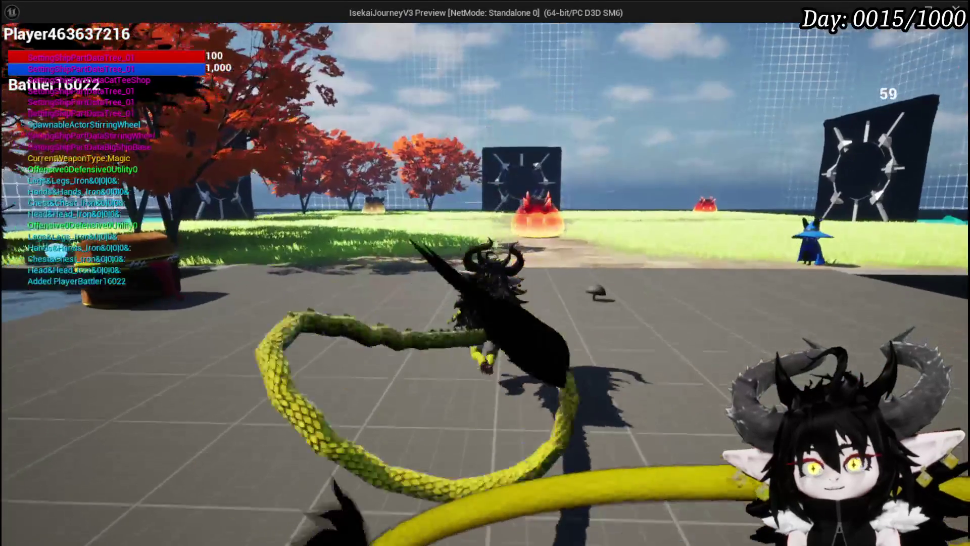
key(e)
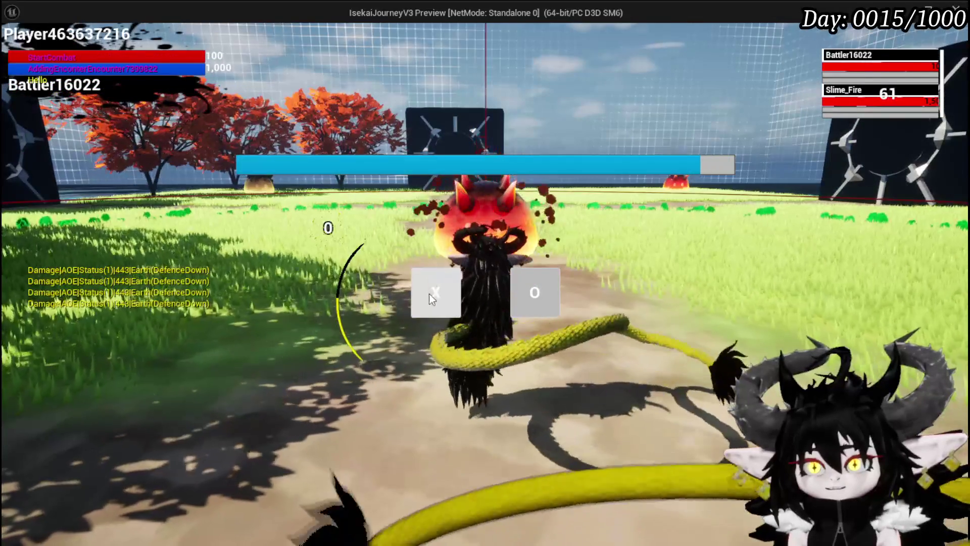
click(429, 293)
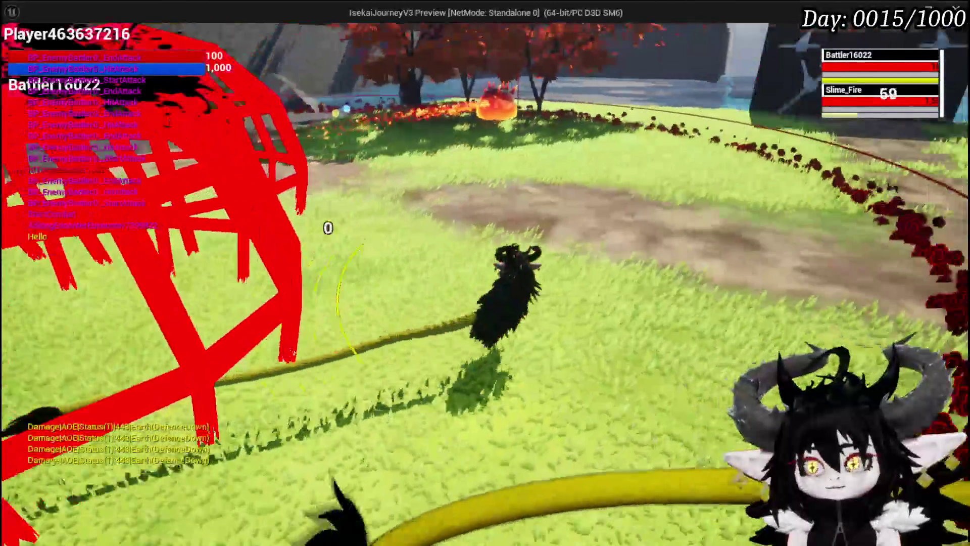
key(Escape)
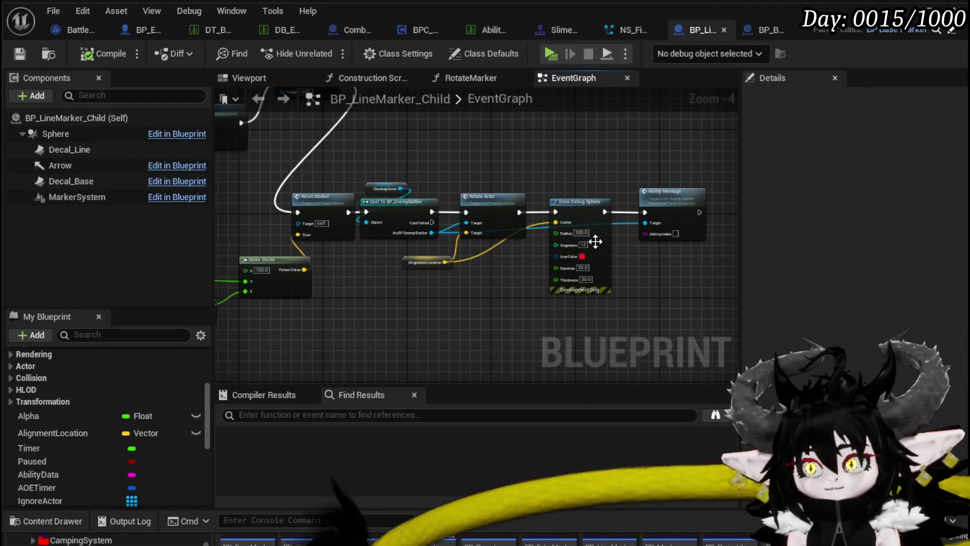
drag(514, 214, 645, 212)
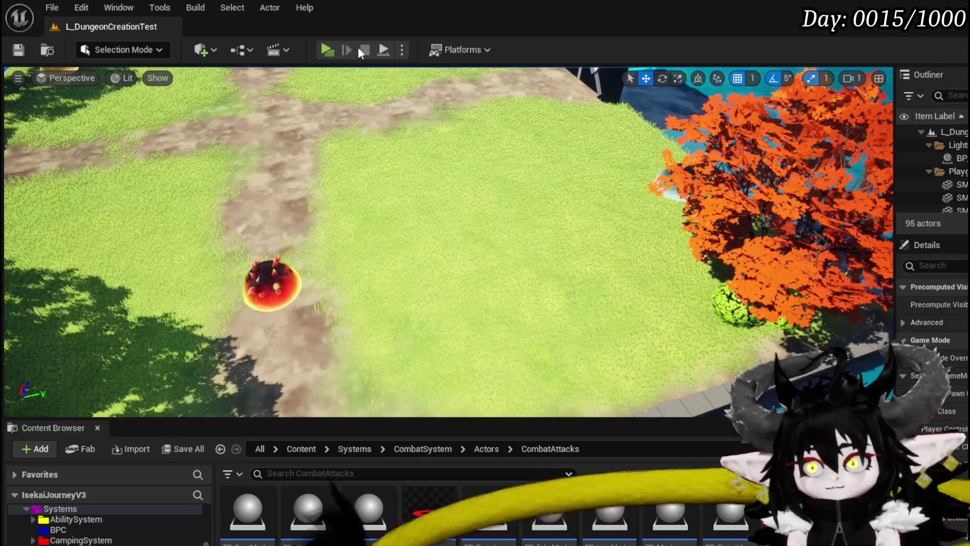
click(327, 49)
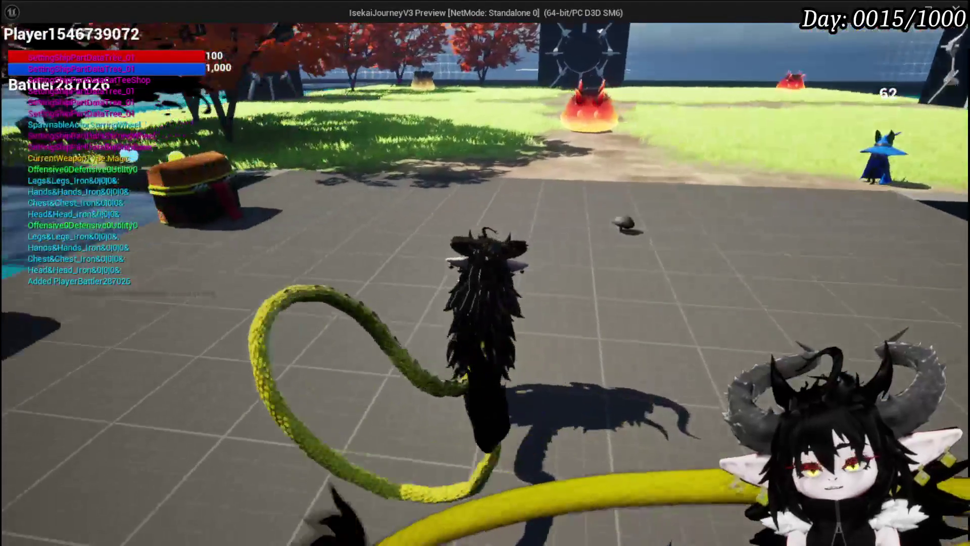
key(w)
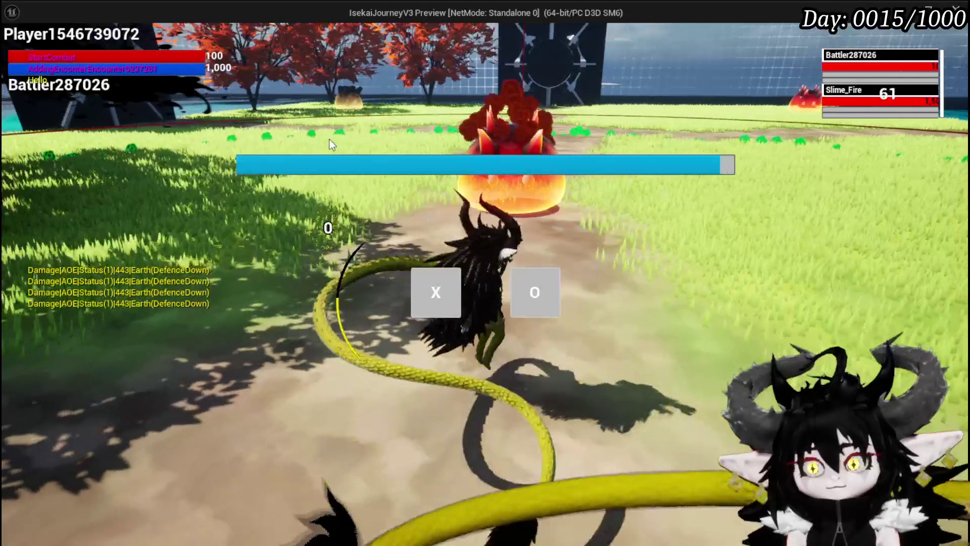
click(422, 297)
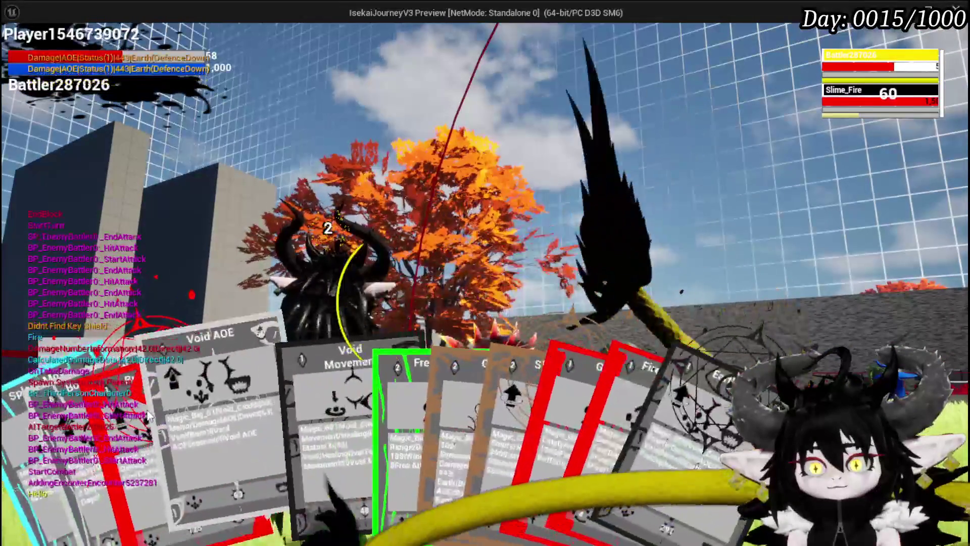
click(296, 396)
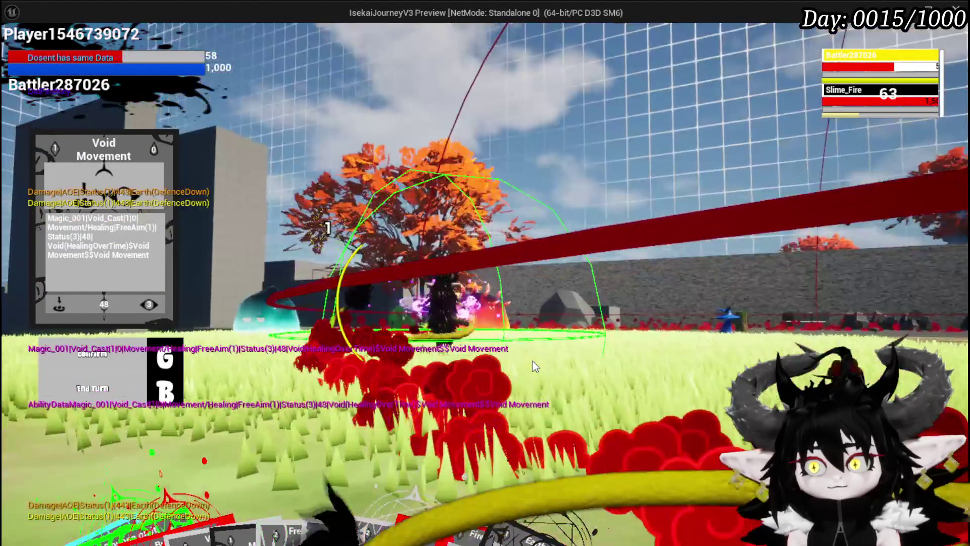
key(g)
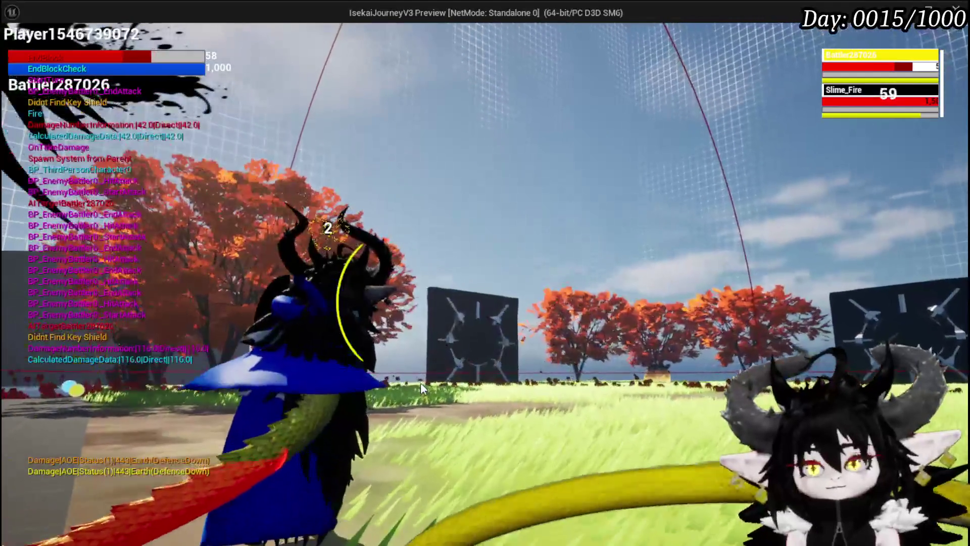
click(614, 441)
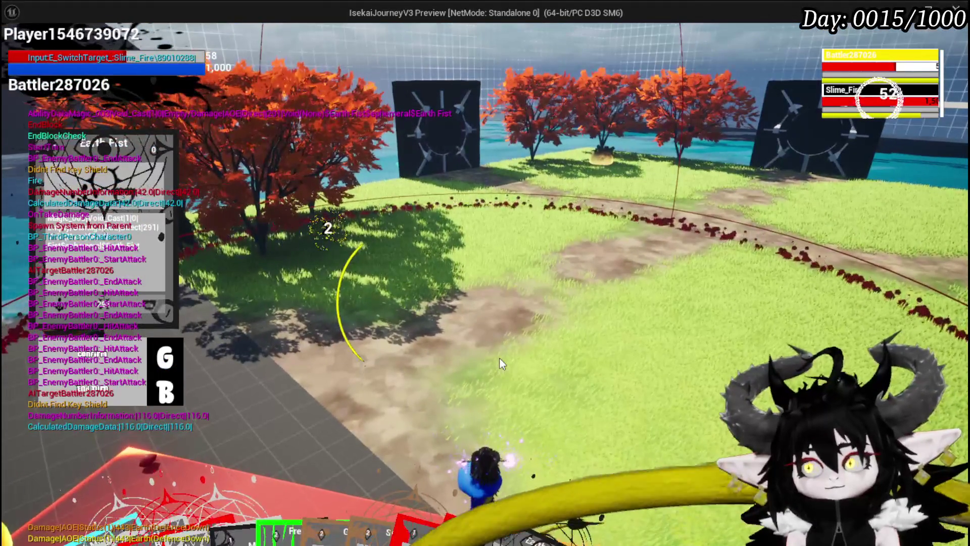
key(g)
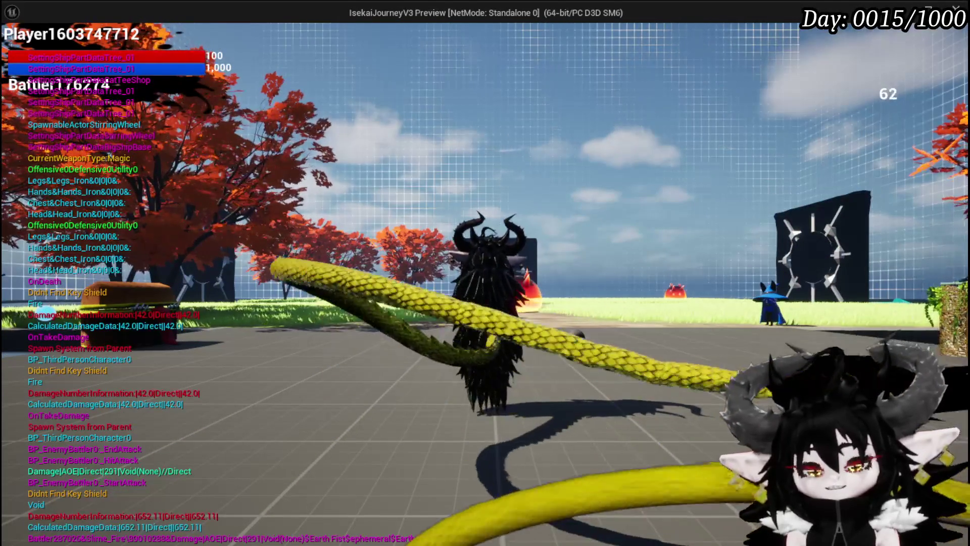
key(Escape)
key(ctrl+s)
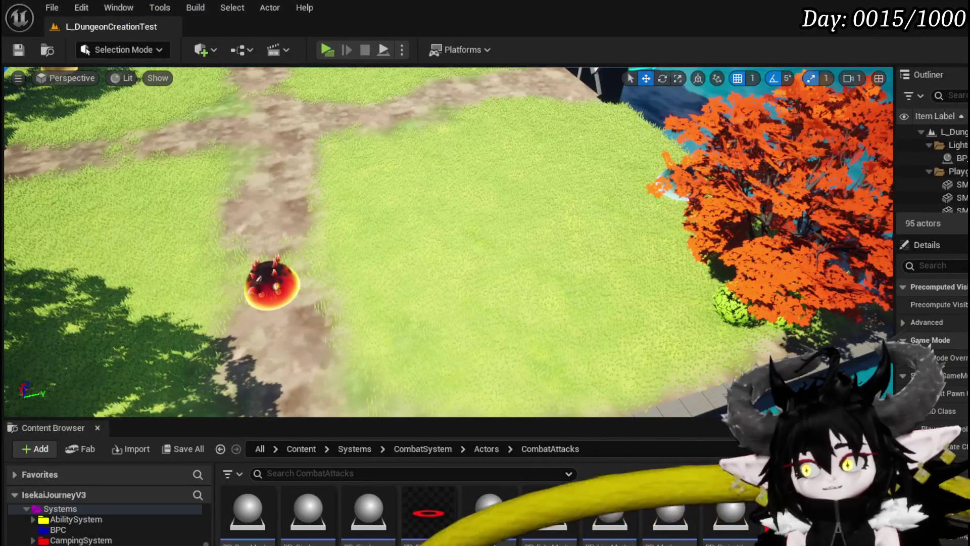
Return to BP_LineMarker_Child's EventGraph, pan and zoom across its node groups, then switch to BP_EnemyBattler
key(alt+Tab)
scroll(443, 258, up, 2)
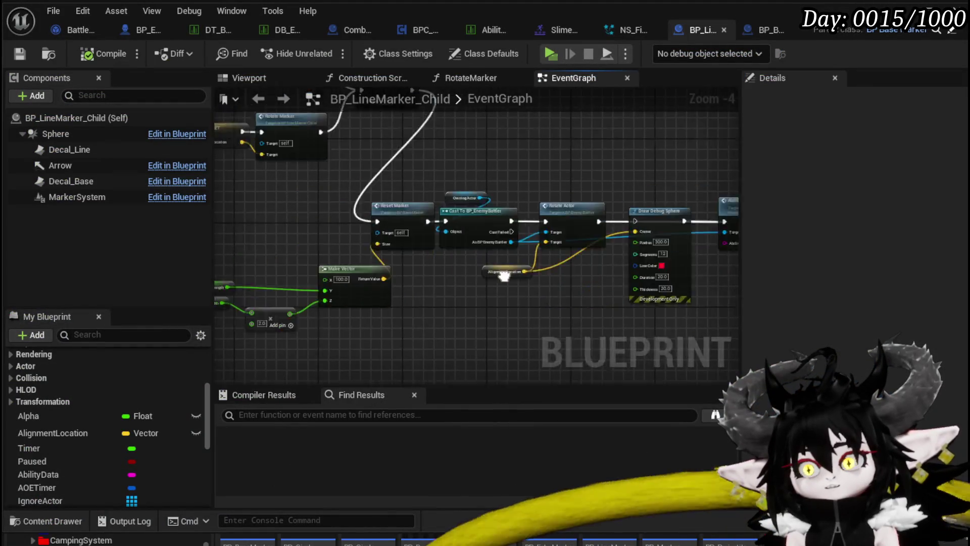
mouse_move(444, 259)
mouse_down()
mouse_move(401, 220)
mouse_move(392, 234)
mouse_move(334, 231)
mouse_move(459, 264)
mouse_move(332, 229)
mouse_move(221, 182)
mouse_up()
scroll(331, 229, down, 2)
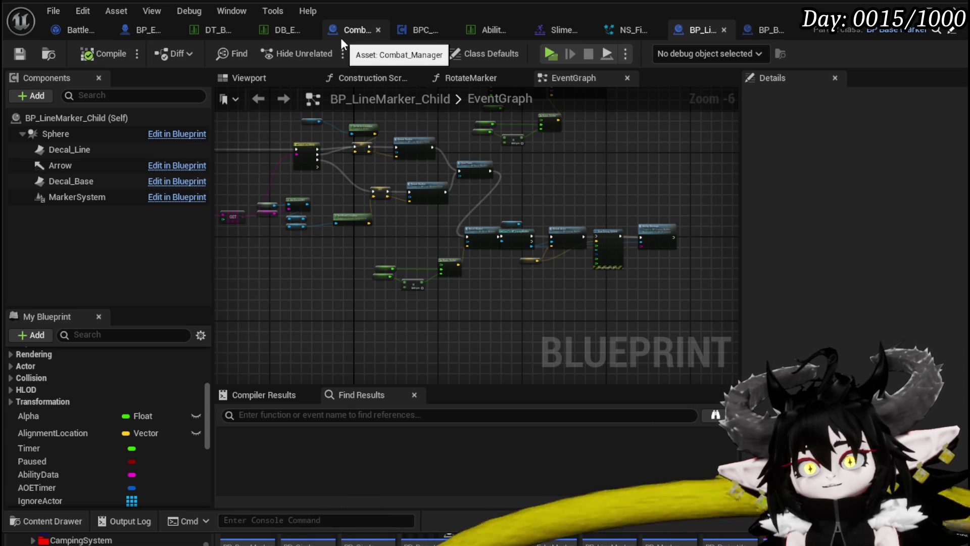
click(126, 30)
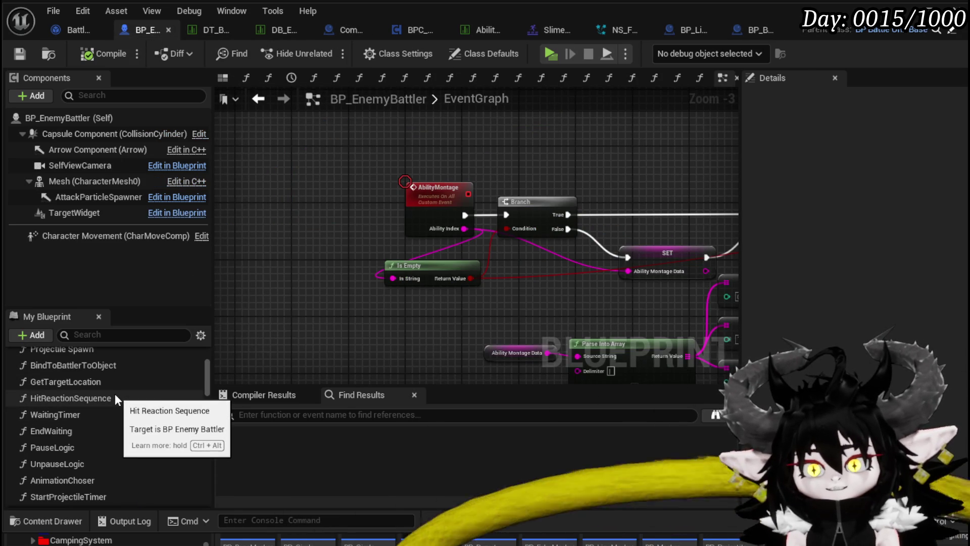
Open the HitReactionSequence function and reposition its nodes, moving Ability Montage further right
double_click(116, 392)
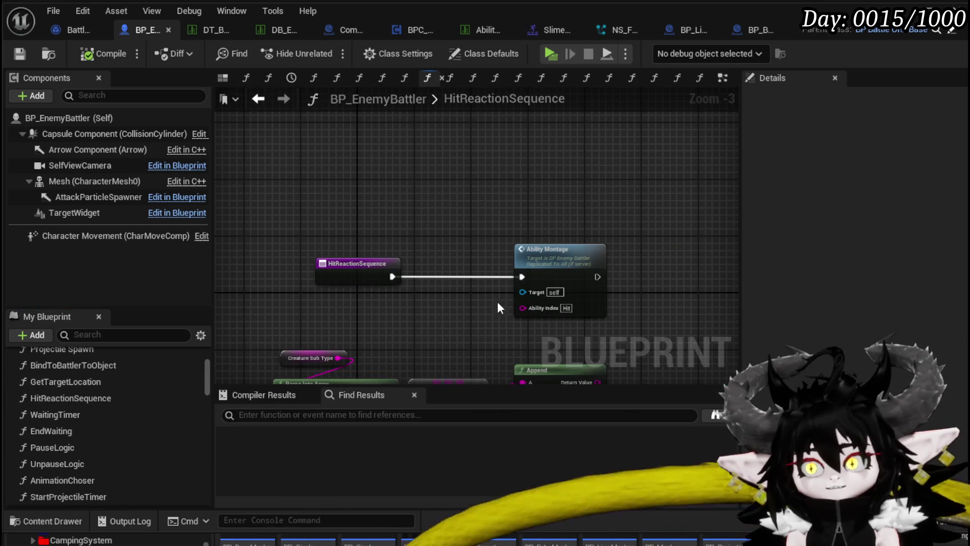
click(520, 237)
mouse_move(303, 223)
mouse_down()
mouse_move(414, 260)
mouse_move(520, 218)
mouse_move(432, 157)
mouse_move(539, 227)
mouse_up()
scroll(540, 228, up, 1)
drag(646, 134, 538, 204)
drag(391, 212, 463, 212)
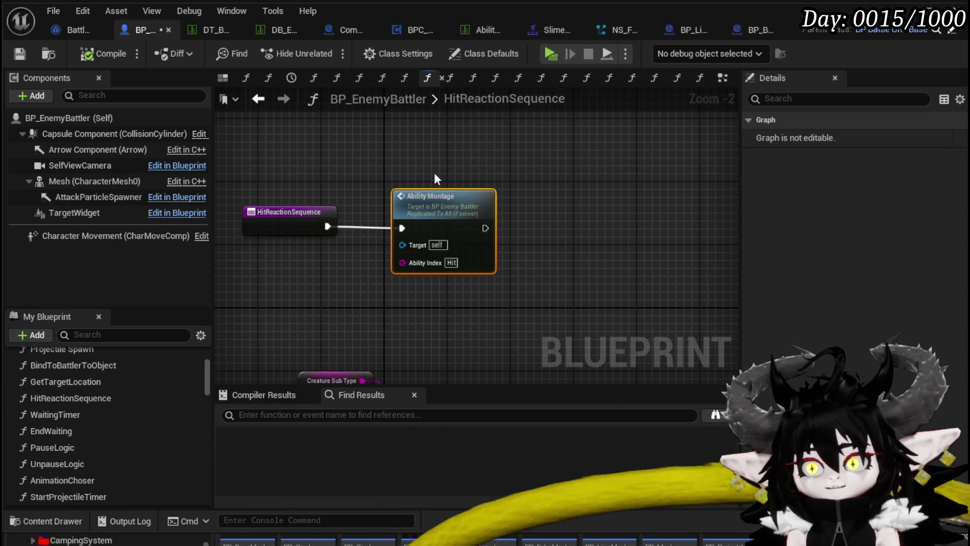
click(436, 178)
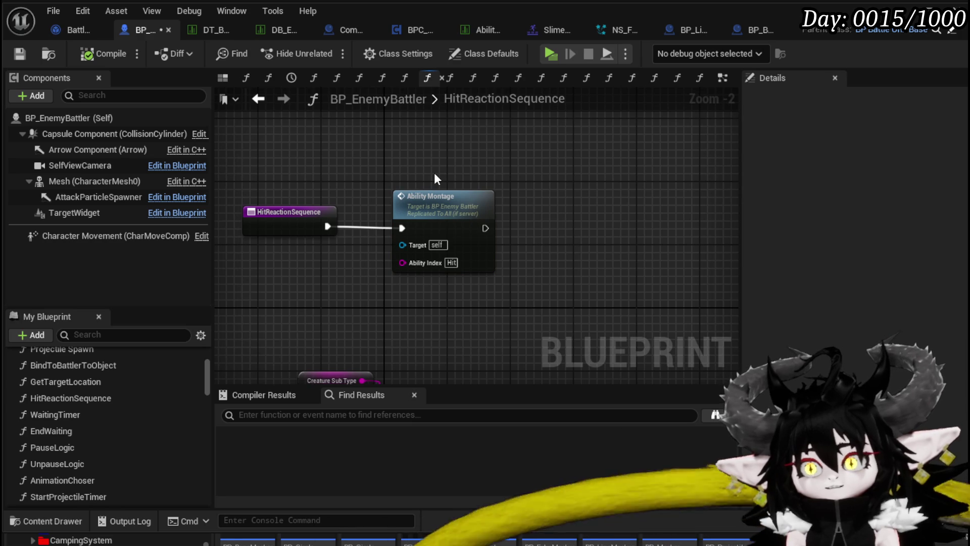
scroll(147, 394, up, 2)
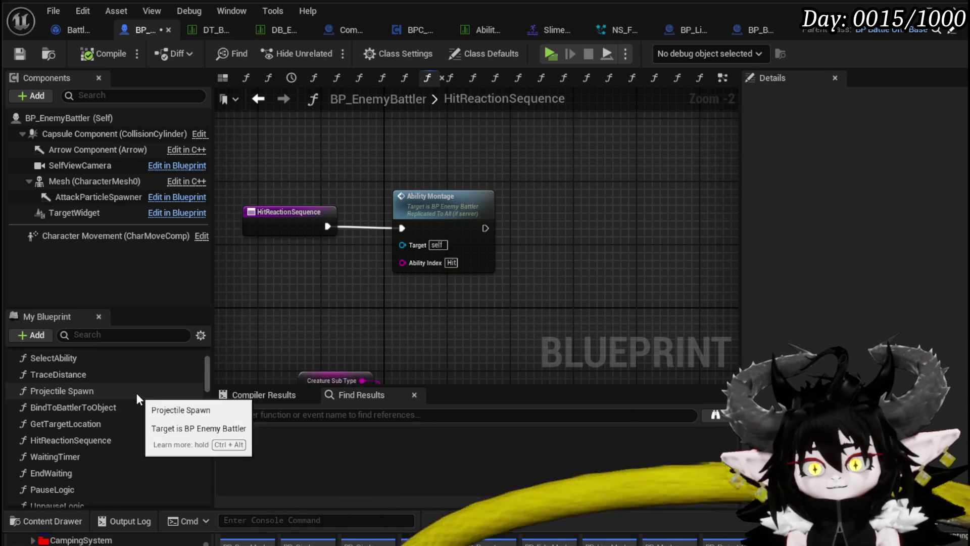
scroll(134, 372, up, 3)
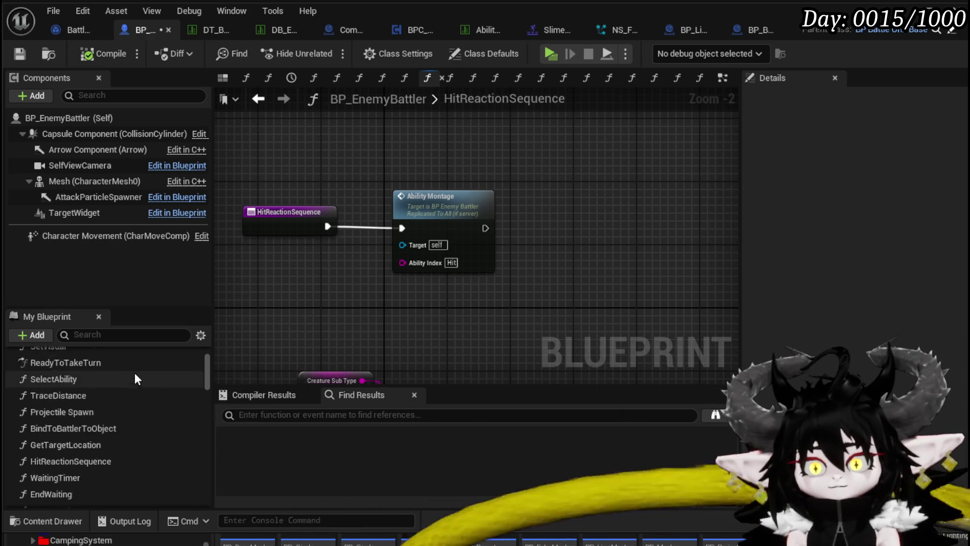
scroll(134, 372, down, 5)
scroll(135, 378, down, 5)
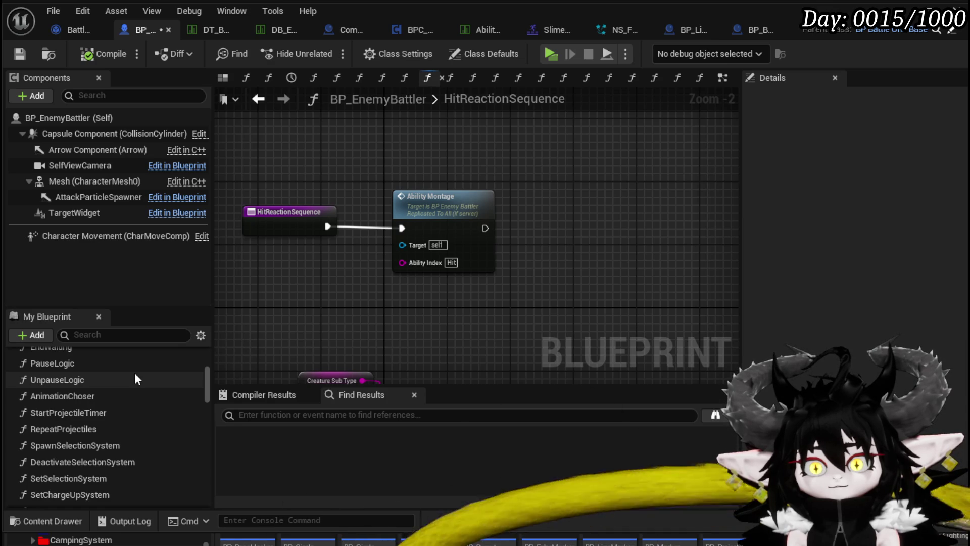
scroll(134, 379, down, 1)
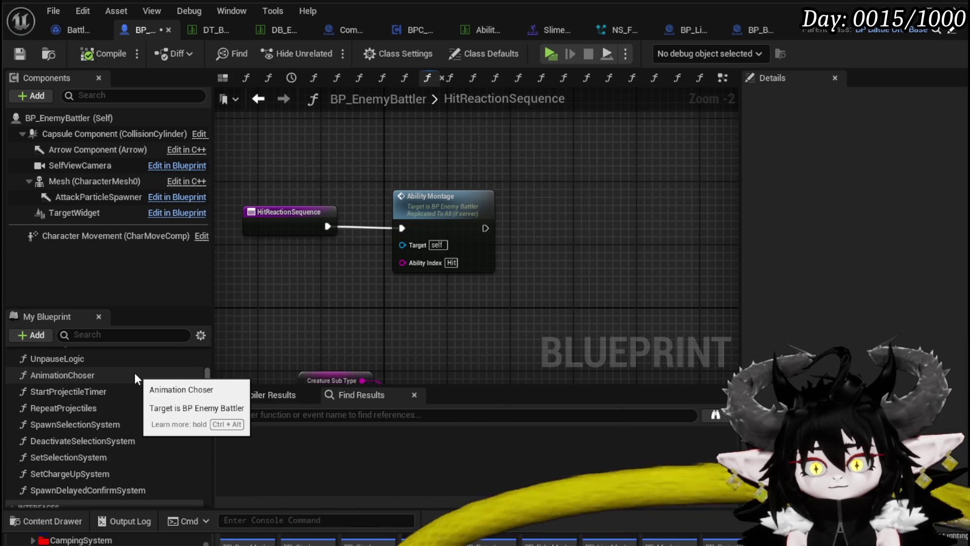
Jump to the AbilityMontage event and trace its chain through Animation Choser, Play Montage and Switch on Name
double_click(446, 222)
scroll(568, 287, down, 2)
mouse_move(584, 298)
mouse_down()
mouse_move(235, 248)
mouse_move(360, 262)
mouse_up()
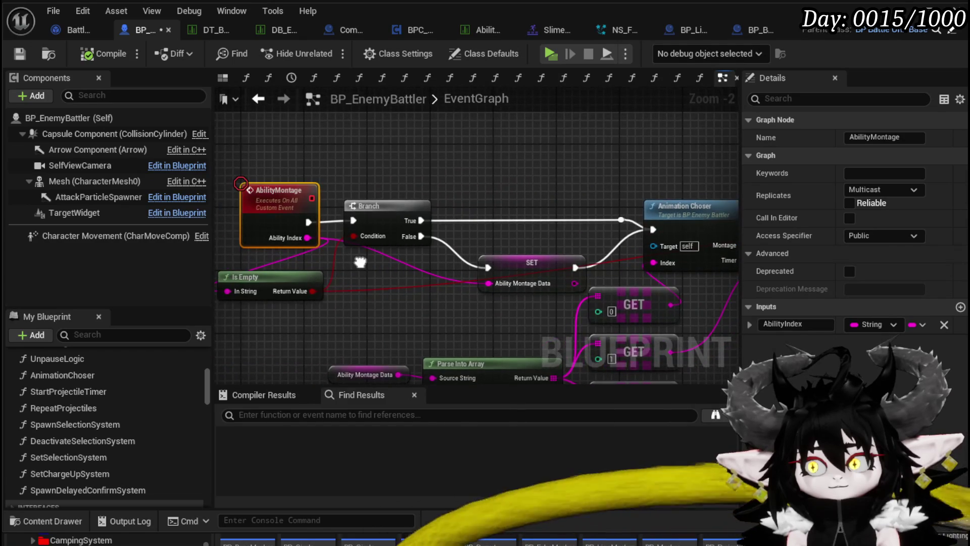
drag(581, 172, 381, 166)
drag(508, 167, 379, 167)
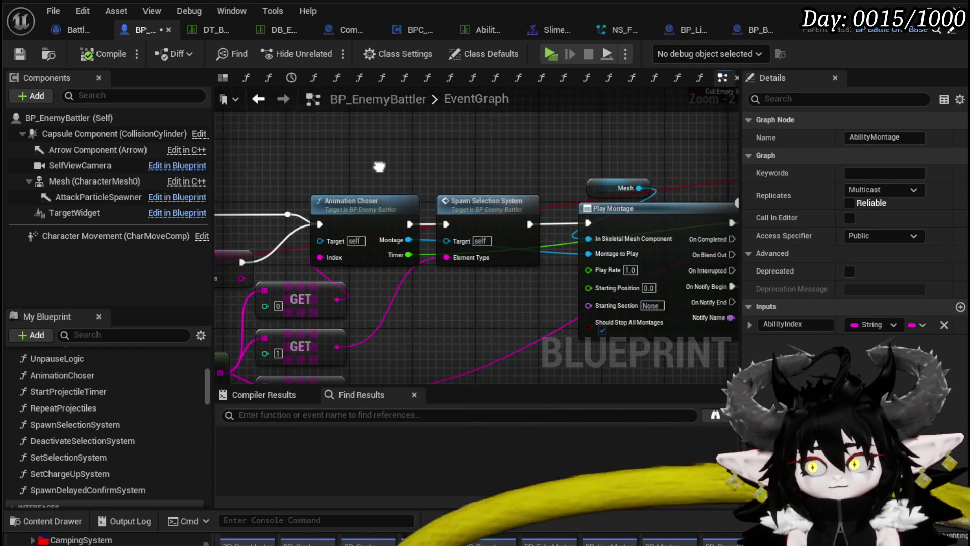
drag(558, 174, 405, 172)
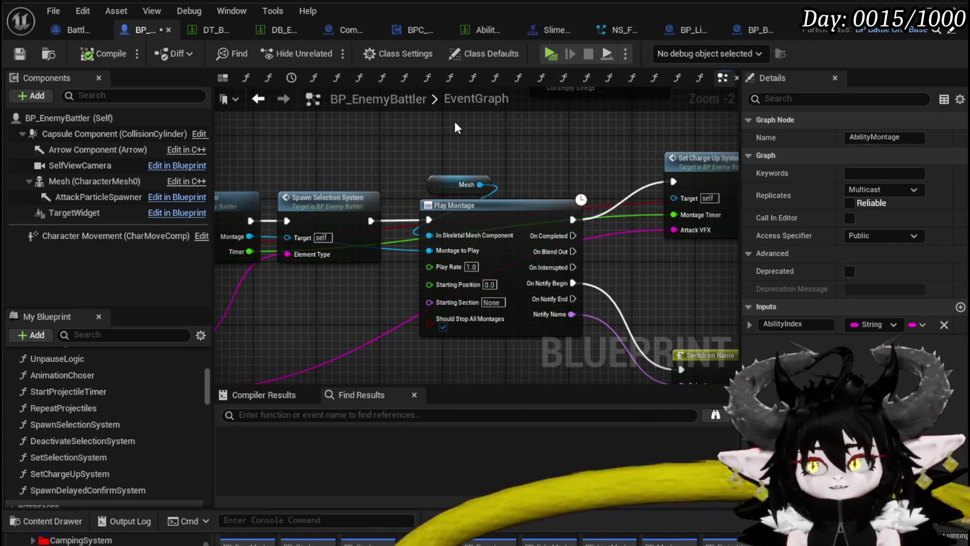
drag(454, 123, 344, 103)
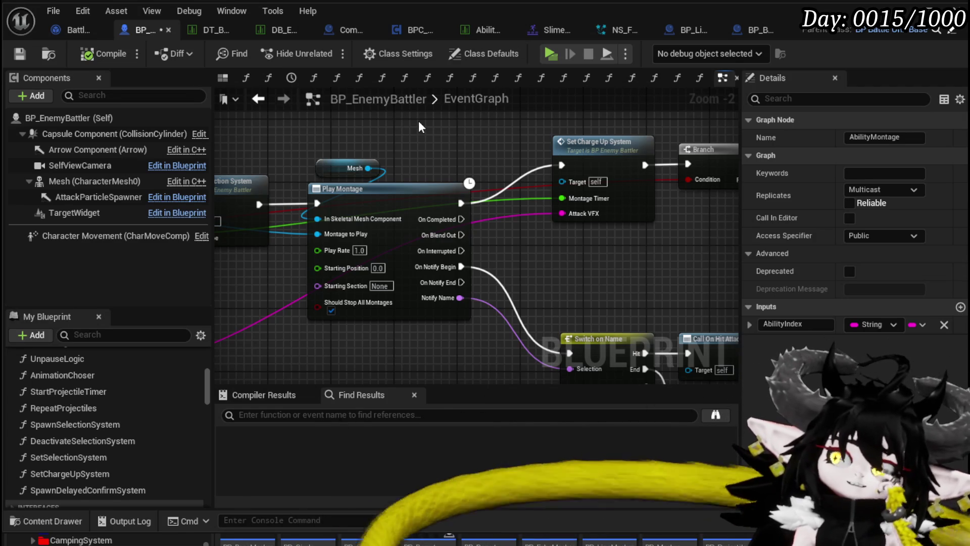
drag(620, 313, 440, 244)
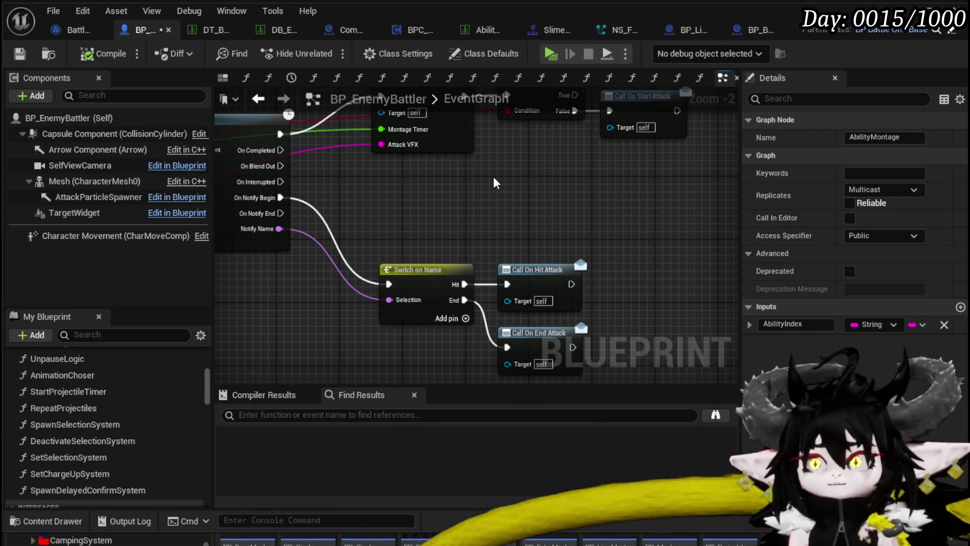
scroll(494, 179, down, 2)
drag(494, 180, 511, 220)
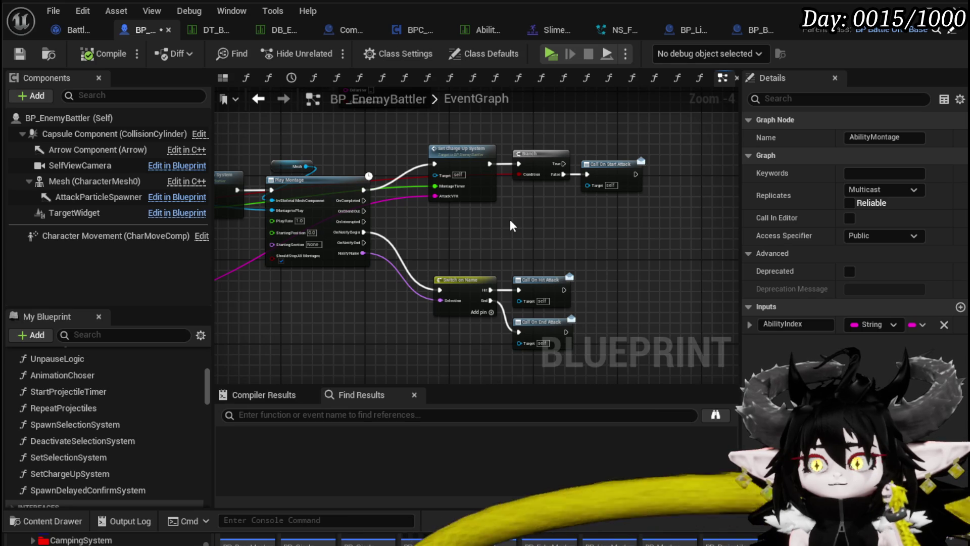
Nudge the AbilityMontage event node left beside its Branch and re-frame the graph
mouse_move(508, 219)
mouse_down()
mouse_move(286, 226)
mouse_move(421, 173)
mouse_move(513, 167)
mouse_up()
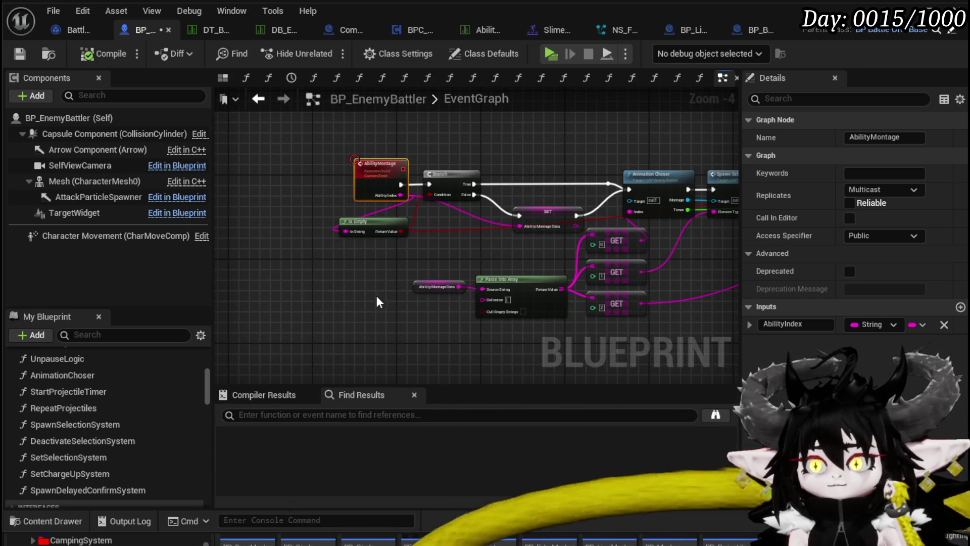
drag(373, 171, 335, 171)
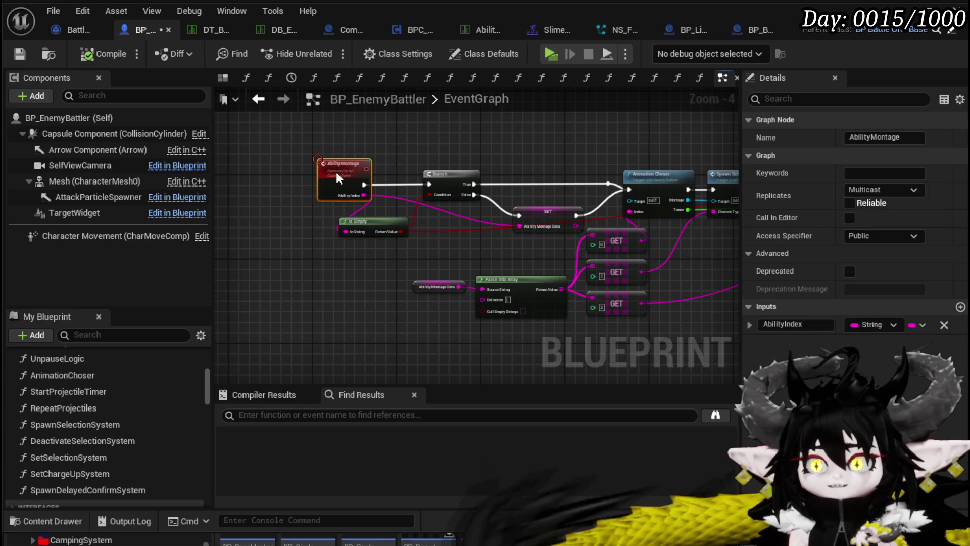
click(412, 144)
mouse_move(412, 150)
mouse_down()
mouse_move(246, 152)
mouse_move(385, 161)
mouse_up()
click(272, 255)
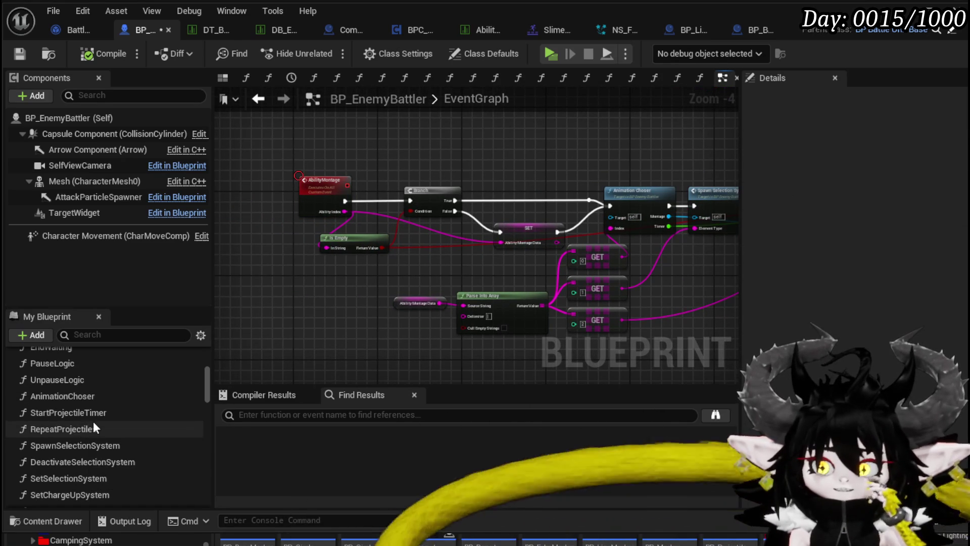
scroll(90, 421, down, 1)
scroll(143, 432, up, 2)
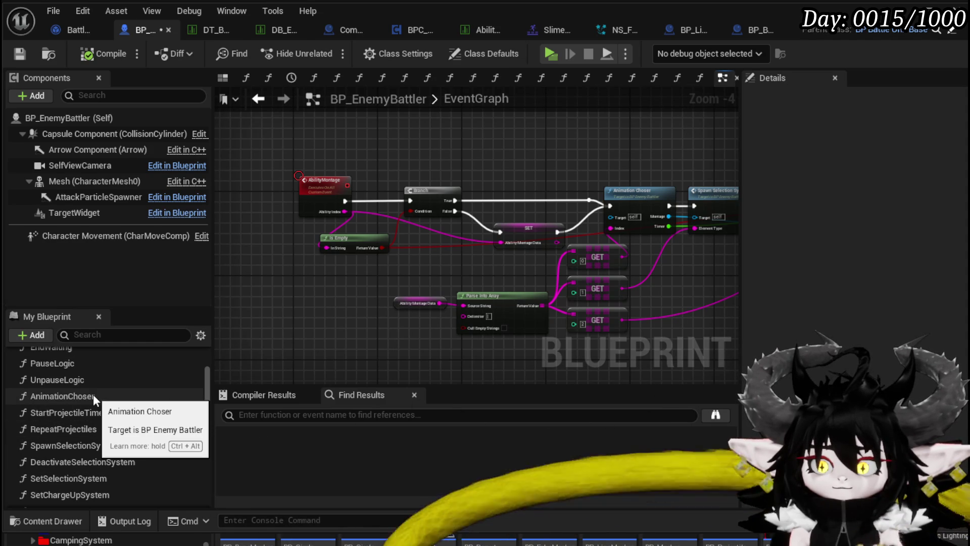
scroll(126, 448, down, 2)
scroll(125, 445, up, 2)
scroll(82, 380, up, 3)
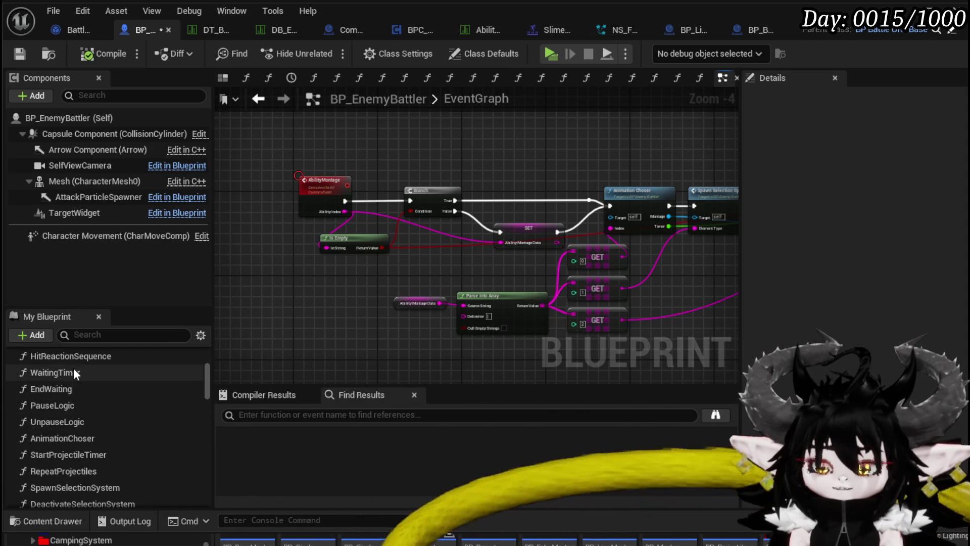
Reopen HitReactionSequence and add a Spawn System at Location node after the function entry
double_click(93, 383)
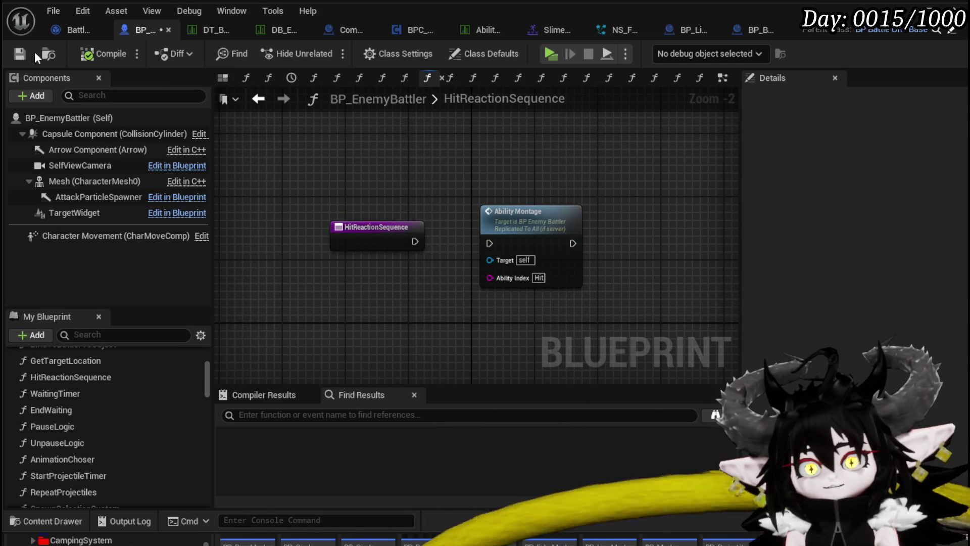
mouse_move(516, 217)
mouse_down()
mouse_move(453, 167)
mouse_move(349, 136)
mouse_up()
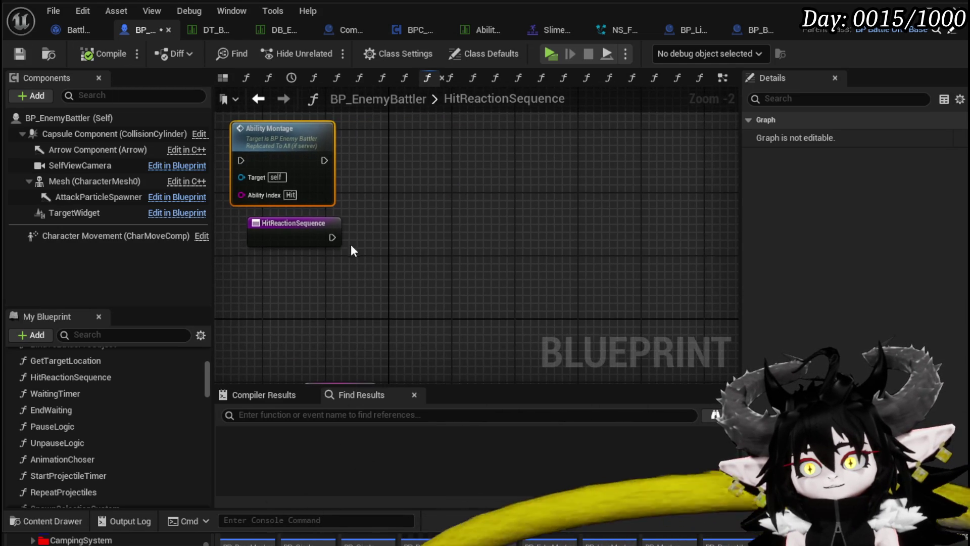
drag(331, 236, 419, 235)
text(spawn)
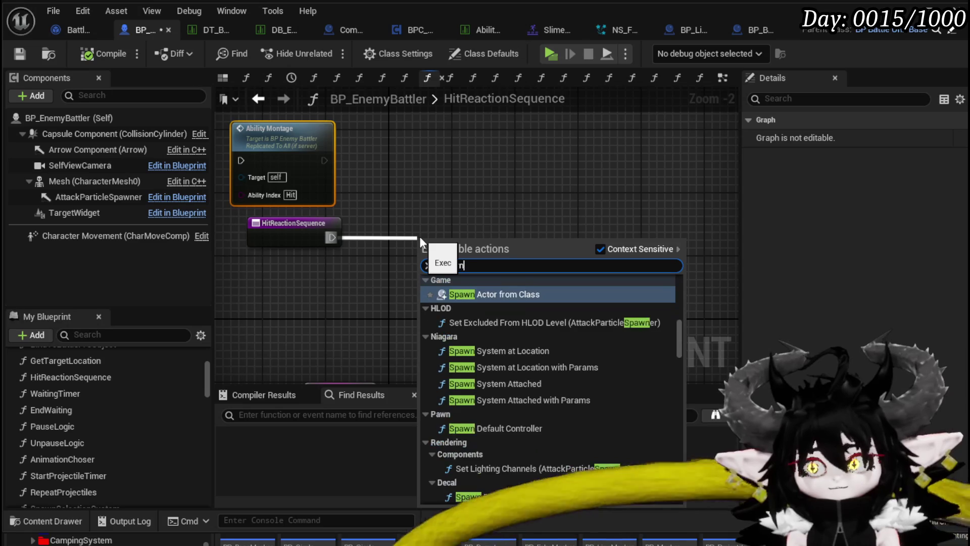
text( System)
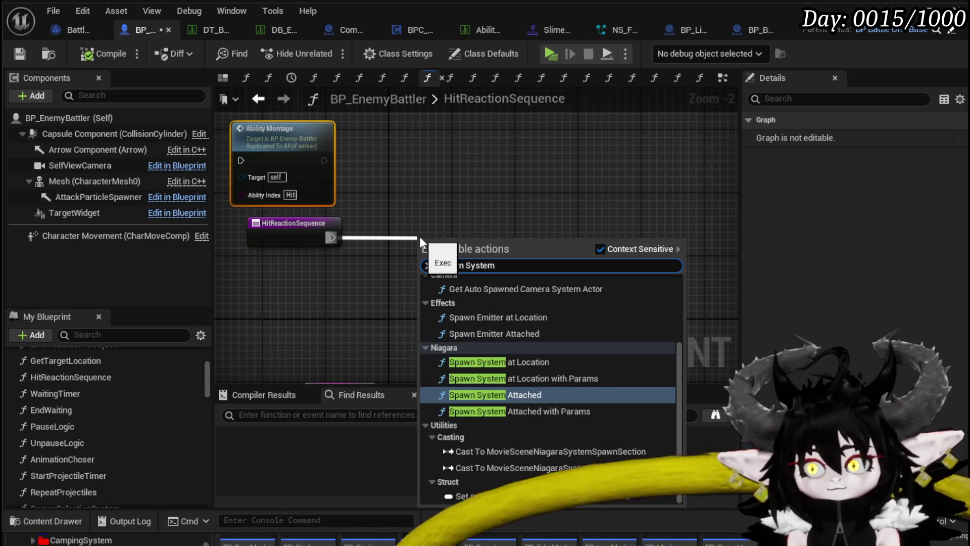
click(553, 362)
drag(493, 241, 528, 139)
Set the node's System Template to NS_BloodHit and open that effect in the Niagara editor
click(493, 175)
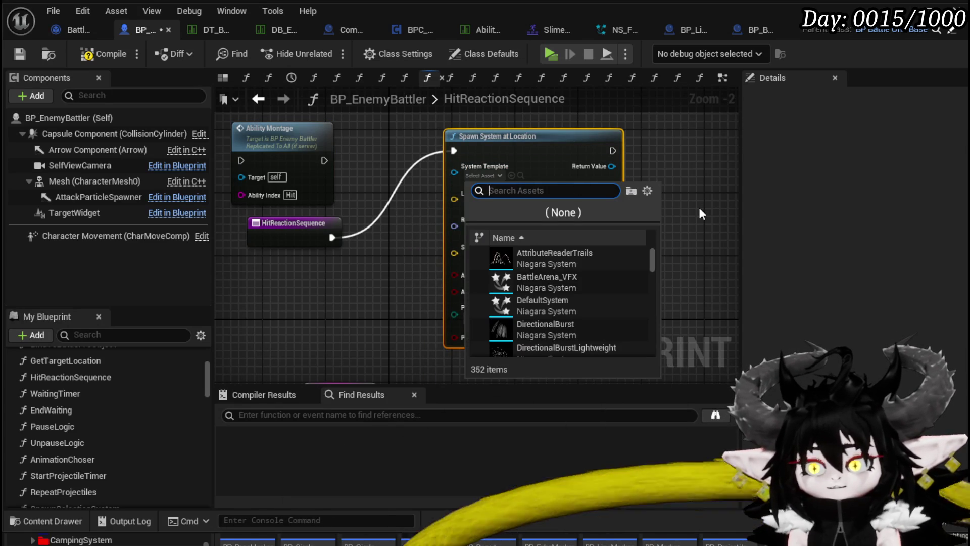
text(Blood)
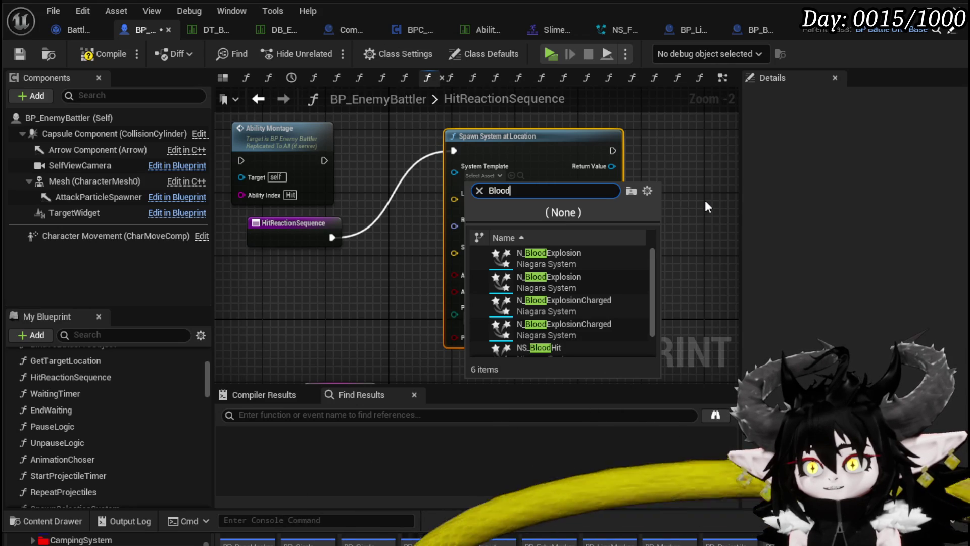
scroll(615, 278, down, 2)
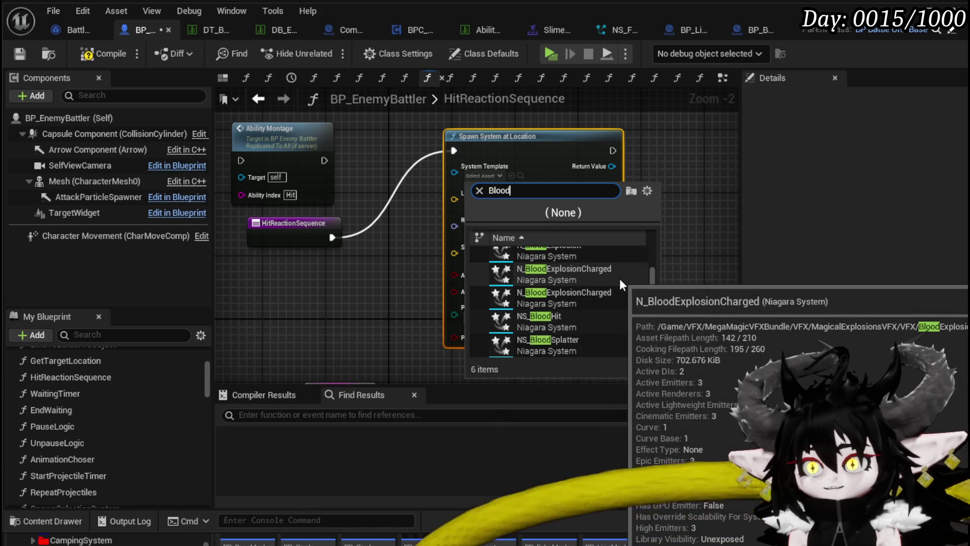
click(589, 323)
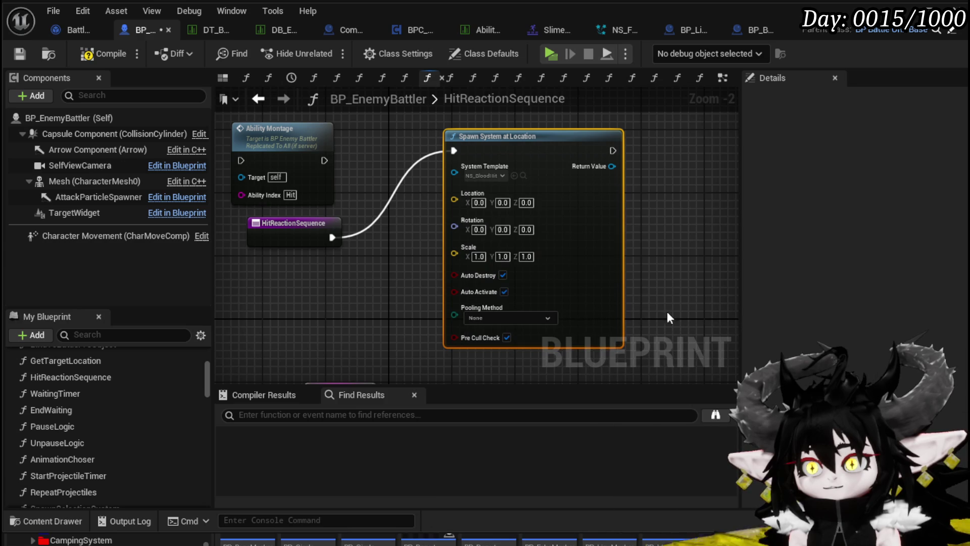
click(523, 175)
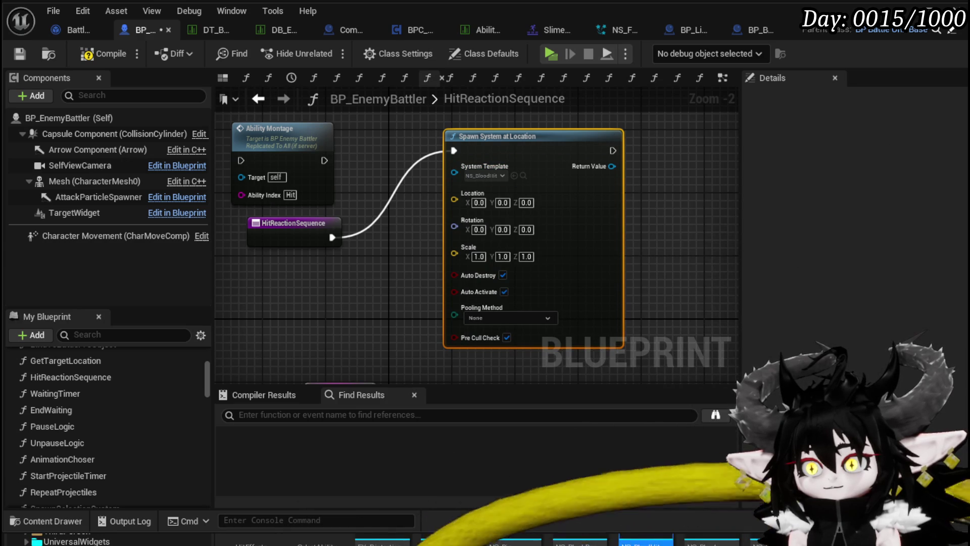
double_click(644, 542)
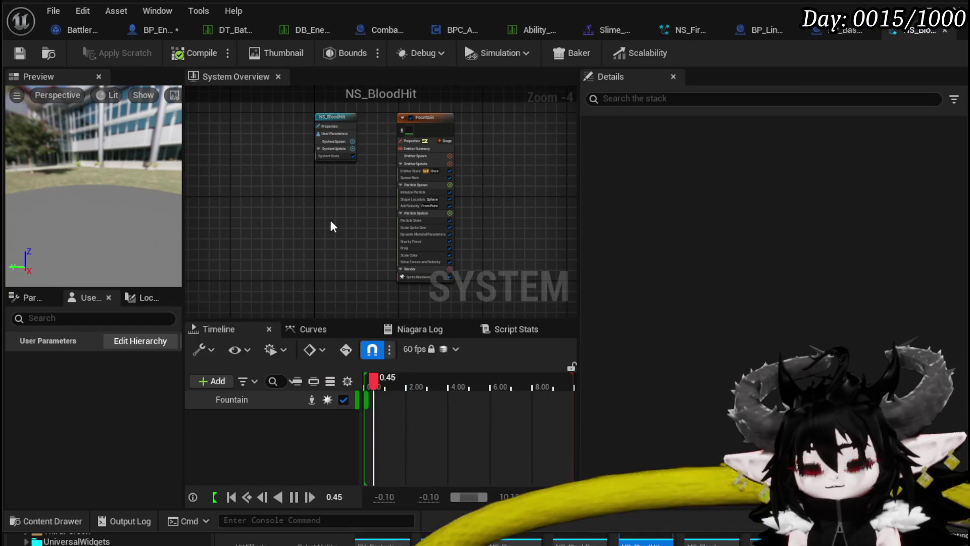
Save NS_BloodHit, close its editor, and return to BP_EnemyBattler's HitReactionSequence graph
click(28, 56)
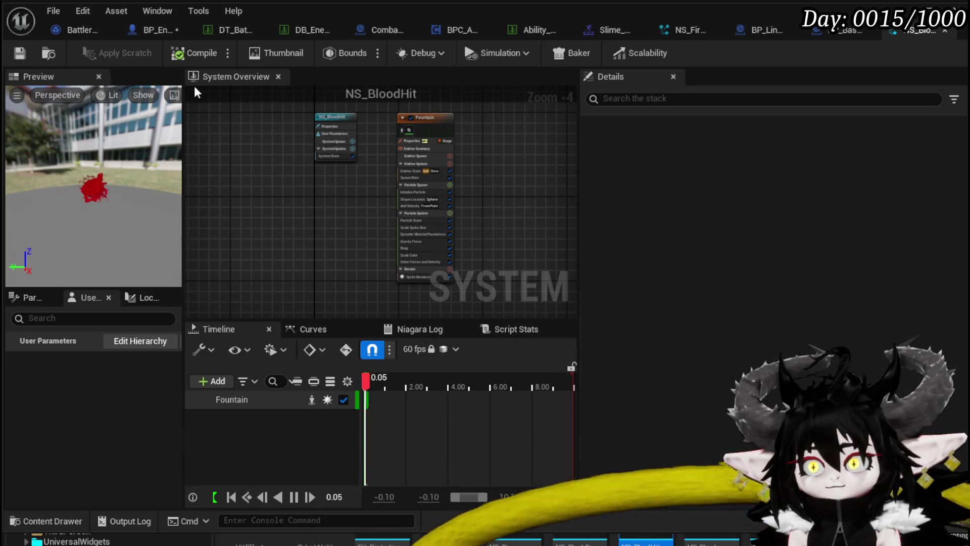
middle_click(896, 32)
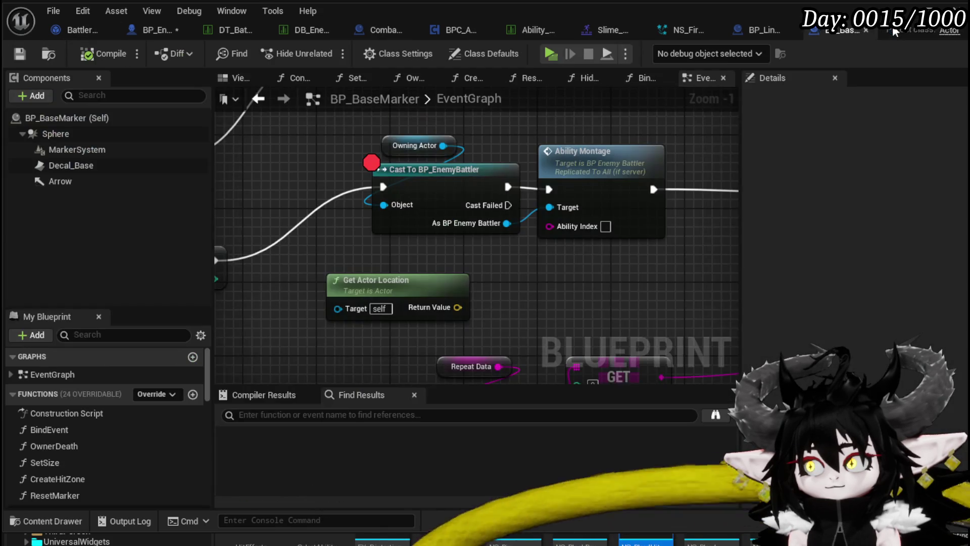
click(945, 30)
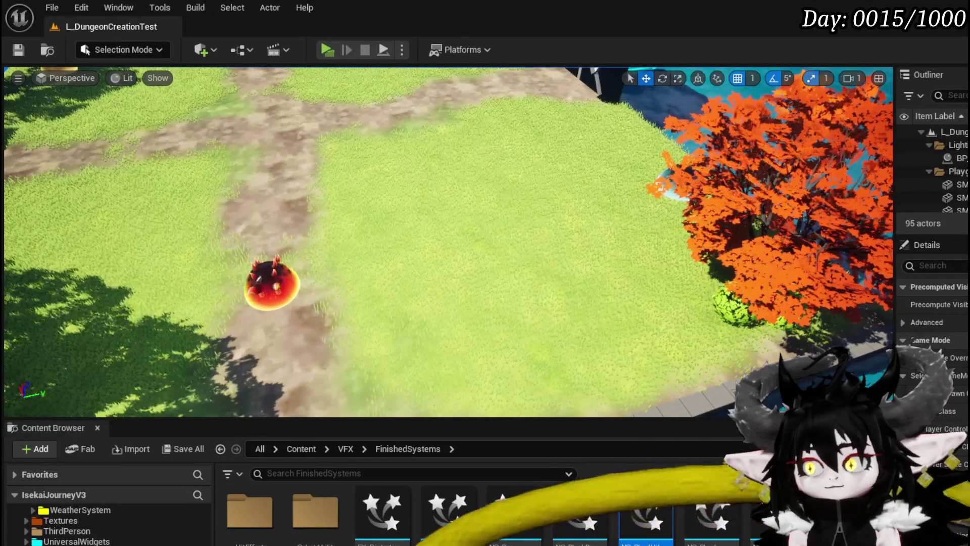
key(alt+Tab)
scroll(469, 222, down, 2)
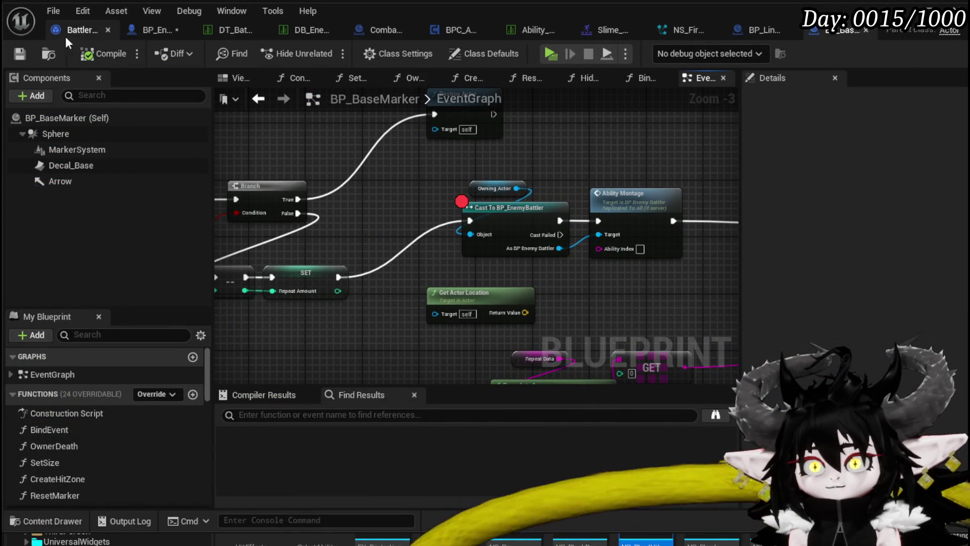
click(156, 29)
drag(343, 172, 515, 241)
Add a Get Actor Location node and wire it into the spawn node's Location pin
right_click(405, 153)
text(get ac)
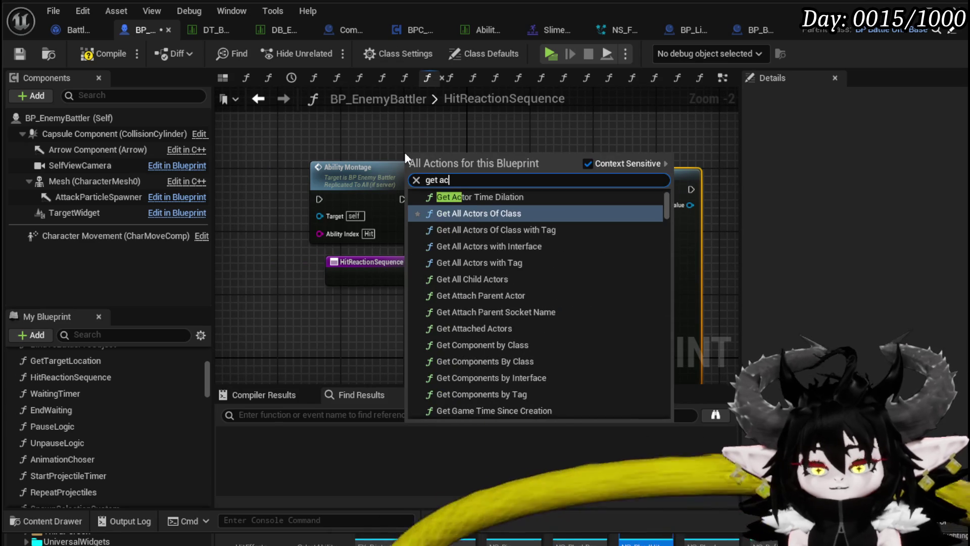
text(tor loca)
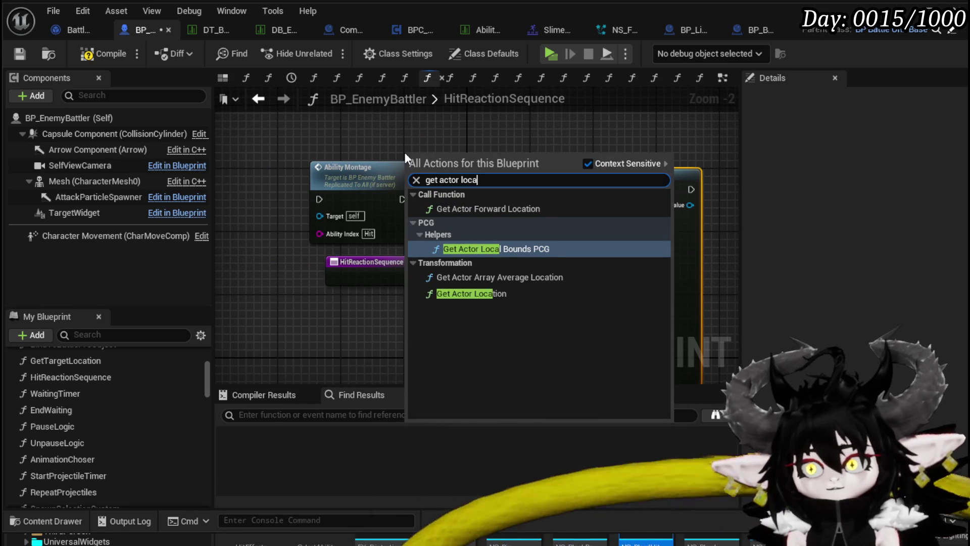
key(Escape)
mouse_move(479, 167)
mouse_down()
mouse_move(384, 122)
mouse_move(548, 232)
mouse_move(533, 232)
mouse_up()
mouse_move(455, 306)
mouse_down()
mouse_move(263, 210)
mouse_move(292, 282)
mouse_up()
text(get)
key(Escape)
Add a Get Actor Rotation node and wire it into the spawn node's Rotation pin
right_click(287, 322)
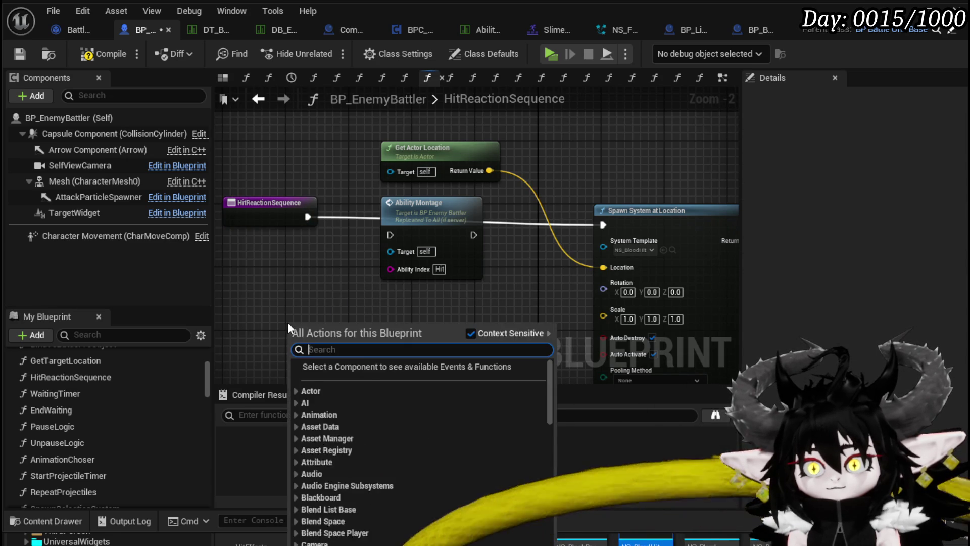
text(get actor rotati)
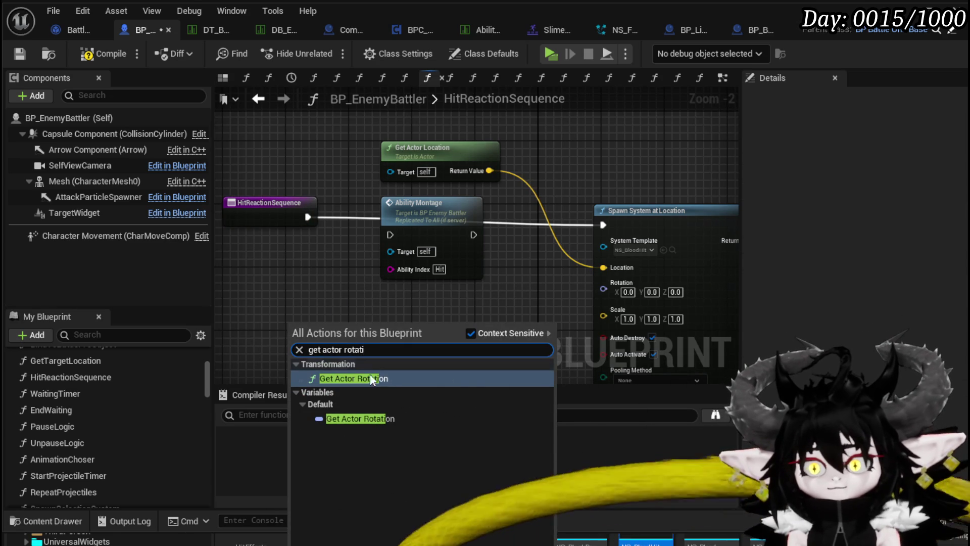
click(366, 378)
mouse_move(395, 353)
mouse_down()
mouse_move(635, 319)
mouse_move(635, 294)
mouse_up()
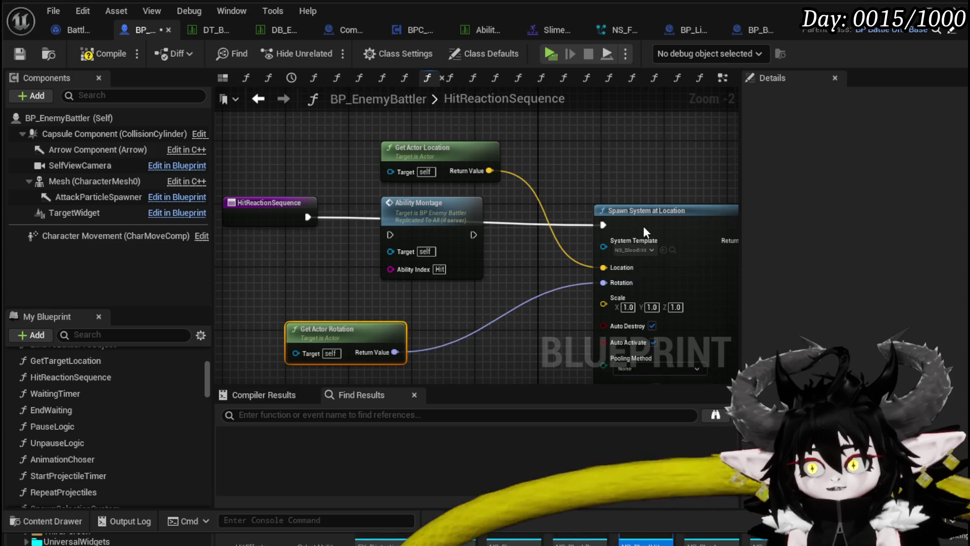
drag(643, 224, 644, 217)
Compile and save BP_EnemyBattler, then return to the level editor
click(81, 58)
click(19, 55)
click(912, 11)
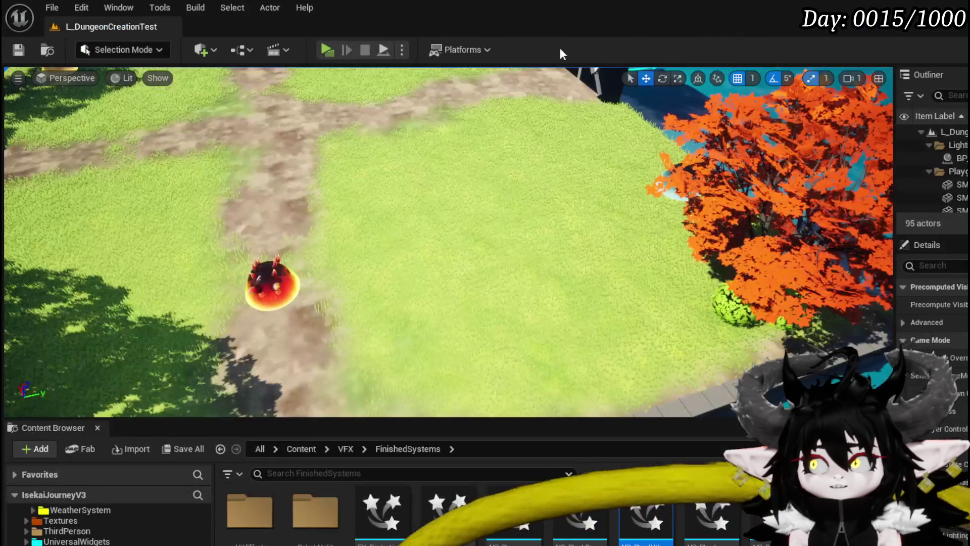
Launch a standalone play test, walk to the fire slime, start the encounter and play Giga Buff
click(321, 48)
key(w)
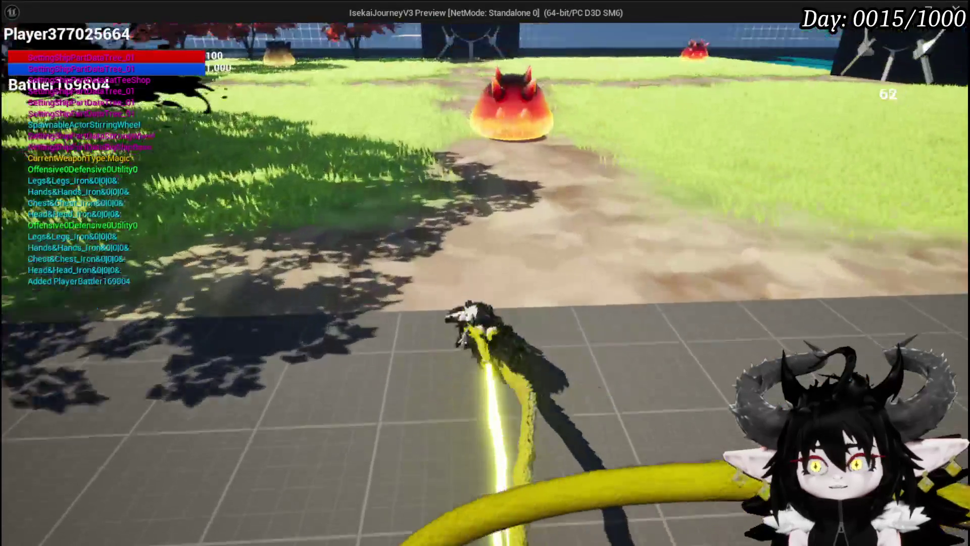
click(485, 273)
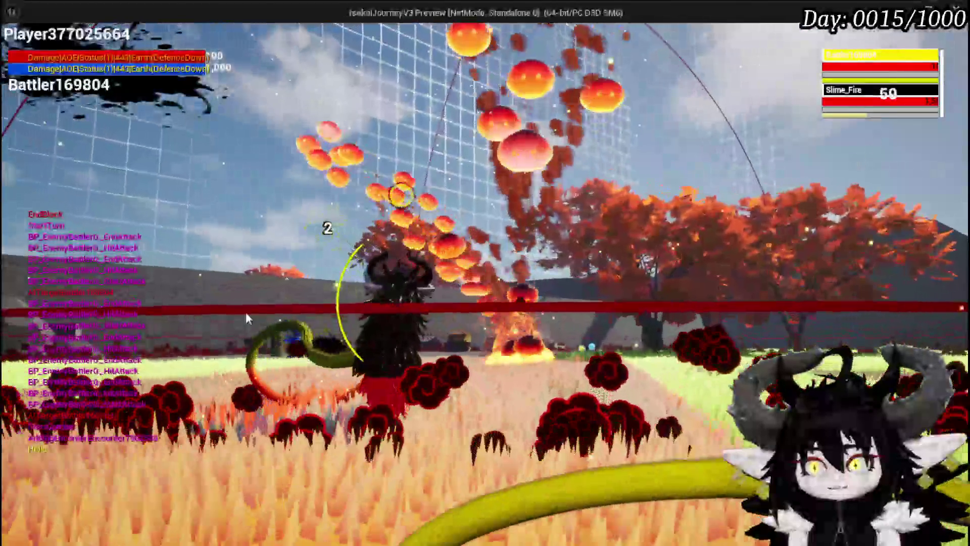
key(g)
key(b)
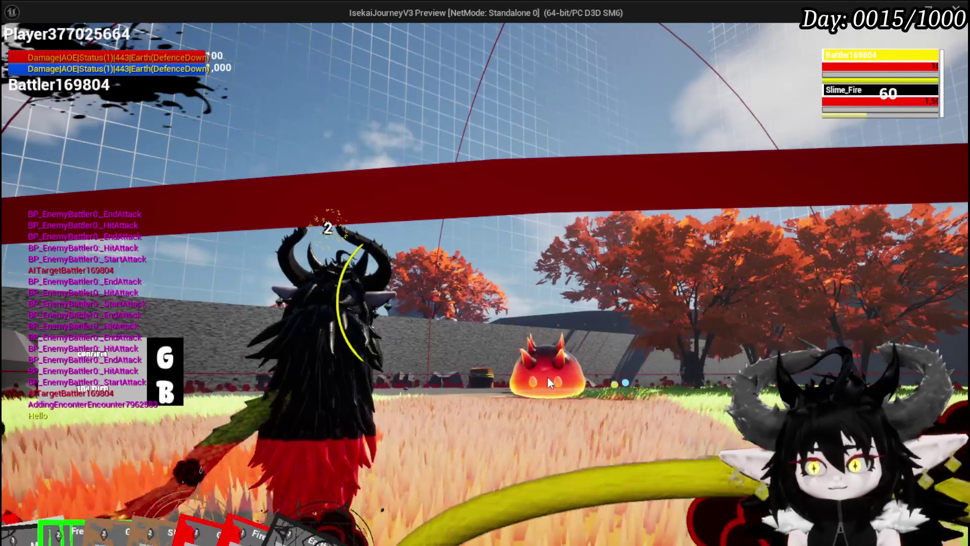
mouse_move(350, 504)
click(461, 457)
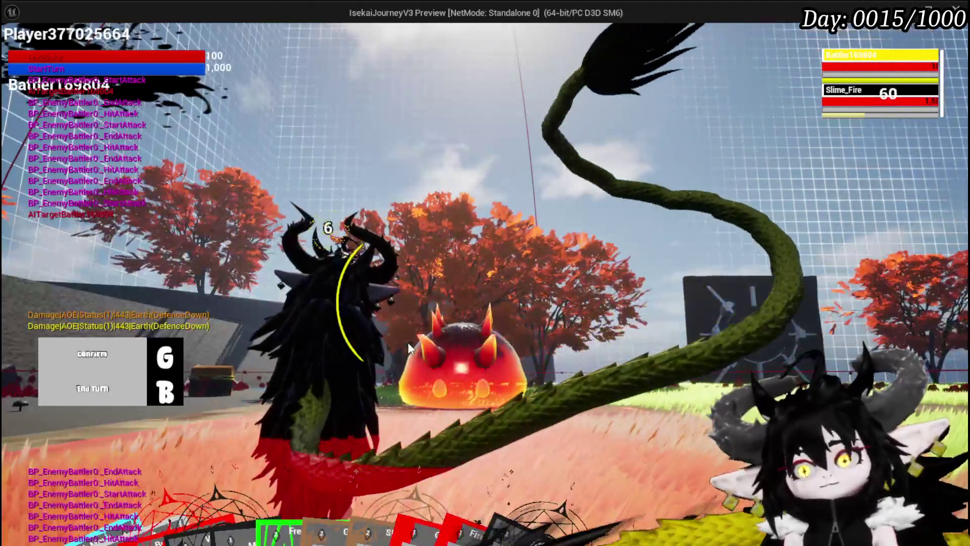
Bring up the card hand and play Earth Fist on the slime, dropping its health to 909
click(407, 342)
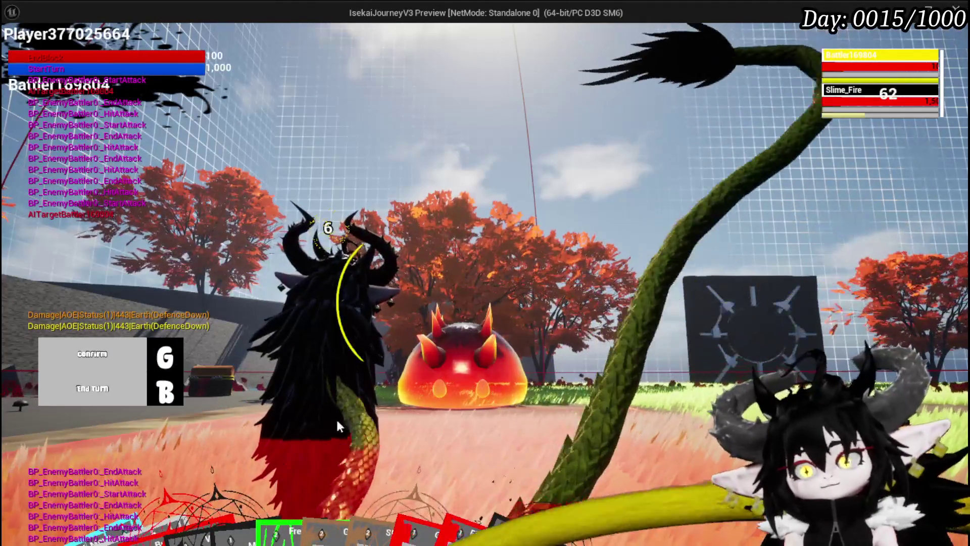
click(189, 405)
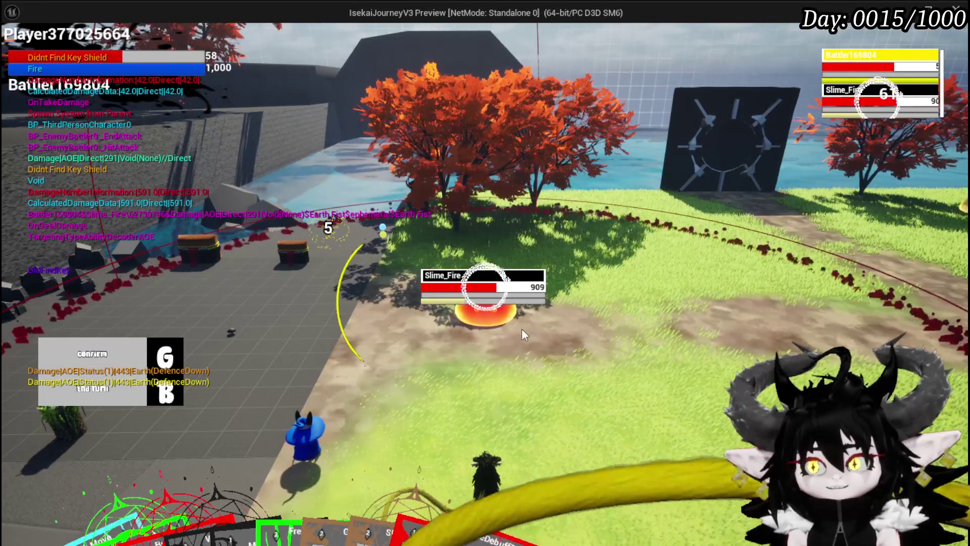
End the turn, hit the slime with Void AOE for 150 damage, then stop the preview
key(g)
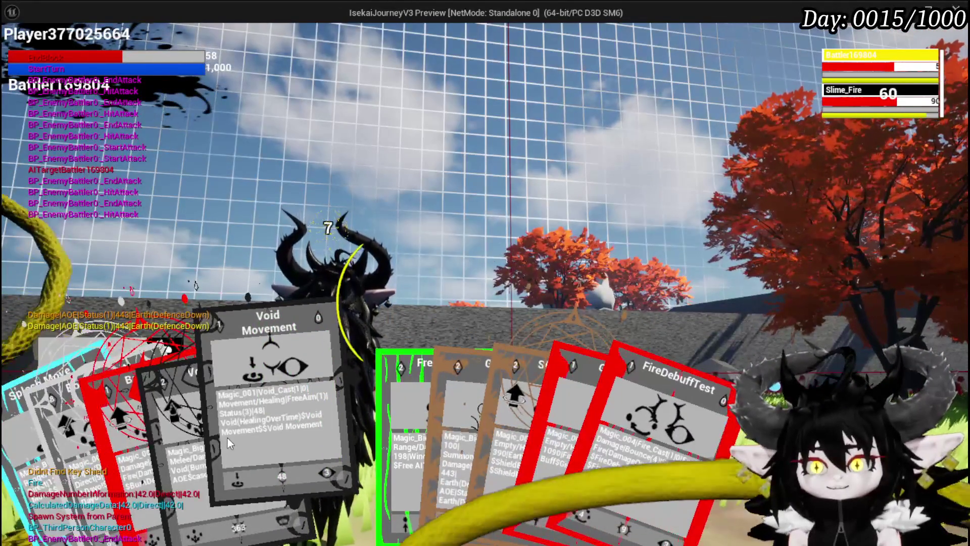
click(204, 436)
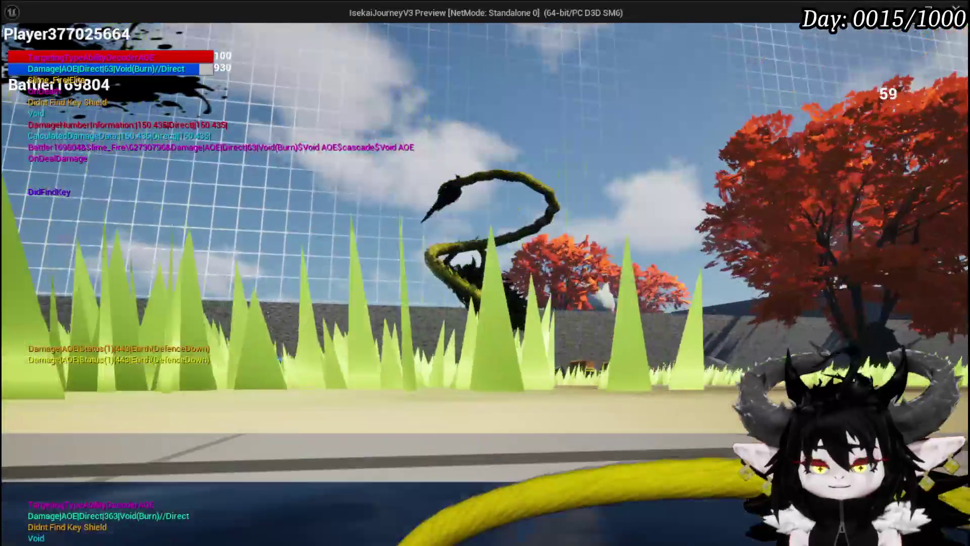
key(Escape)
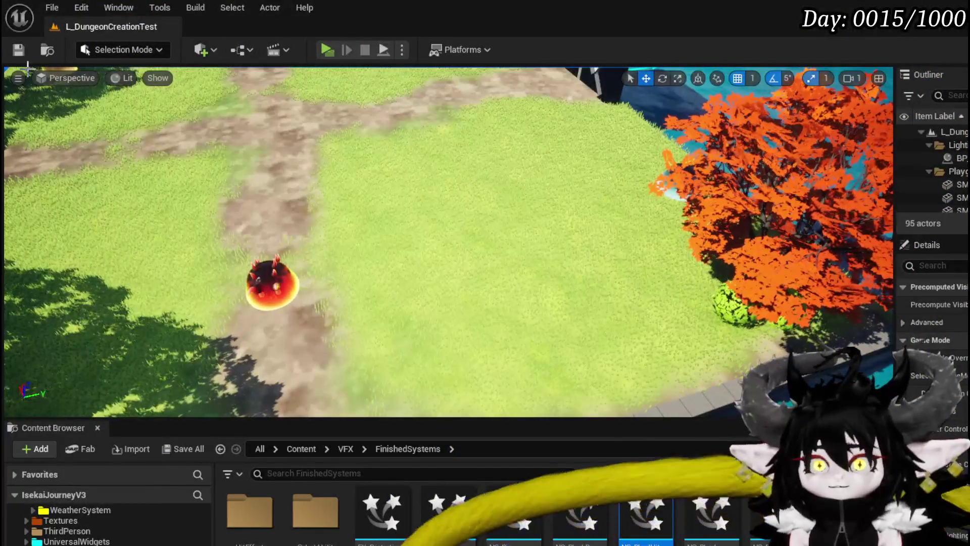
Save the L_DungeonCreationTest level and select the fire slime actor on the dirt path
click(19, 49)
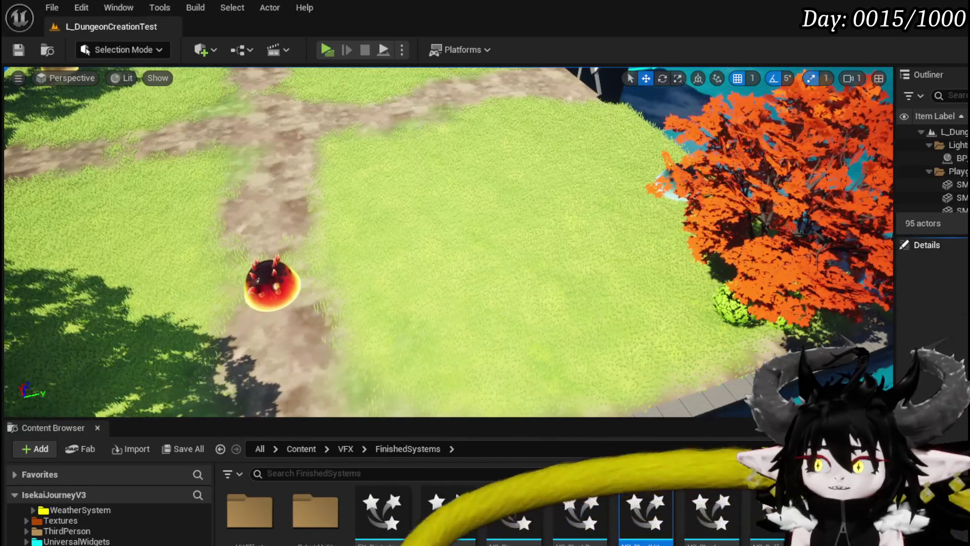
click(273, 285)
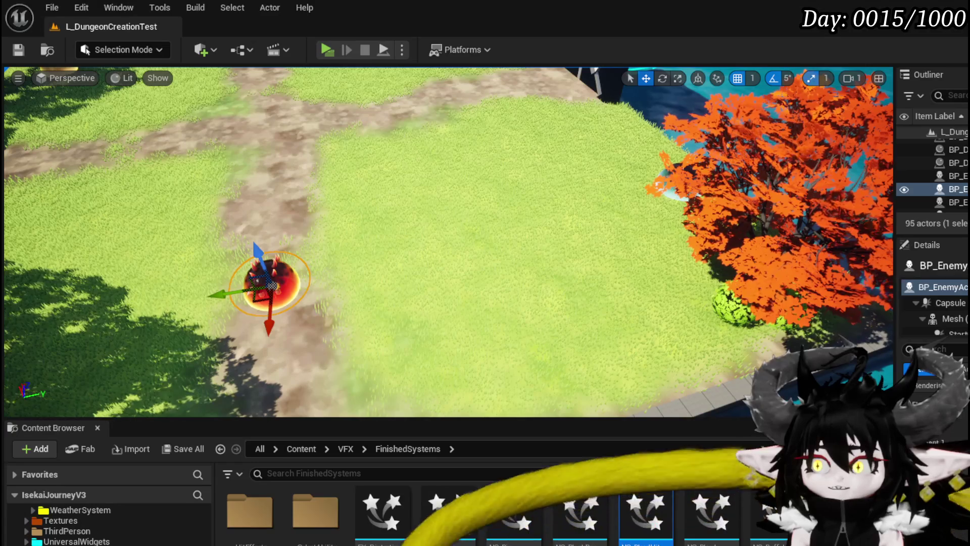